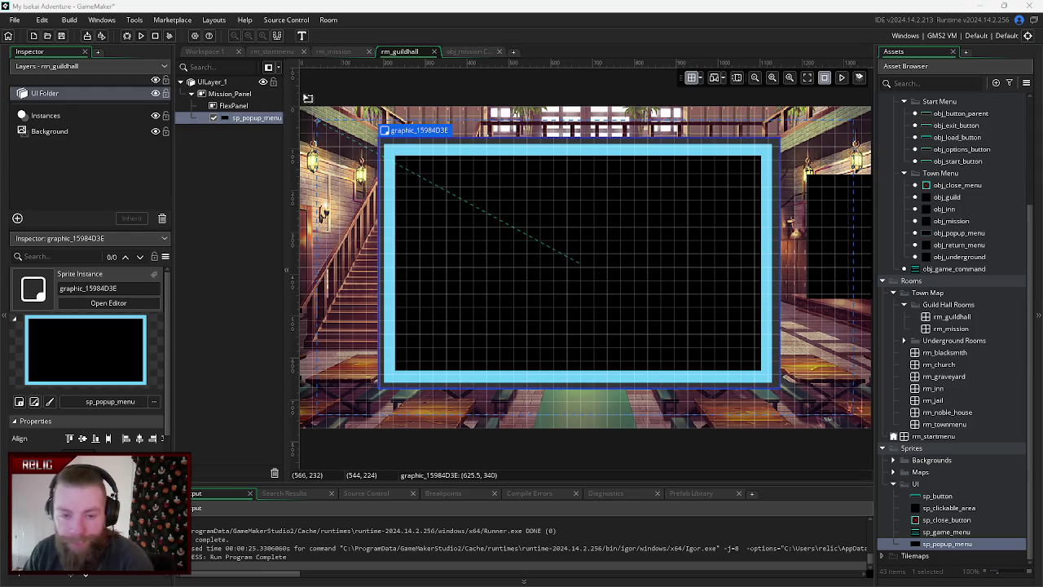
# - Rename the room's UILayer_1 layer to UI_Guild_Menus from its context menu
pyautogui.click(212, 82)
pyautogui.rightClick(209, 81)
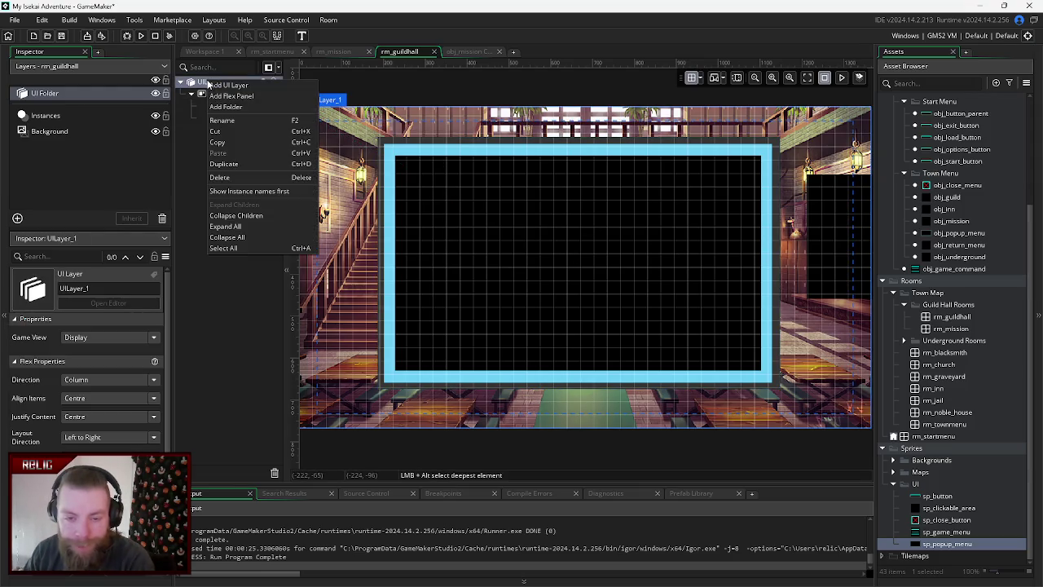
pyautogui.click(232, 121)
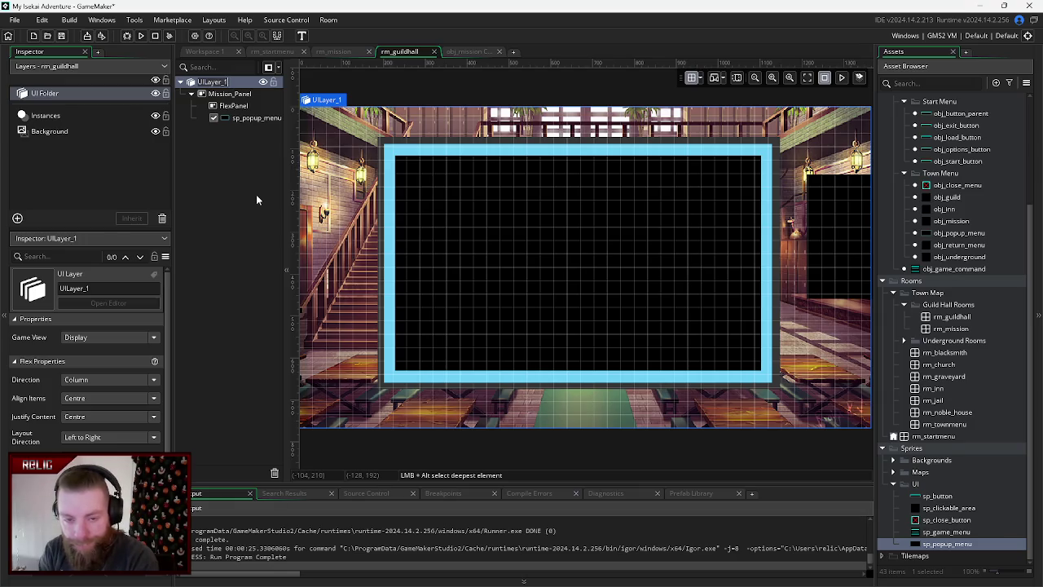
pyautogui.write('UI_')
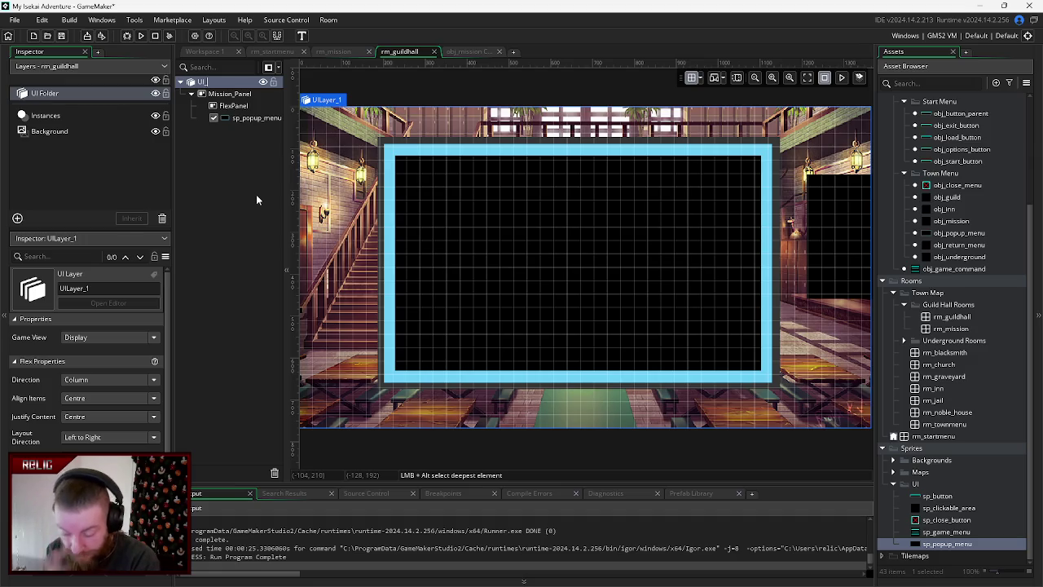
pyautogui.write('Guild')
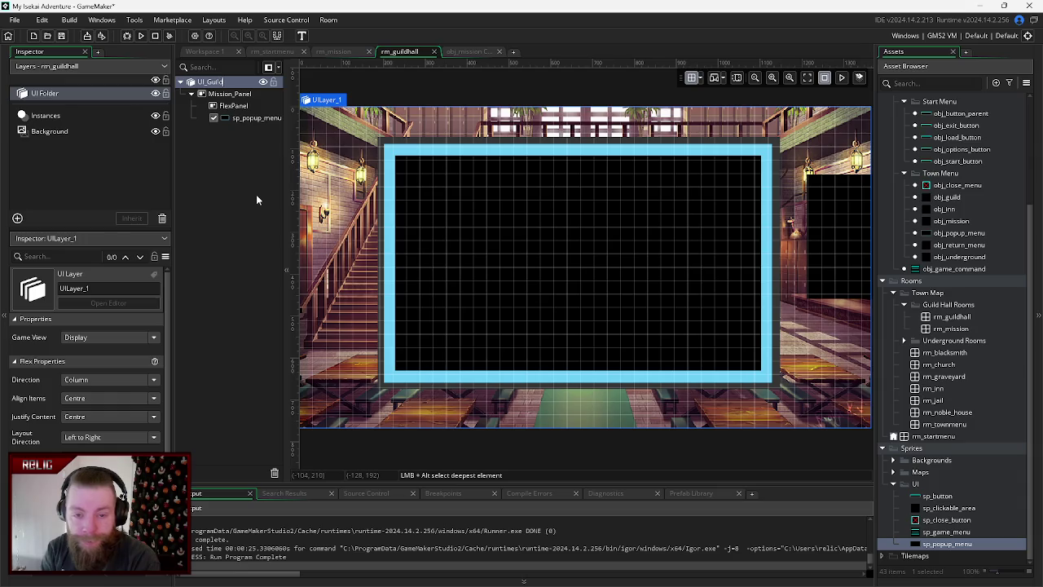
pyautogui.write('_Menus')
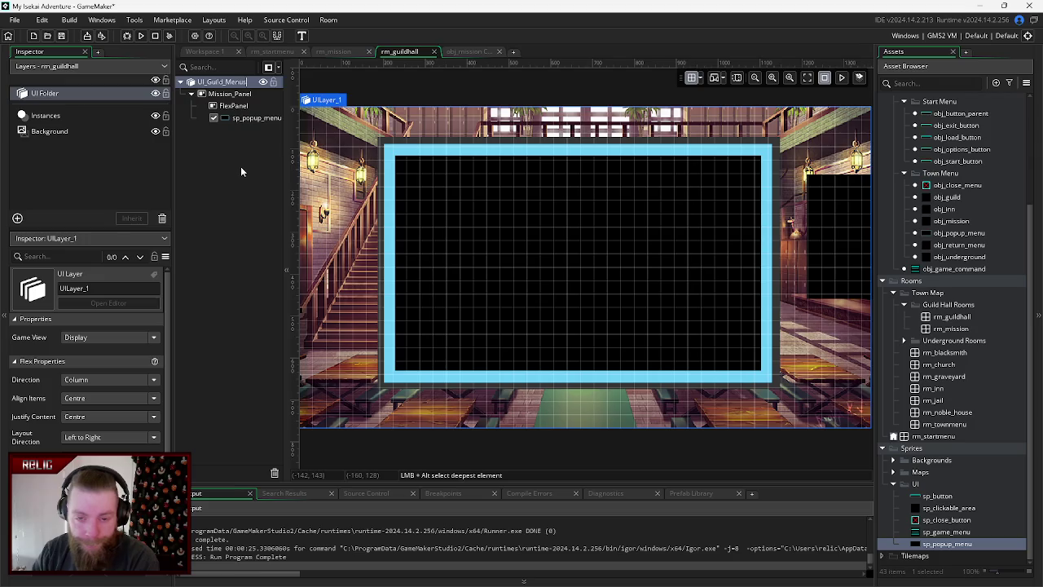
pyautogui.press('Return')
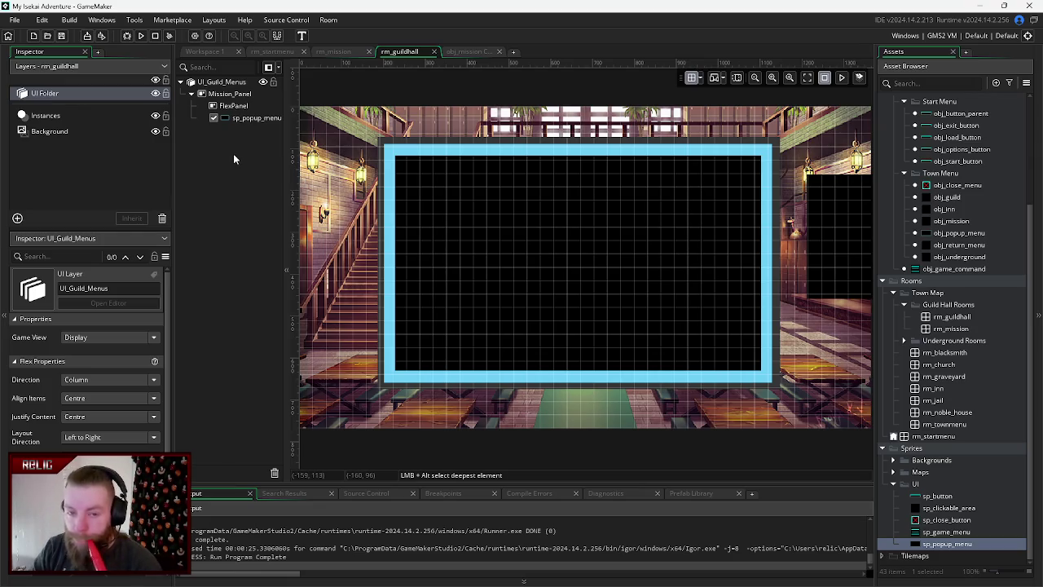
# - Delete the empty FlexPanel layer under Mission_Panel
pyautogui.click(237, 107)
pyautogui.rightClick(237, 108)
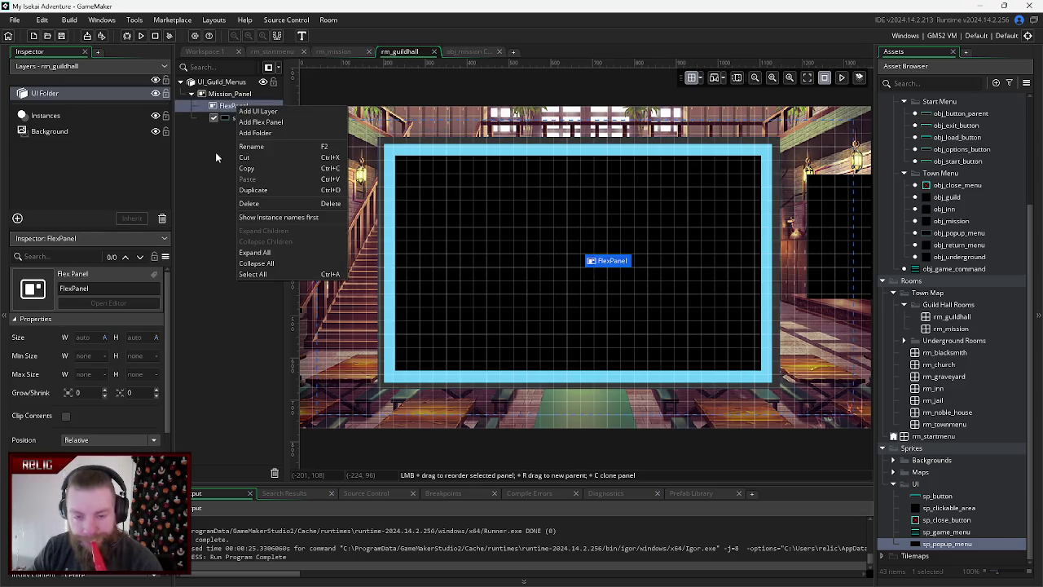
pyautogui.press('Escape')
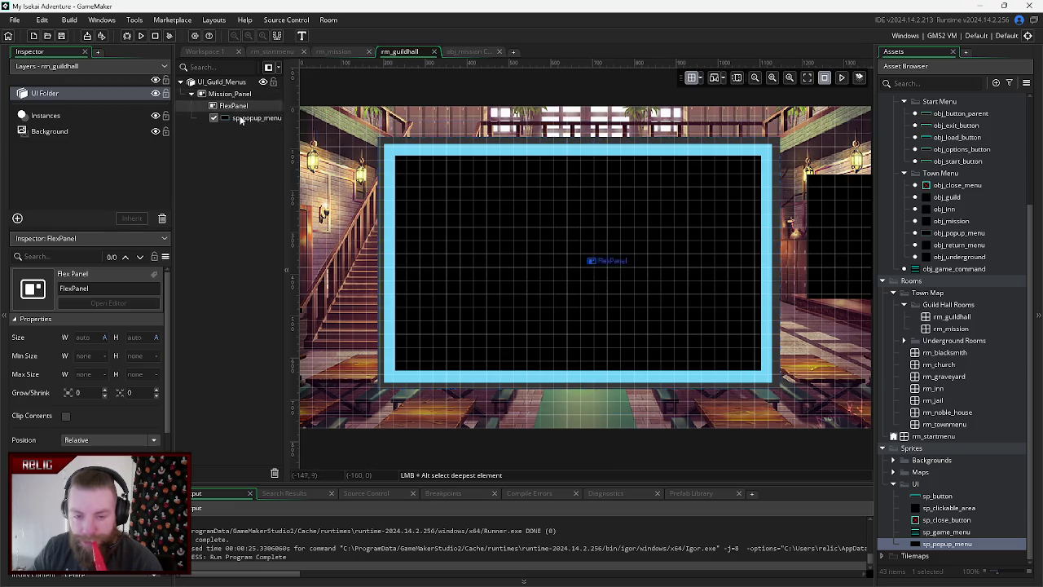
pyautogui.rightClick(232, 105)
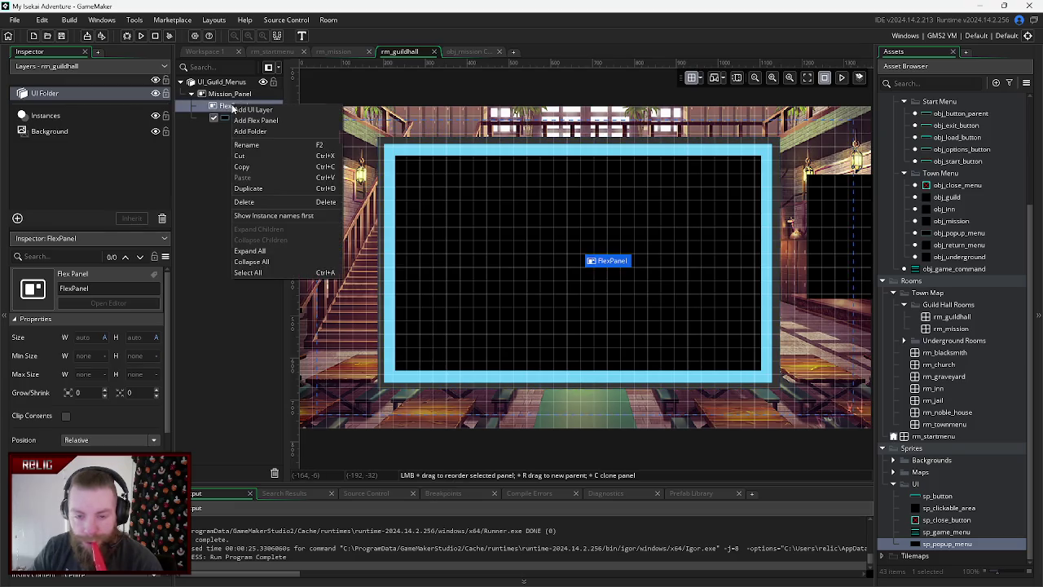
pyautogui.click(251, 202)
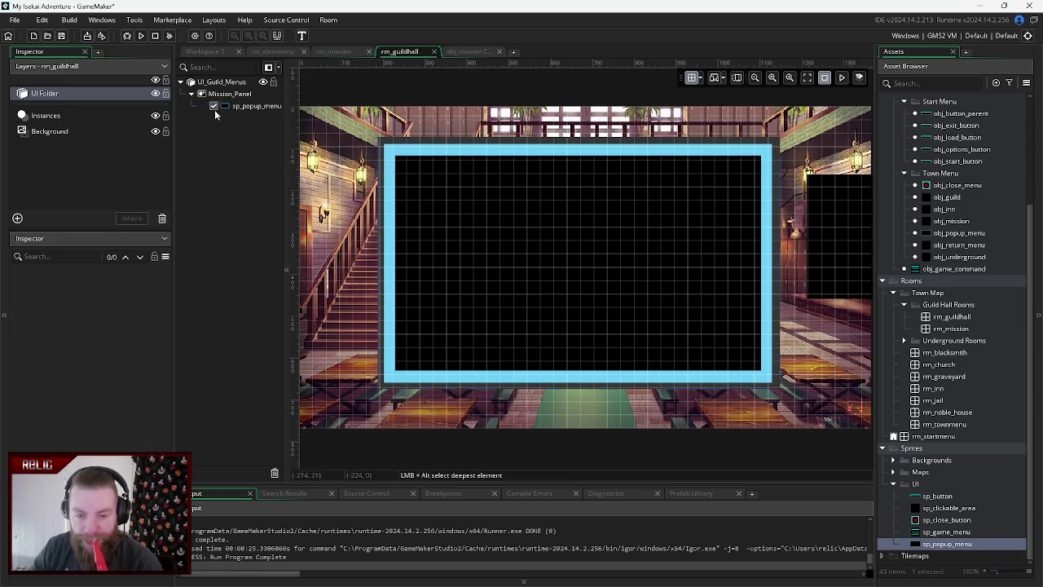
# - Compare the sp_popup_menu and Mission_Panel properties, then open obj_mission's code
pyautogui.click(240, 108)
pyautogui.click(230, 94)
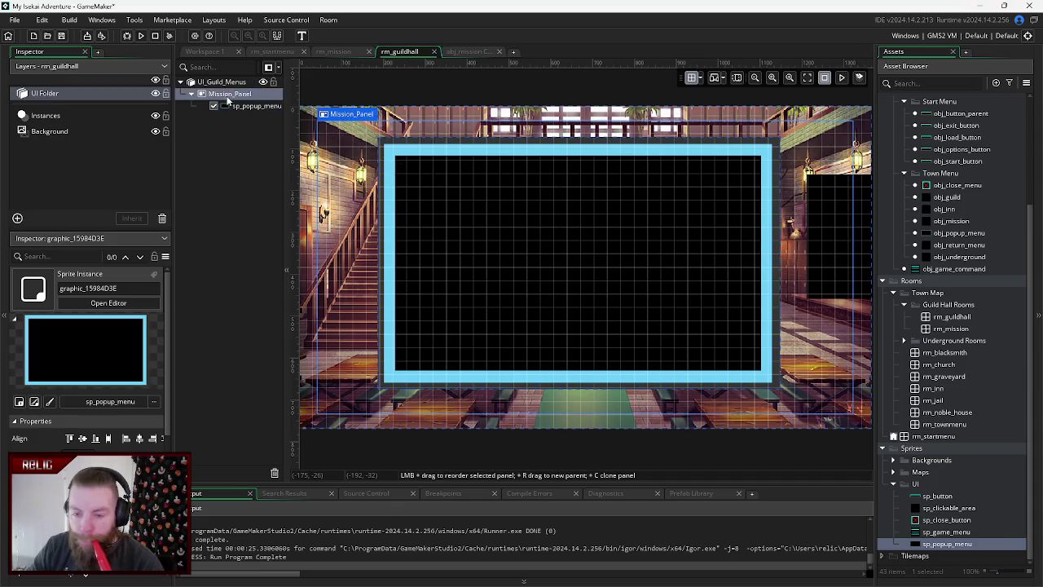
pyautogui.click(240, 108)
pyautogui.click(233, 94)
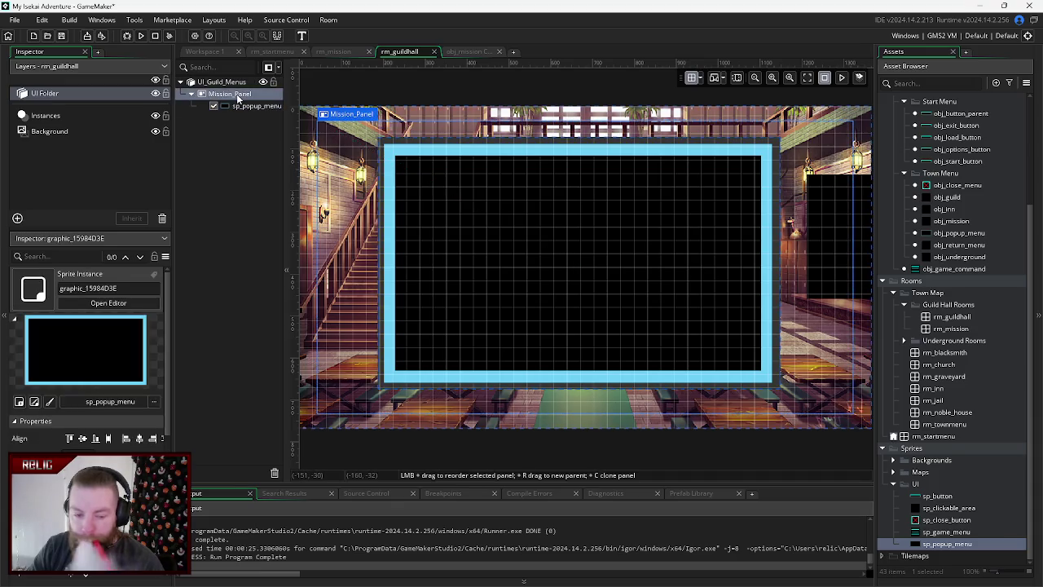
pyautogui.click(243, 109)
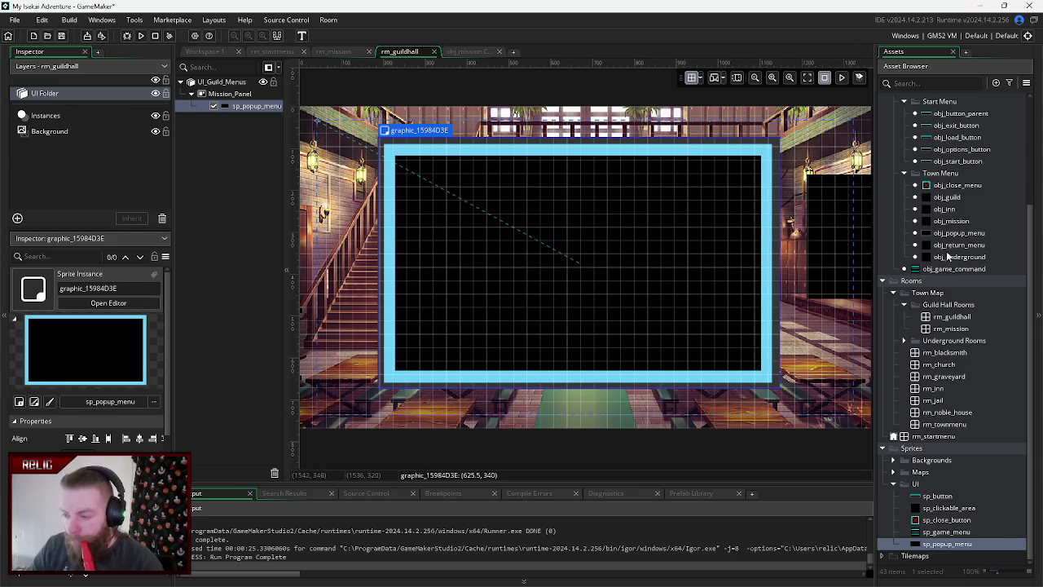
pyautogui.doubleClick(950, 221)
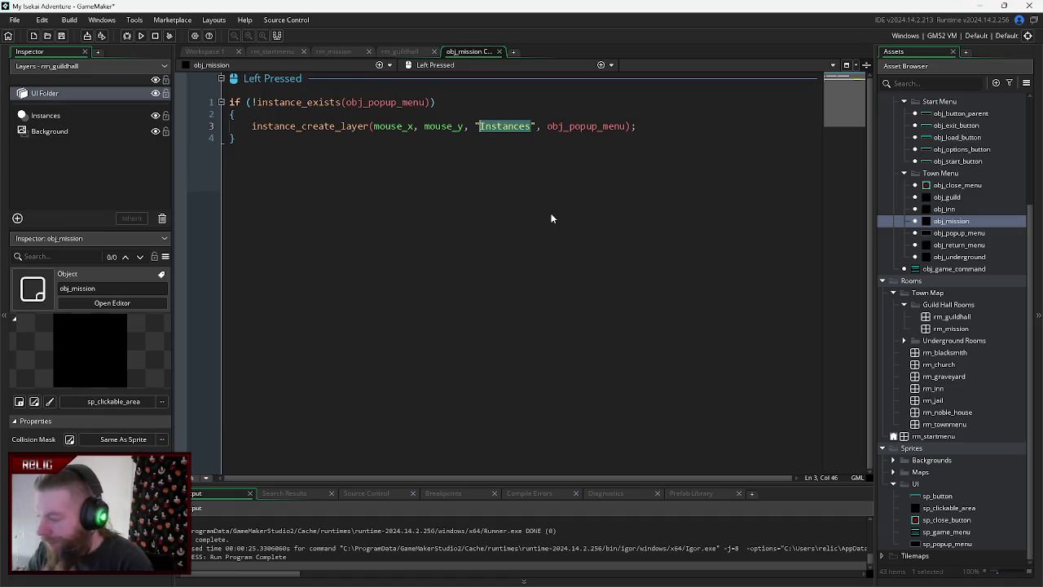
# - Comment out the four popup-creation lines in obj_mission's Left Pressed event
pyautogui.click(233, 136)
pyautogui.moveTo(234, 137); pyautogui.dragTo(229, 102)
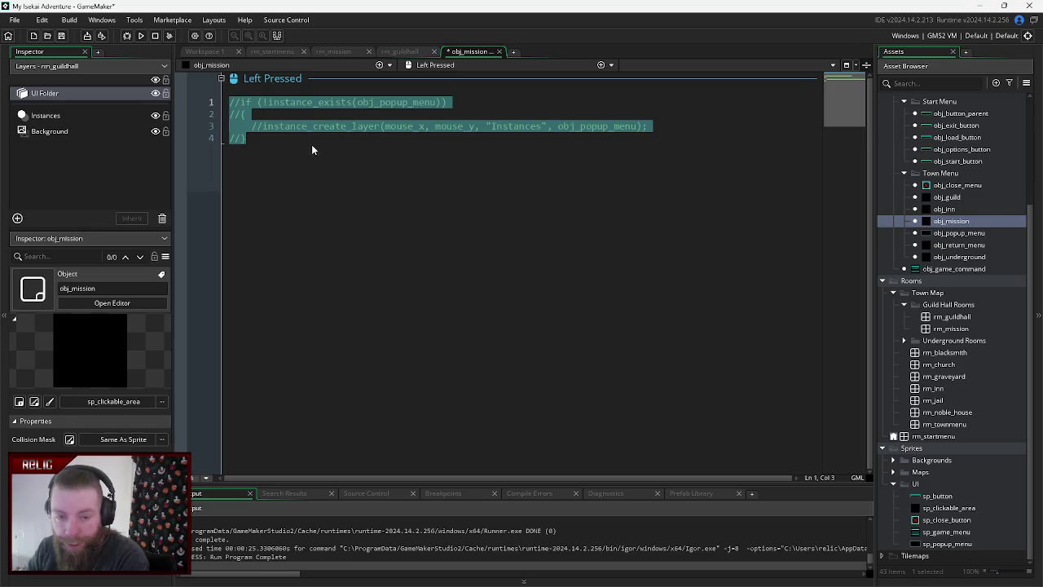
pyautogui.hotkey('ctrl', 'k')
pyautogui.click(281, 145)
pyautogui.press('Return')
pyautogui.press('Return')
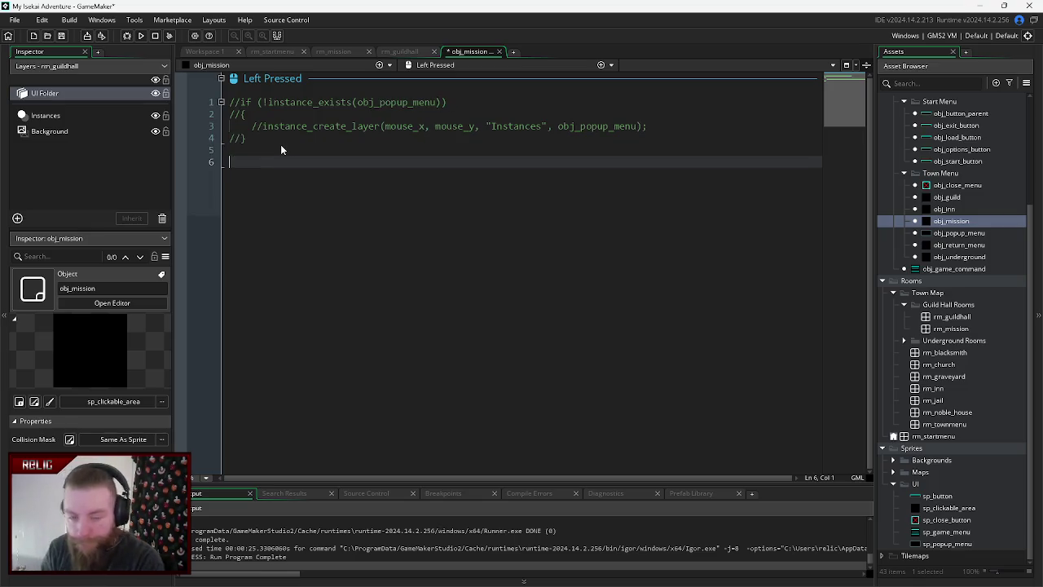
# - Add layer_set_visible(global.UI_Guild_Menus, false); below the comments and run the game
pyautogui.write('layer')
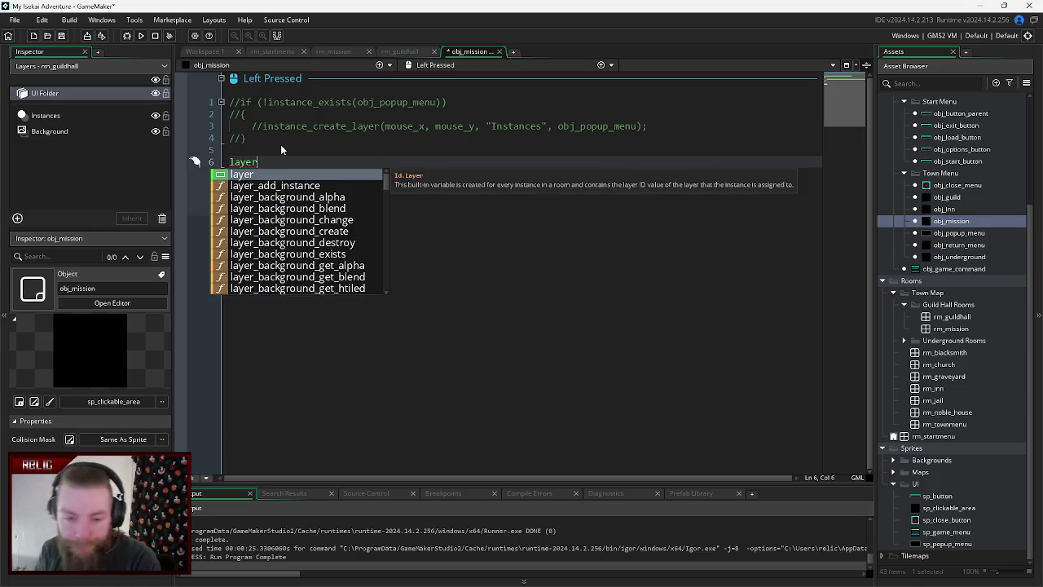
pyautogui.write('_set_')
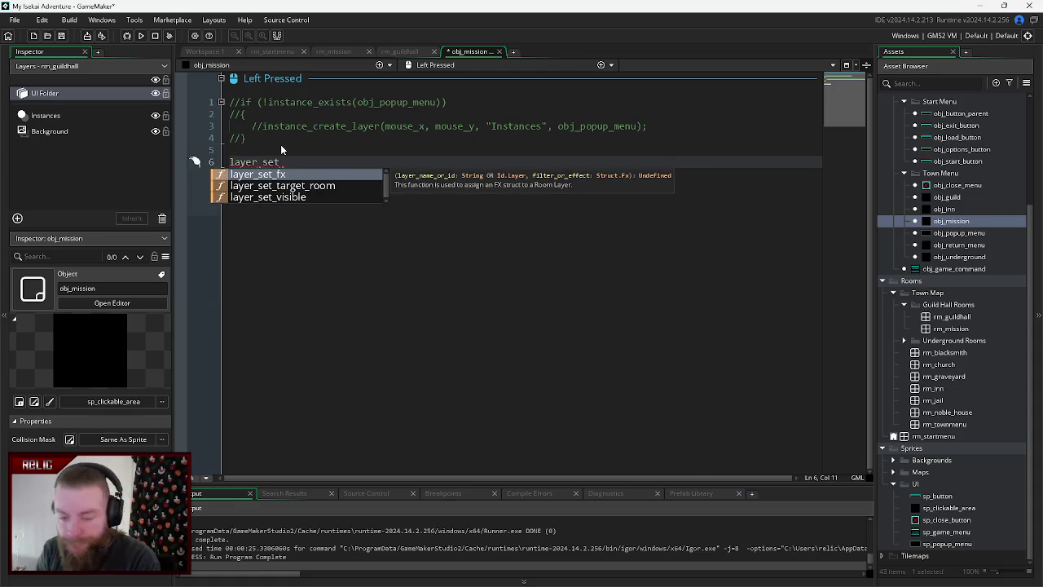
pyautogui.write('visible')
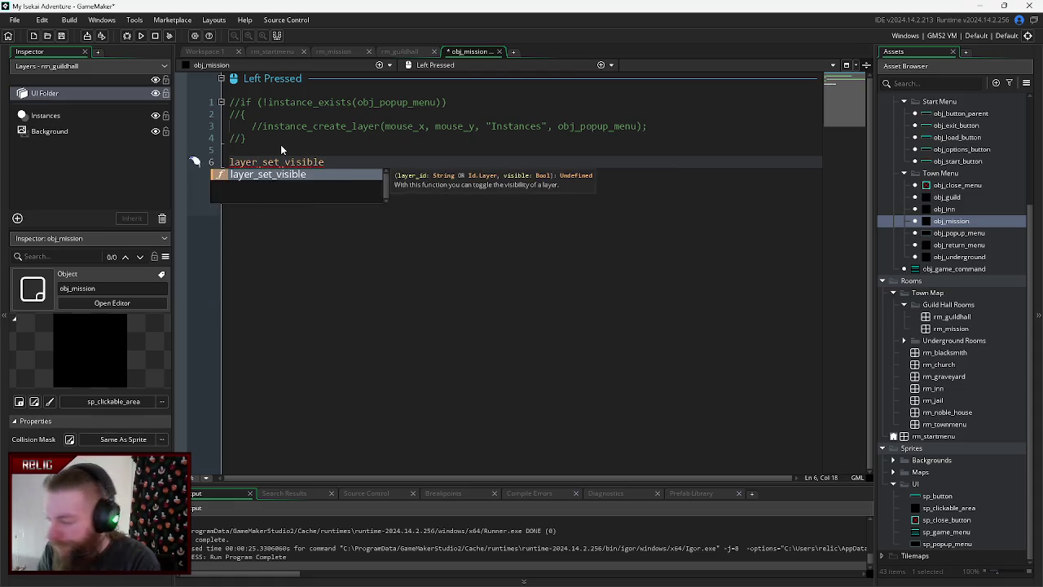
pyautogui.write('(')
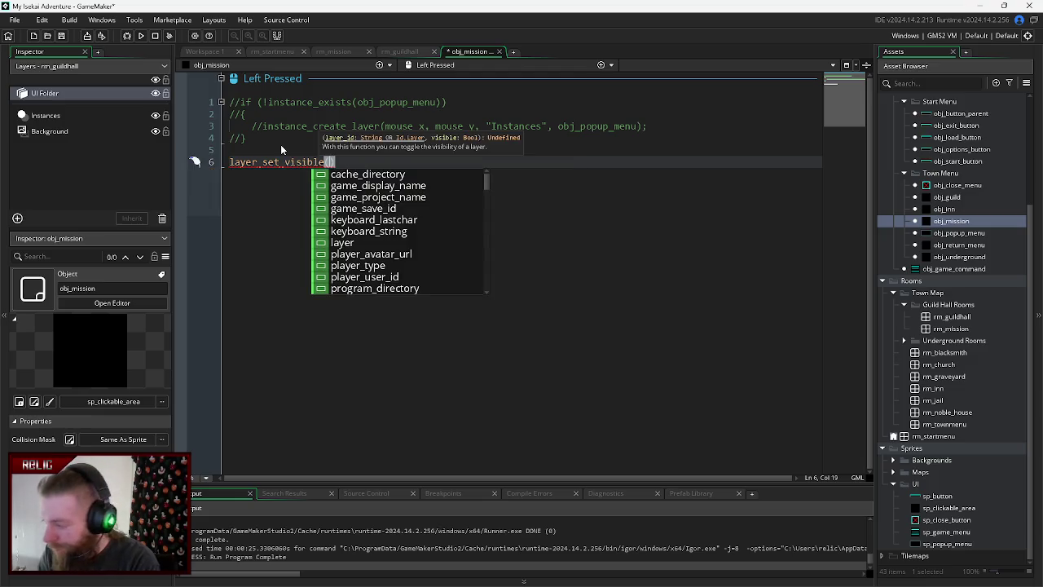
pyautogui.write('global.ui')
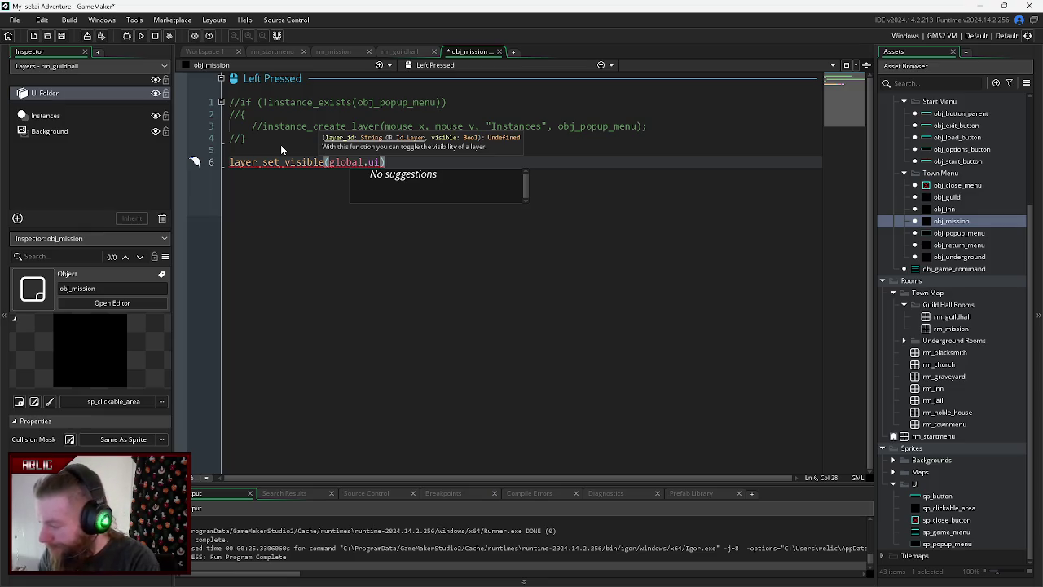
pyautogui.press('BackSpace')
pyautogui.press('BackSpace')
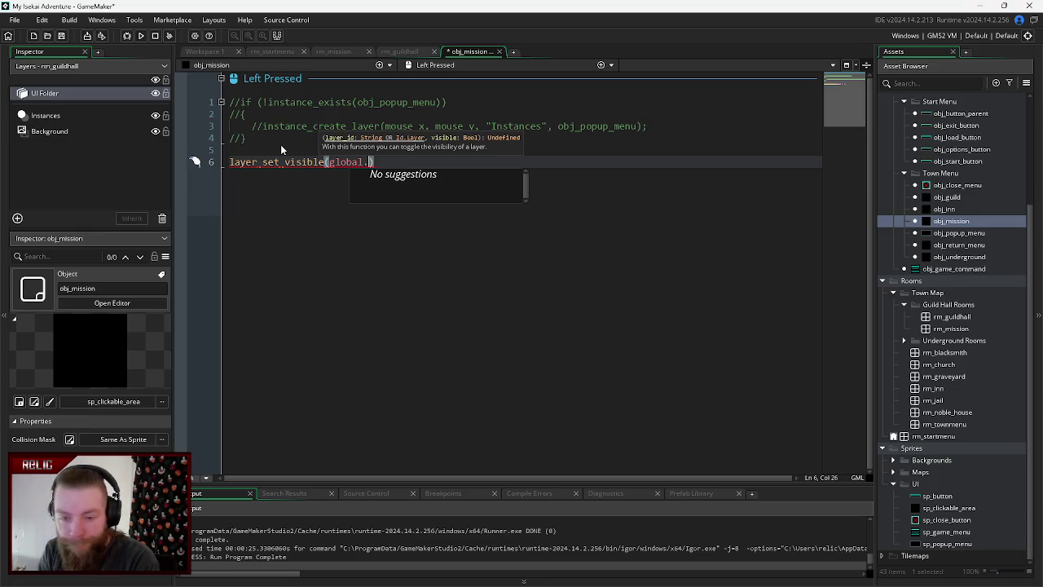
pyautogui.write('UI')
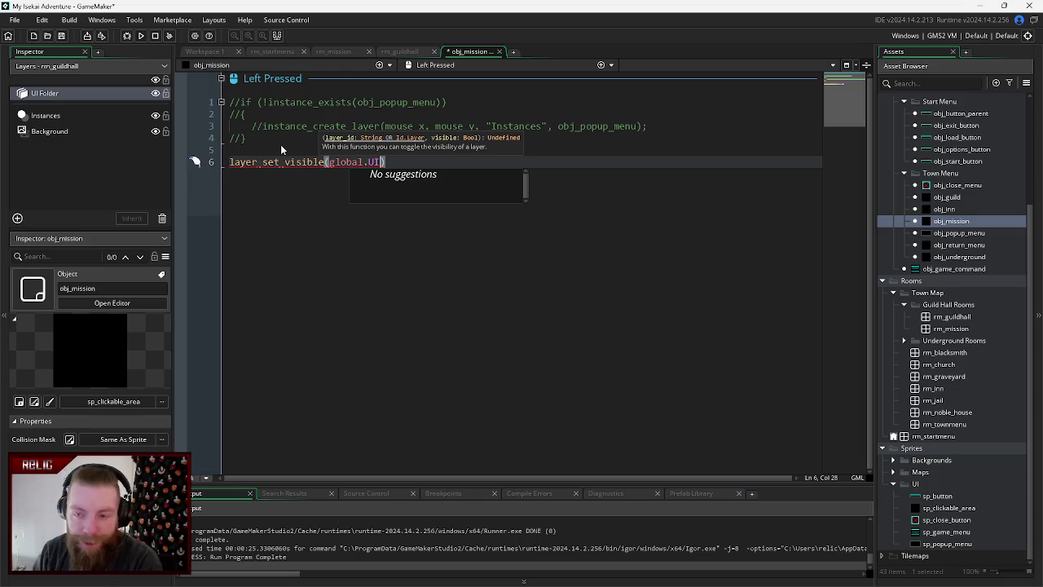
pyautogui.doubleClick(89, 93)
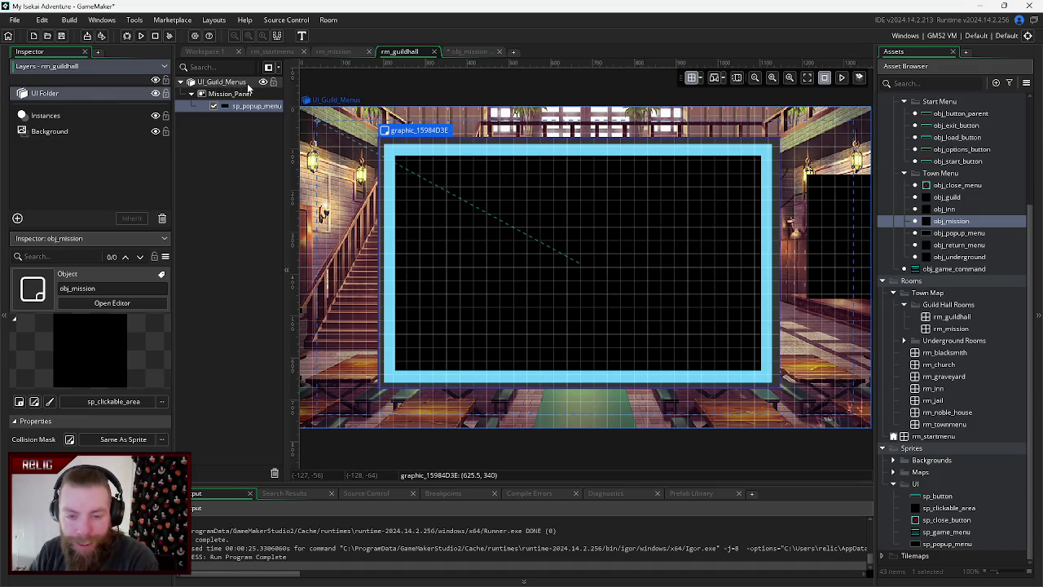
pyautogui.click(472, 51)
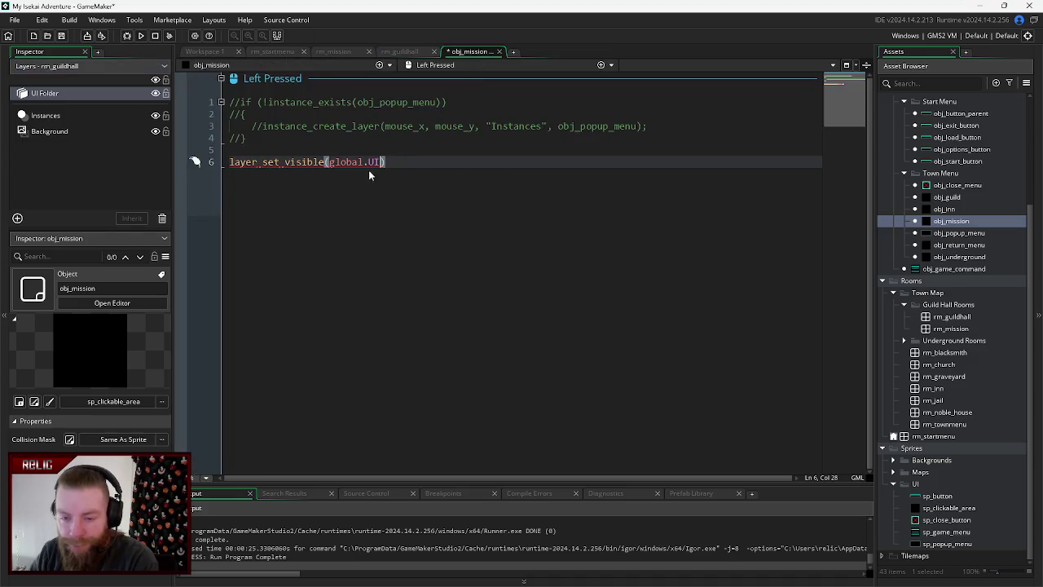
pyautogui.write('_Guild_Menus')
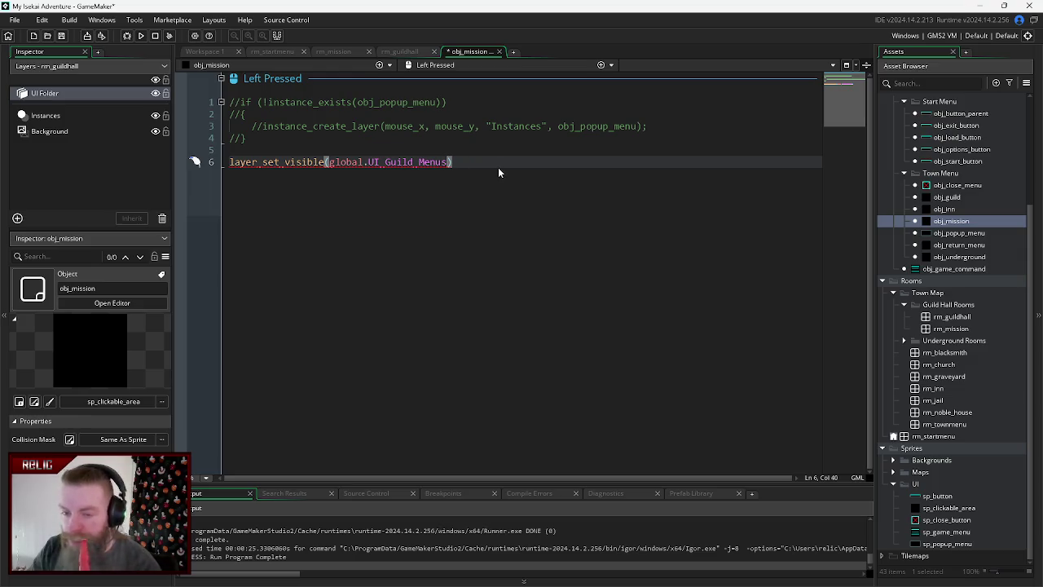
pyautogui.write(',')
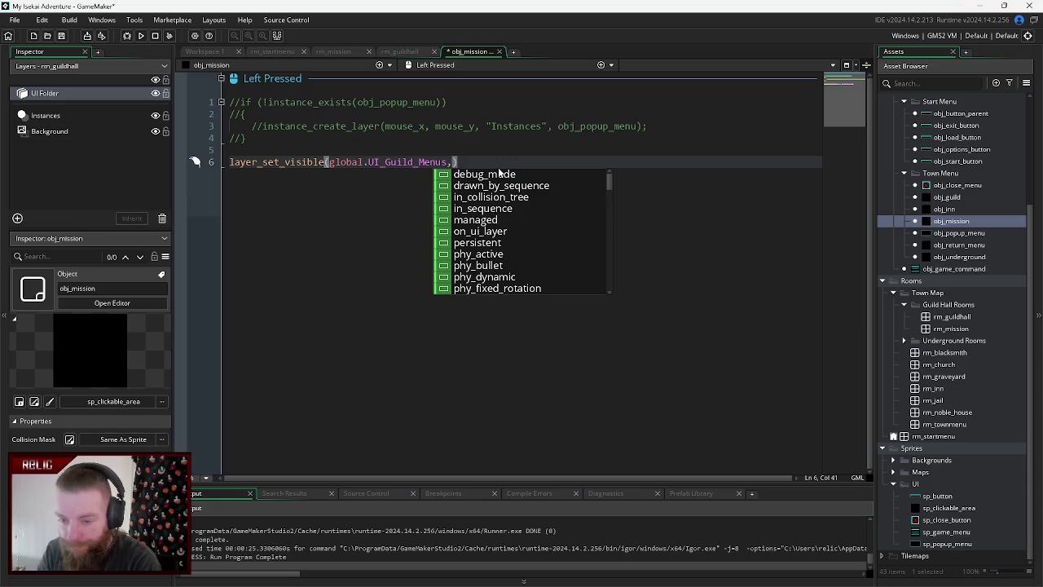
pyautogui.write(' false)')
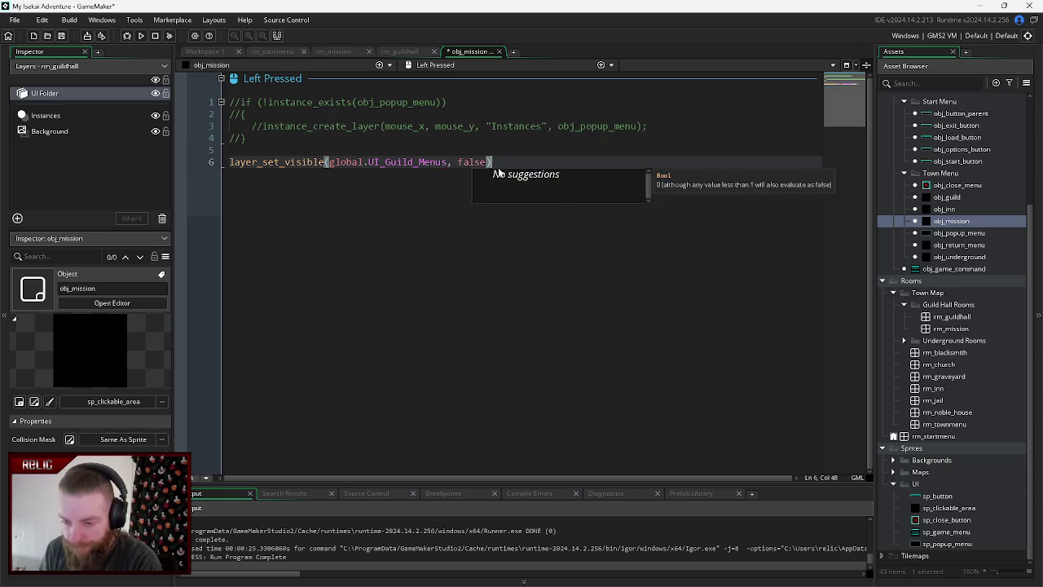
pyautogui.write(';')
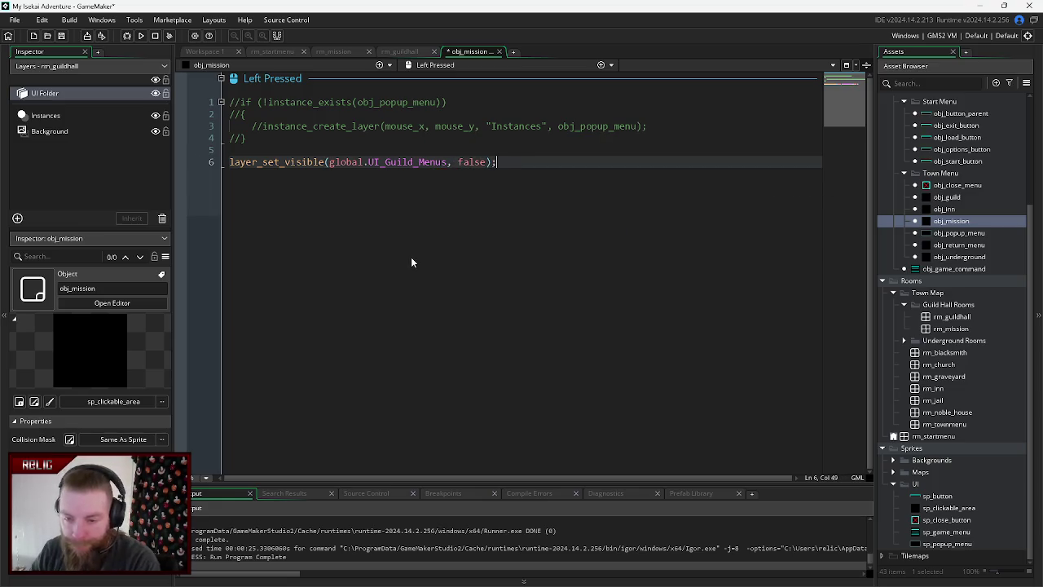
pyautogui.press('F5')
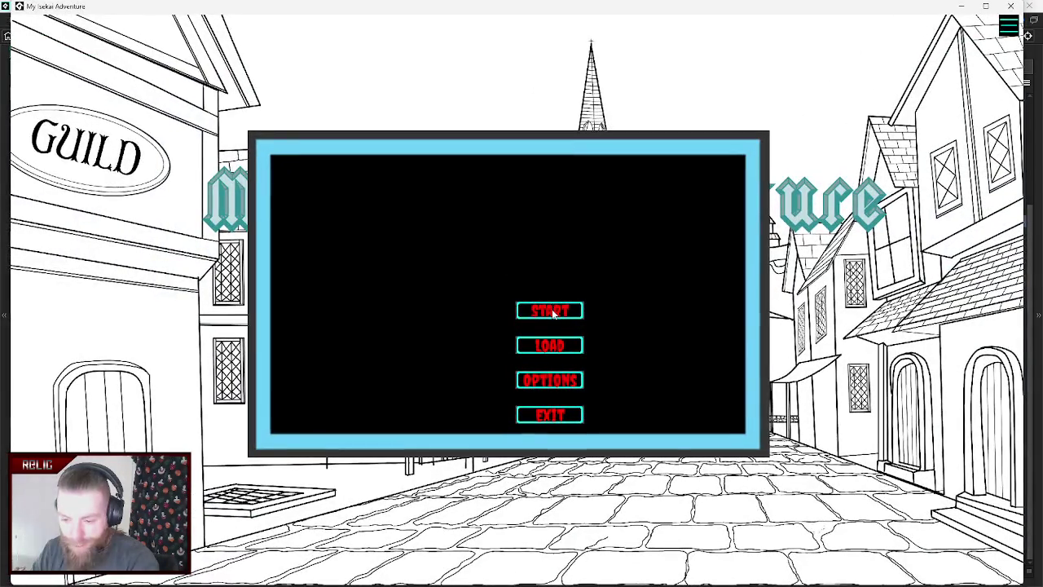
# - Start the game from its title menu, then close the test window and return to the code
pyautogui.click(551, 312)
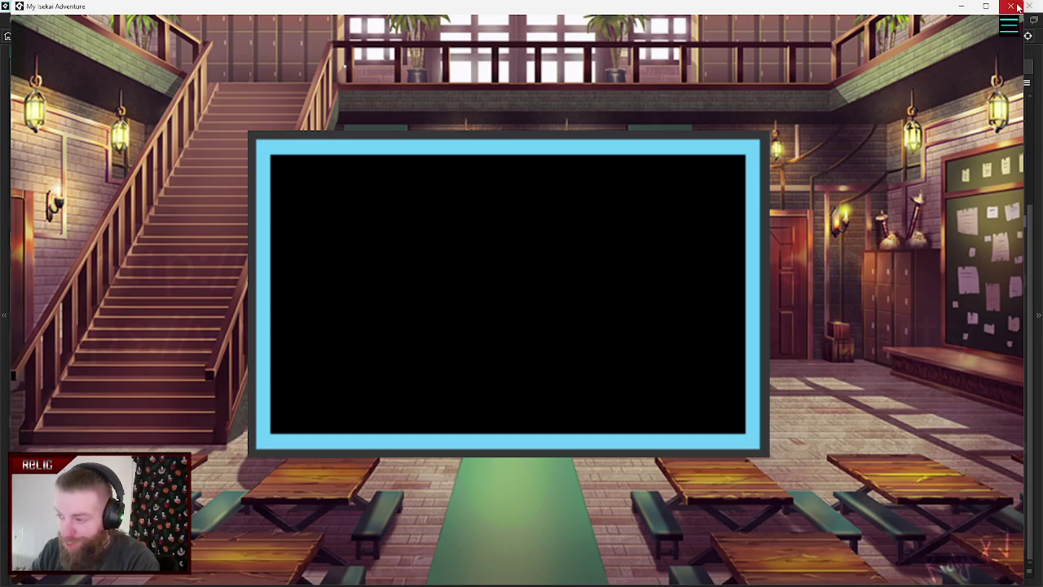
pyautogui.click(1010, 6)
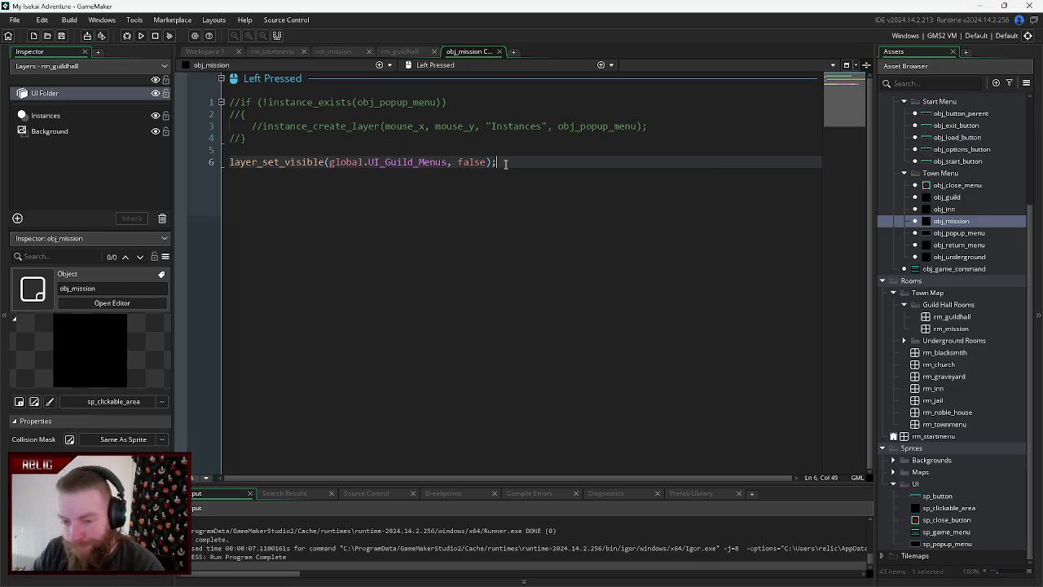
pyautogui.click(472, 163)
# - Move the layer_set_visible(global.UI_Guild_Menus, false); line from obj_mission to line 2 of obj_game_command's Create event
pyautogui.moveTo(472, 163); pyautogui.dragTo(229, 162)
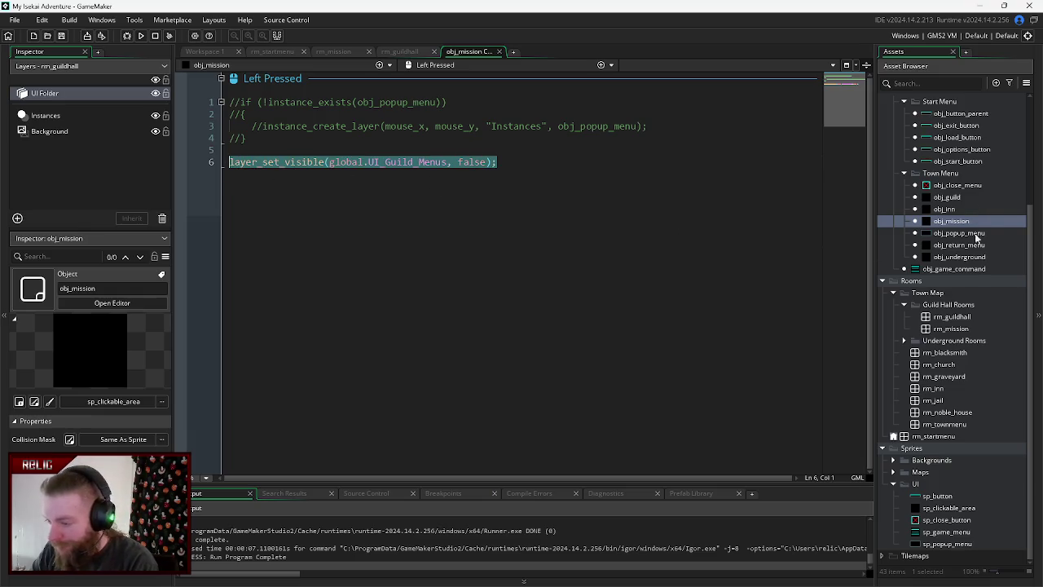
pyautogui.doubleClick(968, 270)
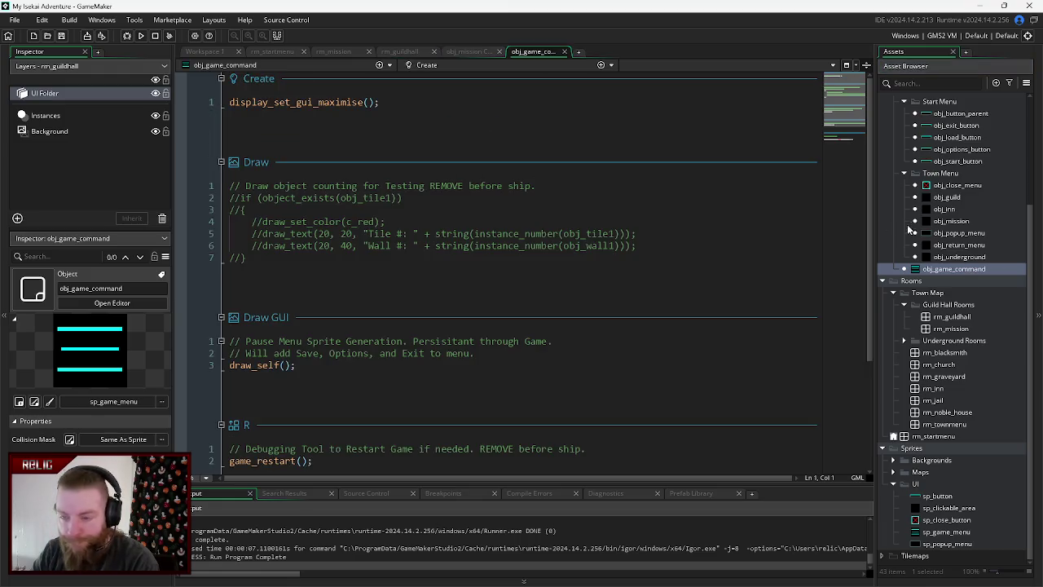
pyautogui.doubleClick(953, 221)
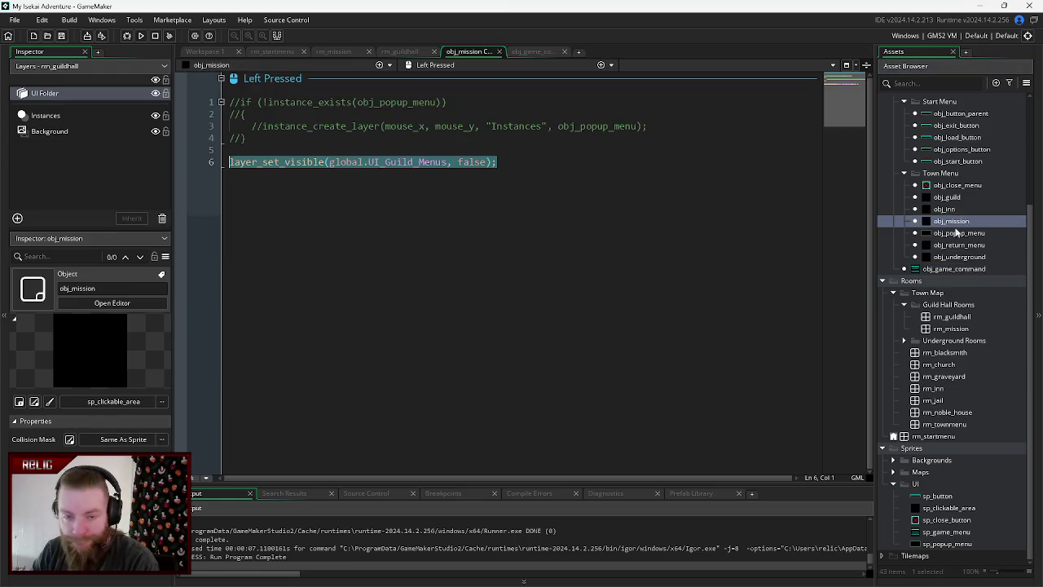
pyautogui.doubleClick(955, 270)
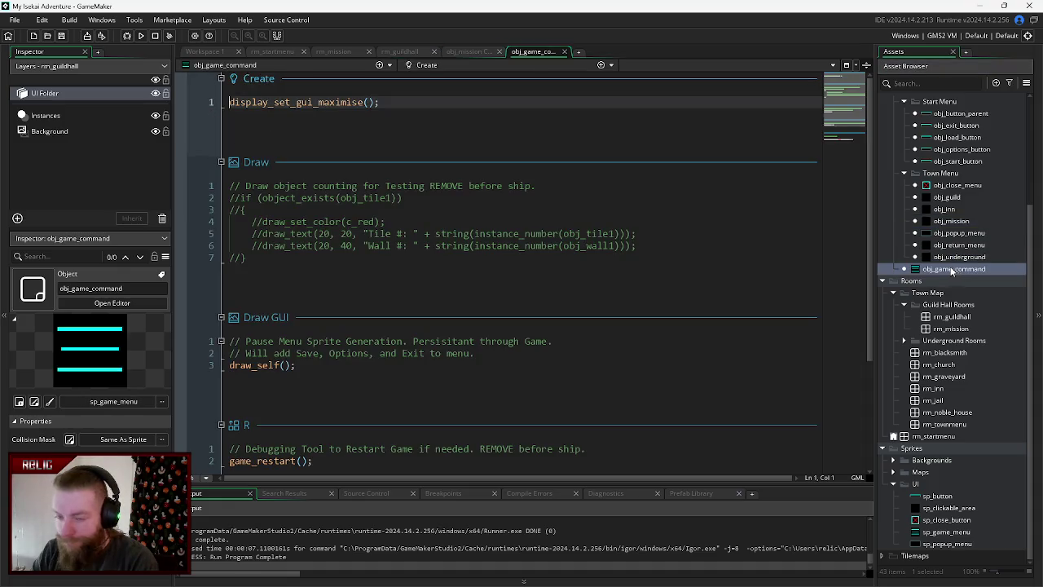
pyautogui.click(399, 102)
pyautogui.press('Return')
pyautogui.write('layer_set_visible(global.UI_Guild_Menus, false);')
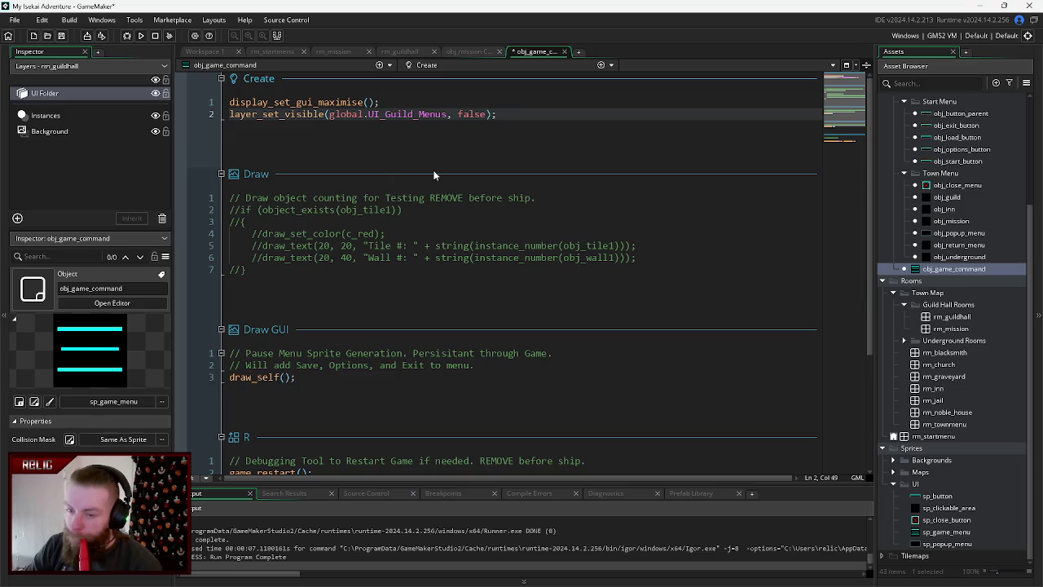
pyautogui.tripleClick(525, 121)
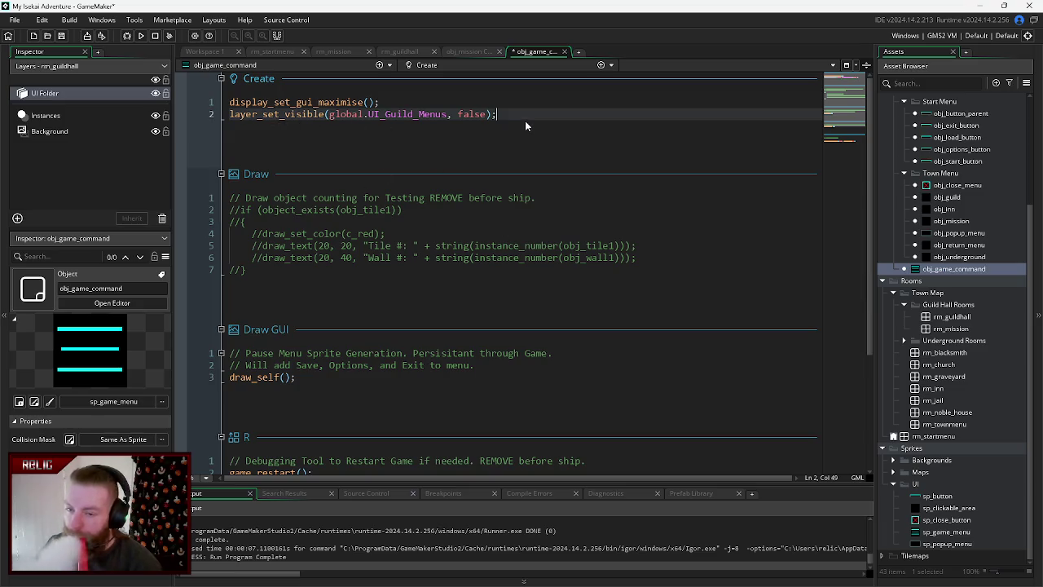
pyautogui.click(466, 50)
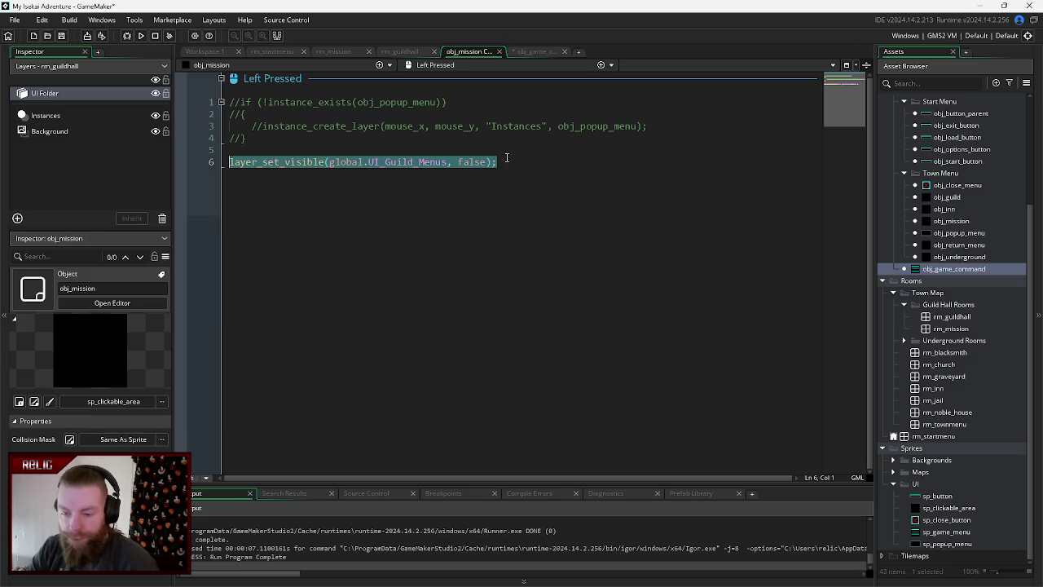
pyautogui.press('BackSpace')
pyautogui.press('BackSpace')
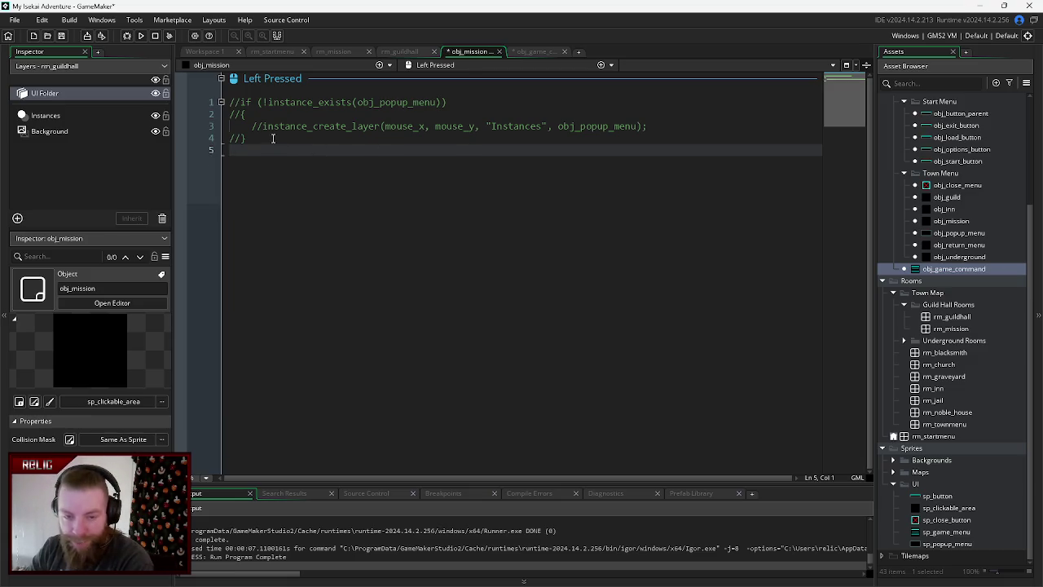
# - Save obj_mission and add var current_vis = layer_get_visible(UI_Guild_Menus); on line 6
pyautogui.hotkey('ctrl', 's')
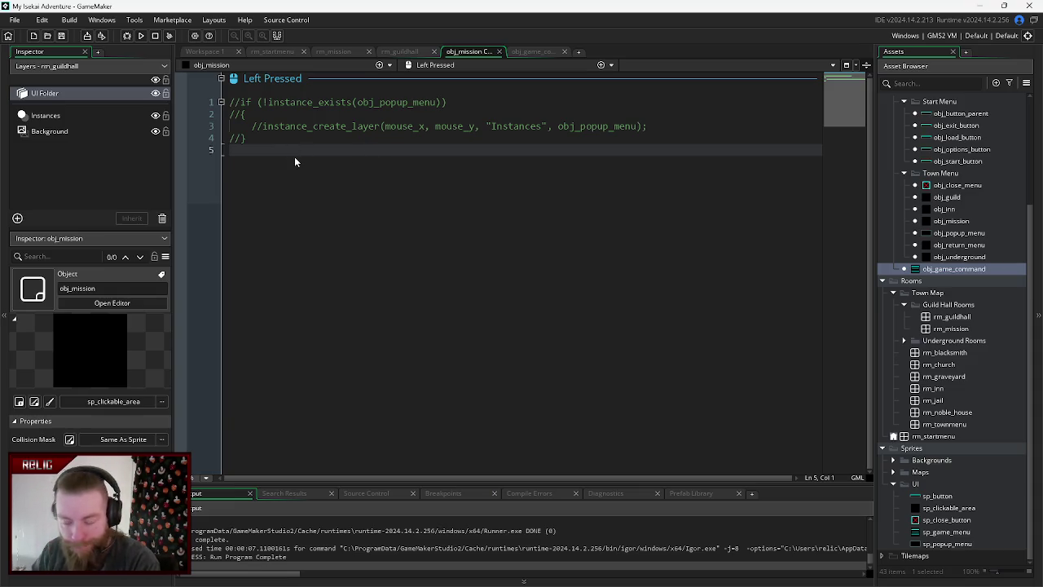
pyautogui.press('Return')
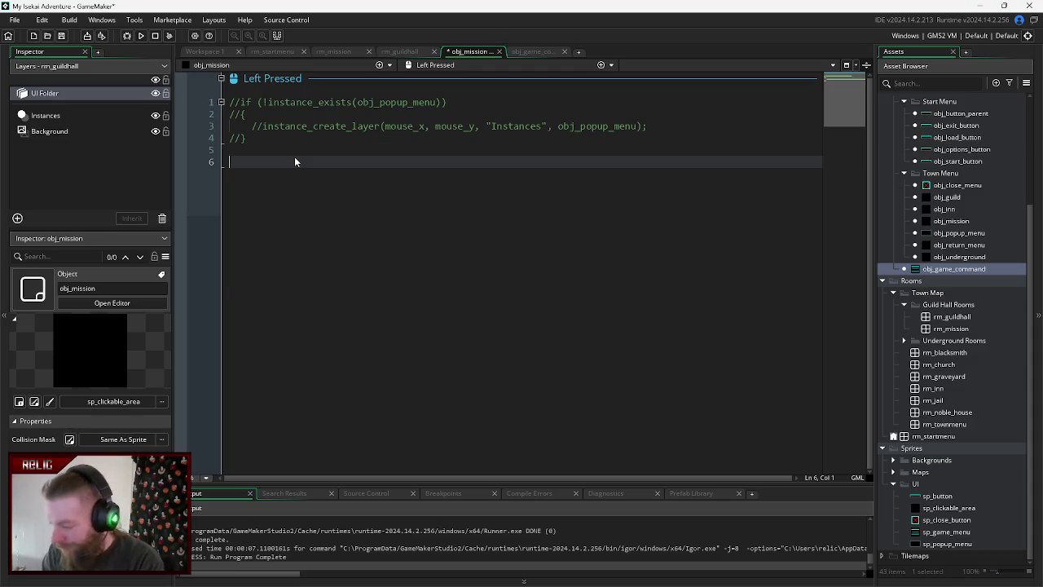
pyautogui.write('var current_visibi')
pyautogui.press('BackSpace')
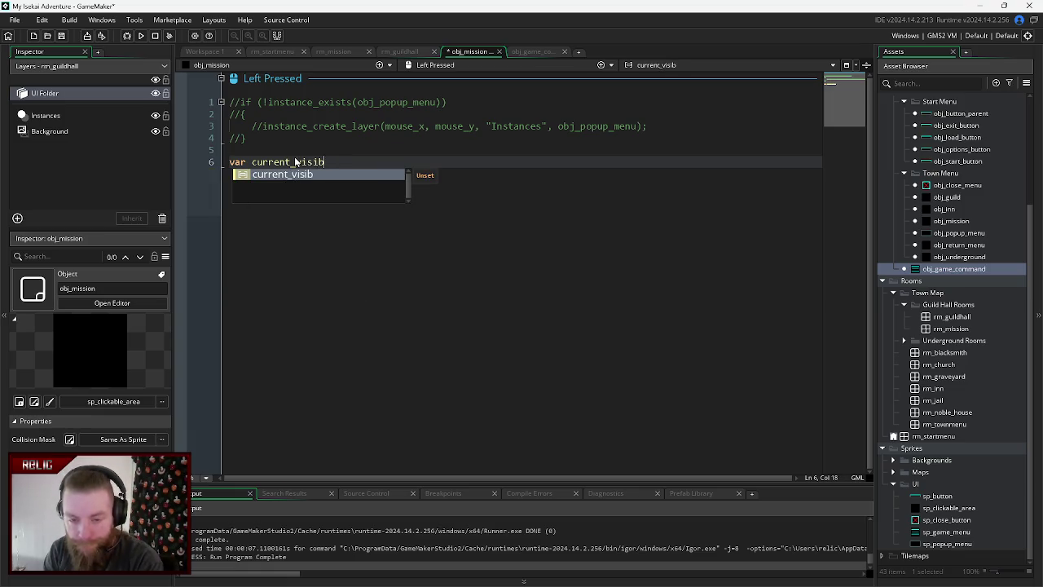
pyautogui.press('BackSpace')
pyautogui.press('BackSpace')
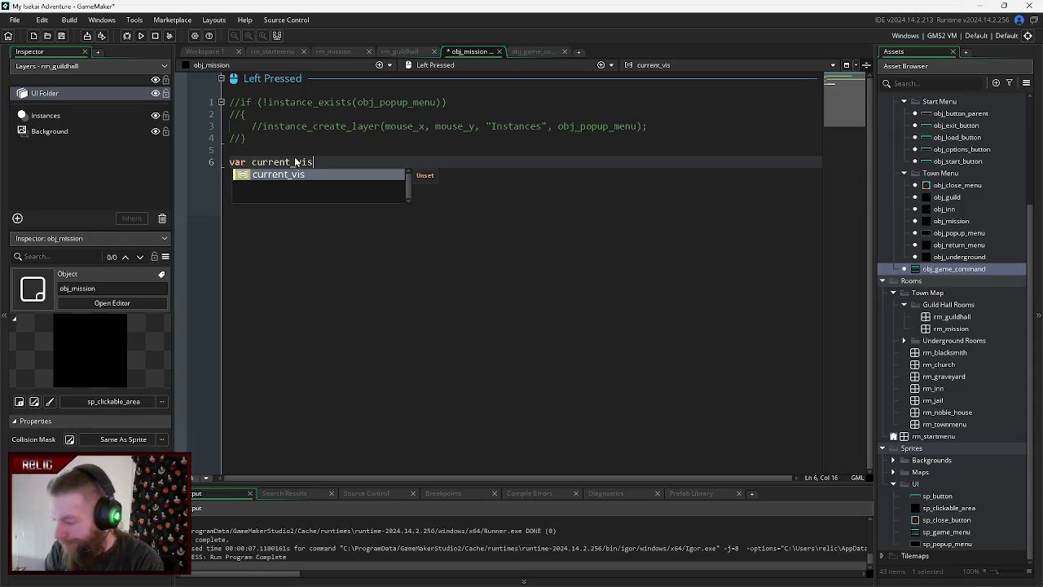
pyautogui.write(' = ')
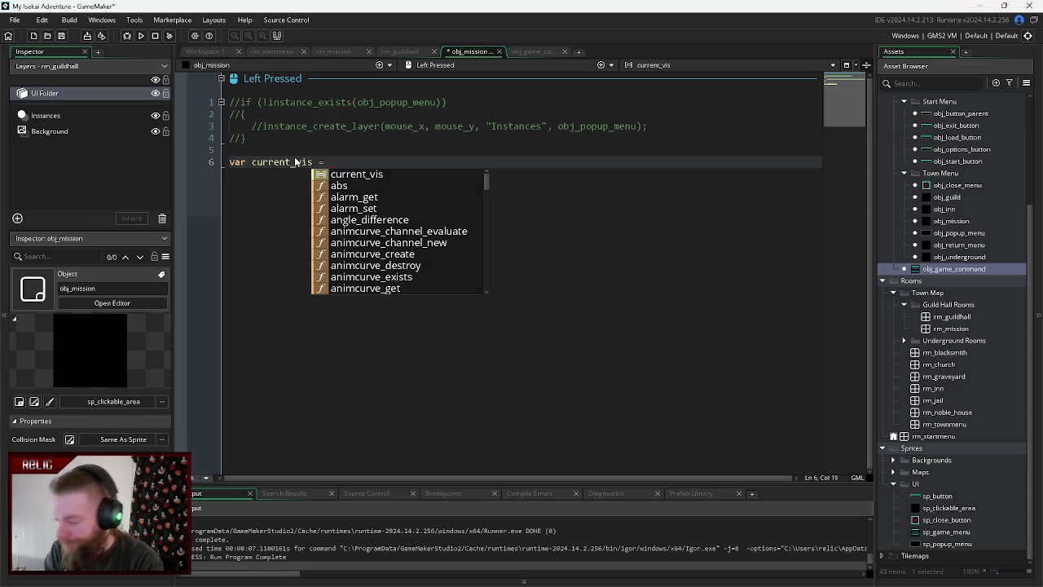
pyautogui.write('layer_get_')
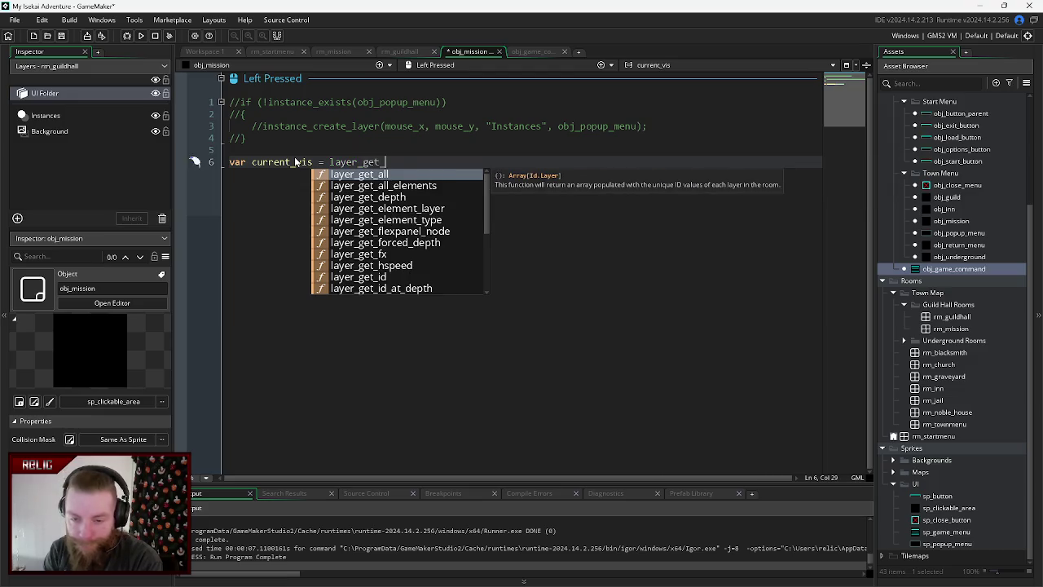
pyautogui.write('visible')
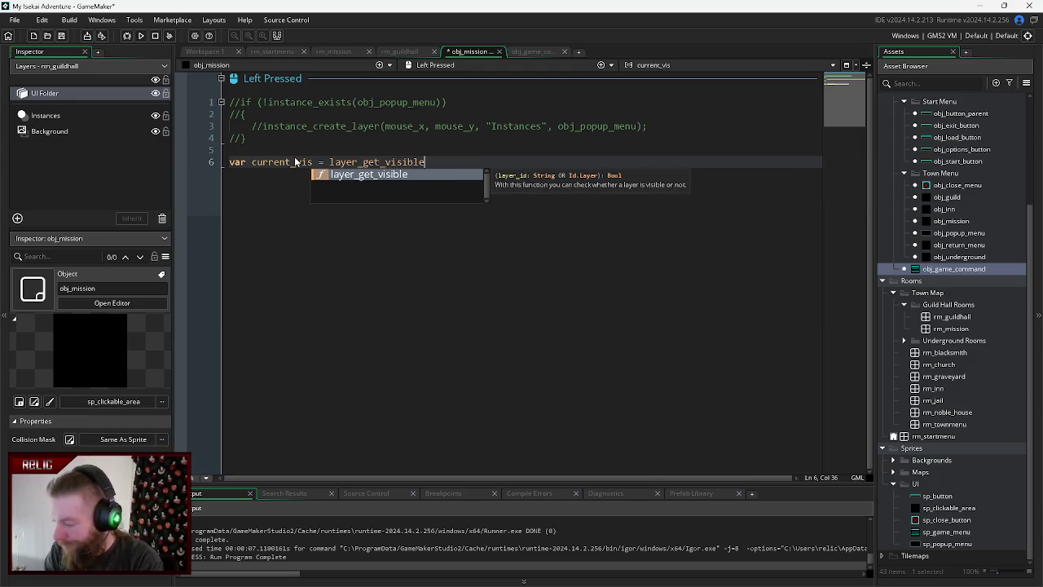
pyautogui.write('*(')
pyautogui.press('BackSpace')
pyautogui.press('BackSpace')
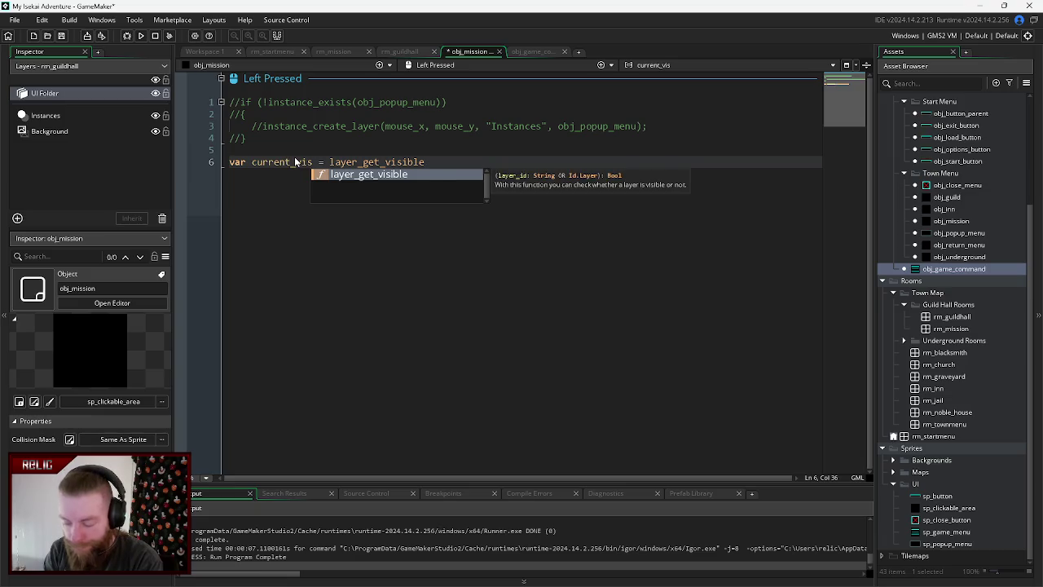
pyautogui.write('(U')
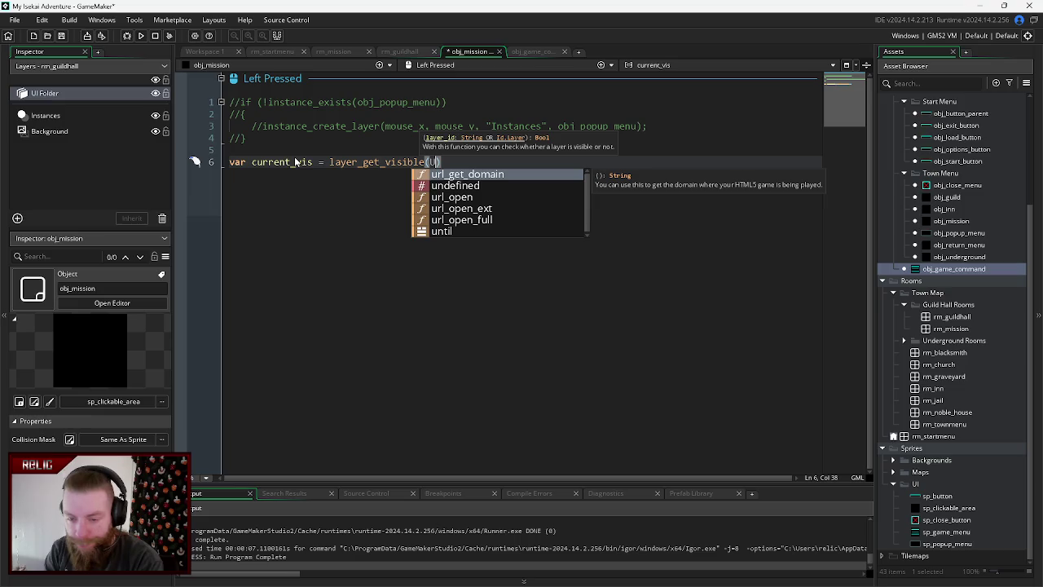
pyautogui.write('I_Game_Menu')
pyautogui.press('BackSpace')
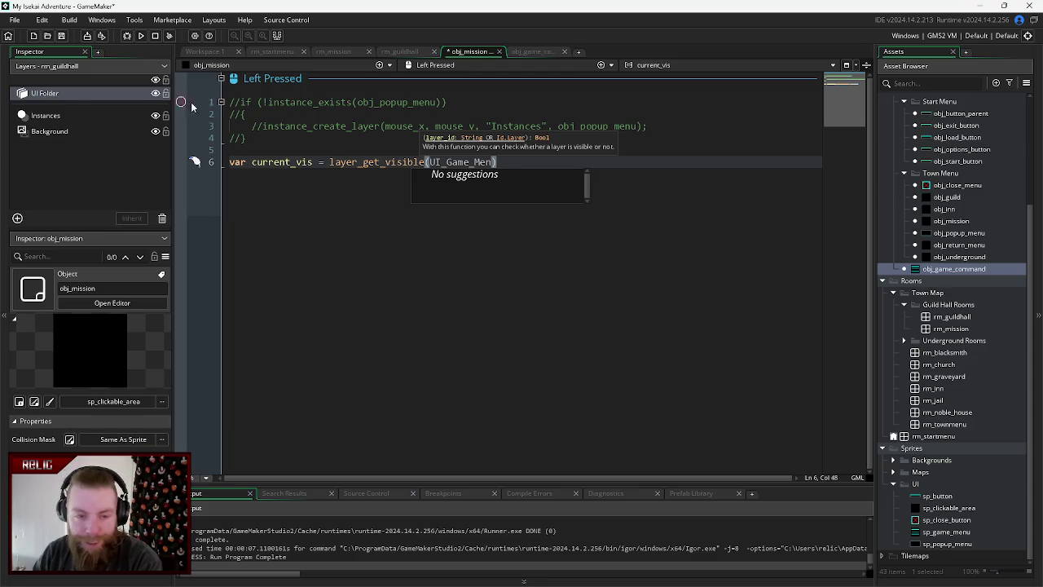
pyautogui.doubleClick(105, 92)
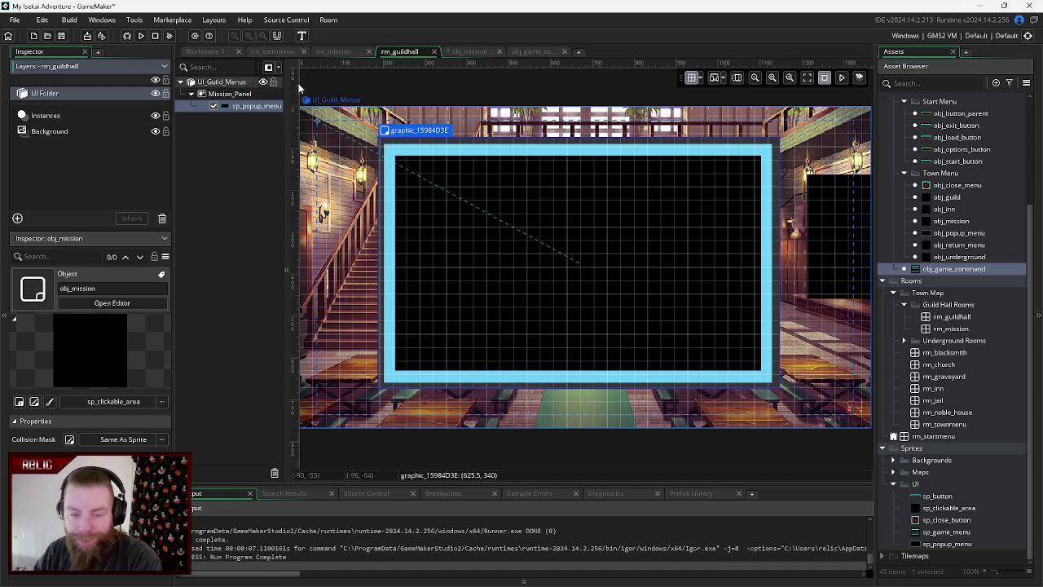
pyautogui.click(457, 51)
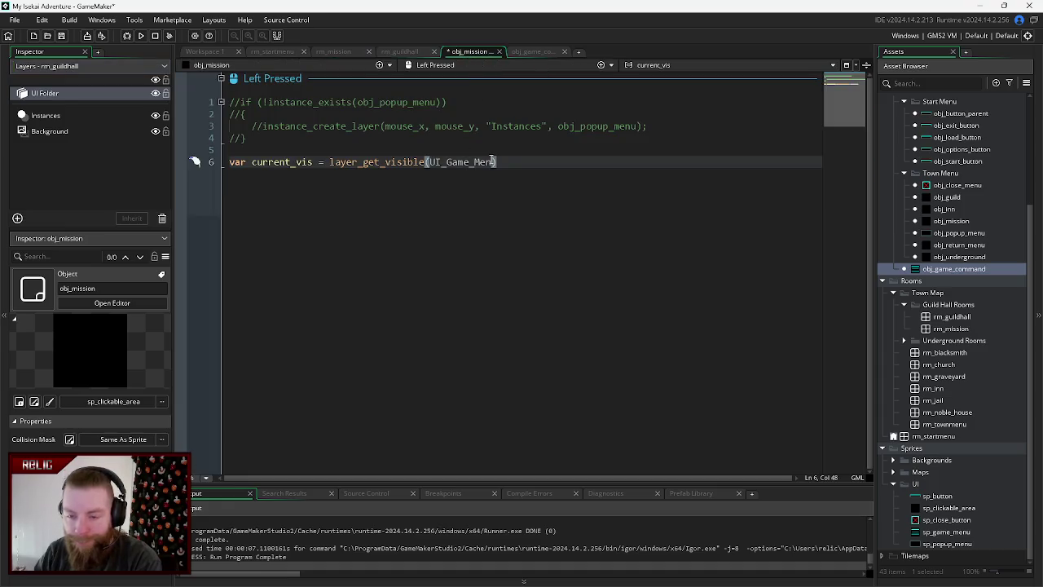
pyautogui.press('BackSpace')
pyautogui.press('BackSpace')
pyautogui.press('BackSpace')
pyautogui.press('BackSpace')
pyautogui.write('uild_')
pyautogui.write('Menus')
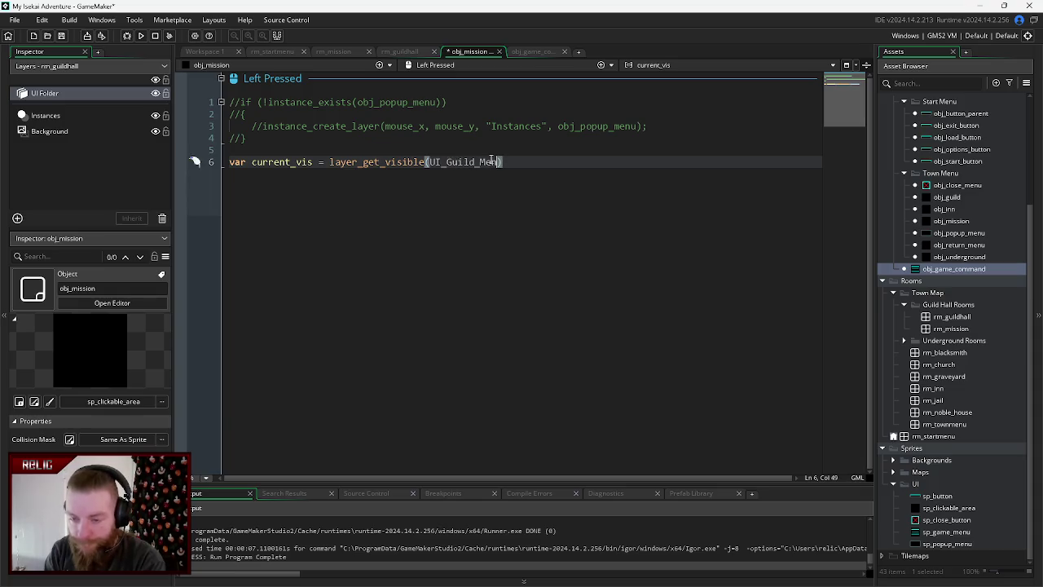
pyautogui.write(');')
# - Begin a layer_set_visible(global.ui_guild_id, !current_vis call on line 7, then switch to obj_game_command
pyautogui.press('Return')
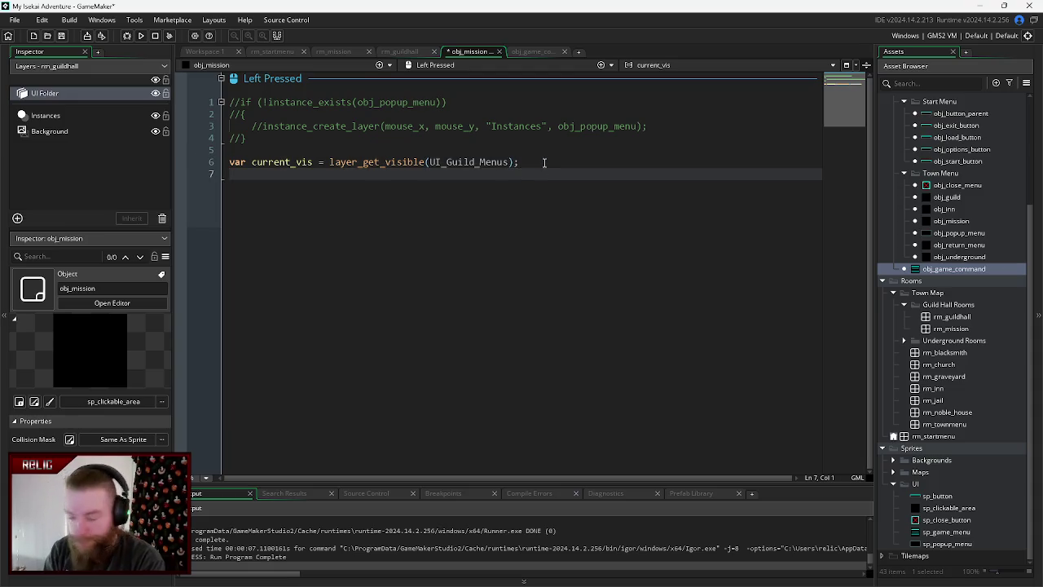
pyautogui.write('layer')
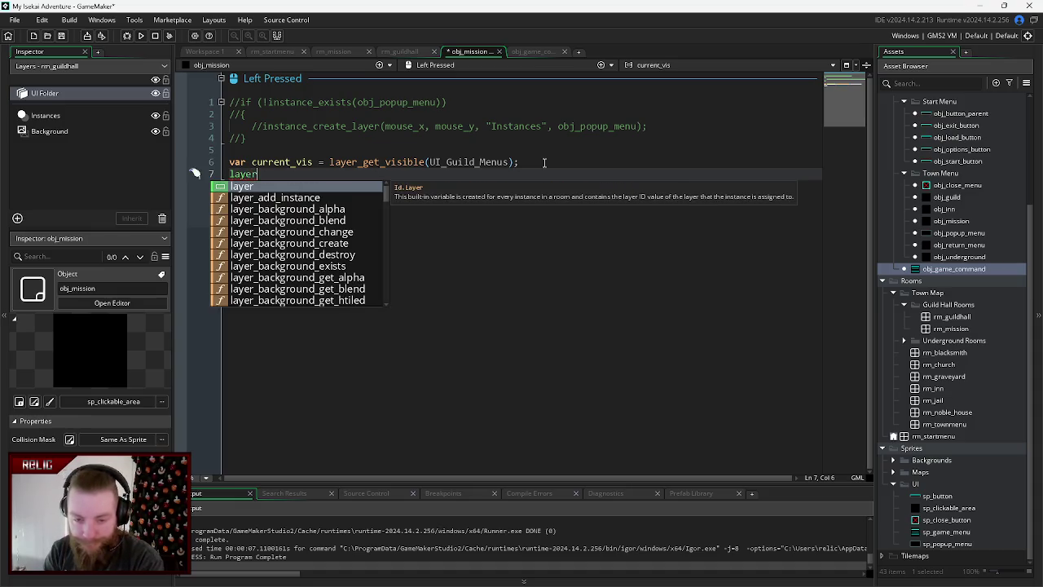
pyautogui.write('_set_visi')
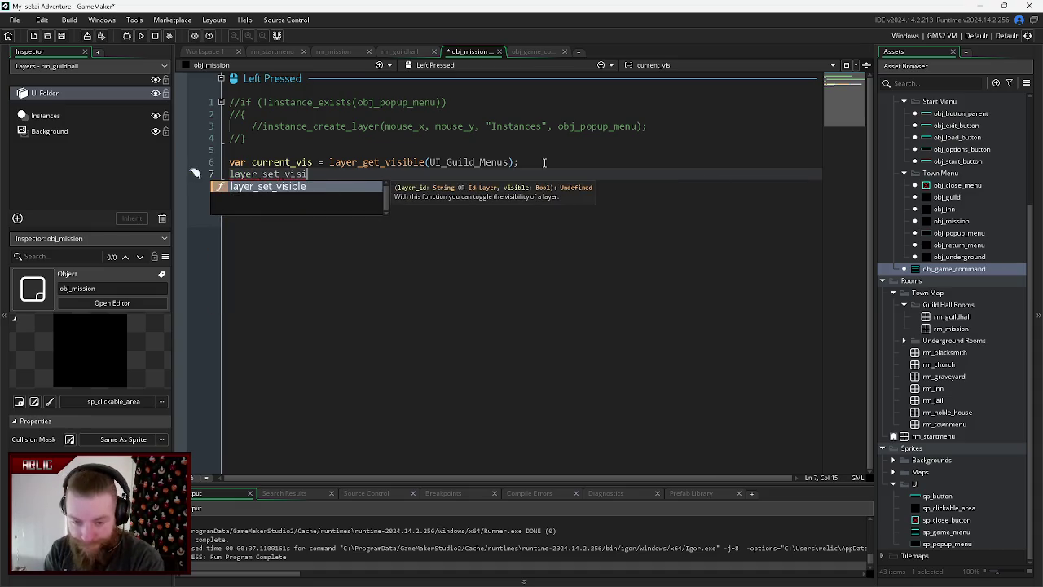
pyautogui.write('ble =')
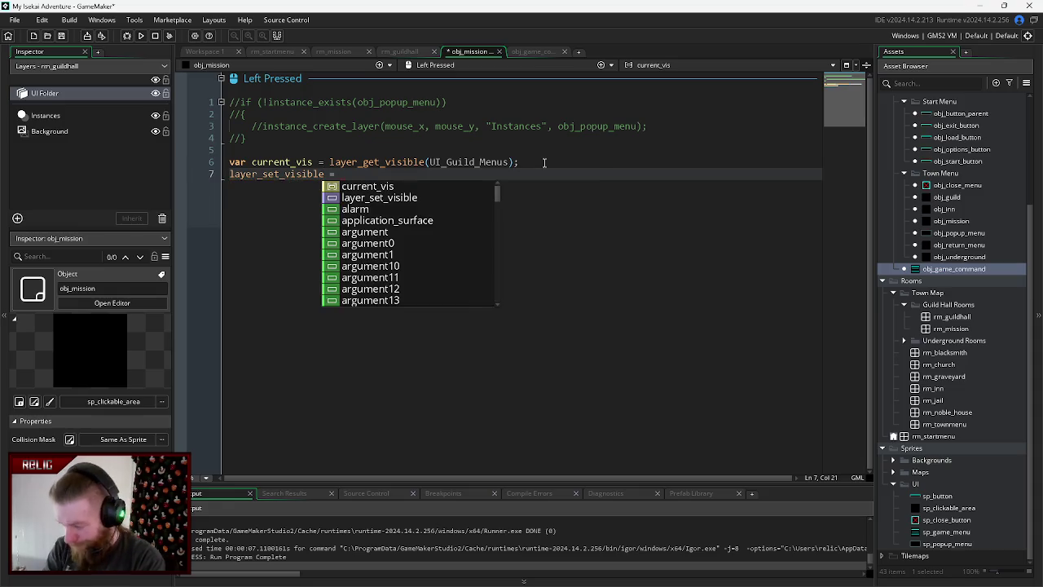
pyautogui.press('BackSpace')
pyautogui.press('BackSpace')
pyautogui.press('BackSpace')
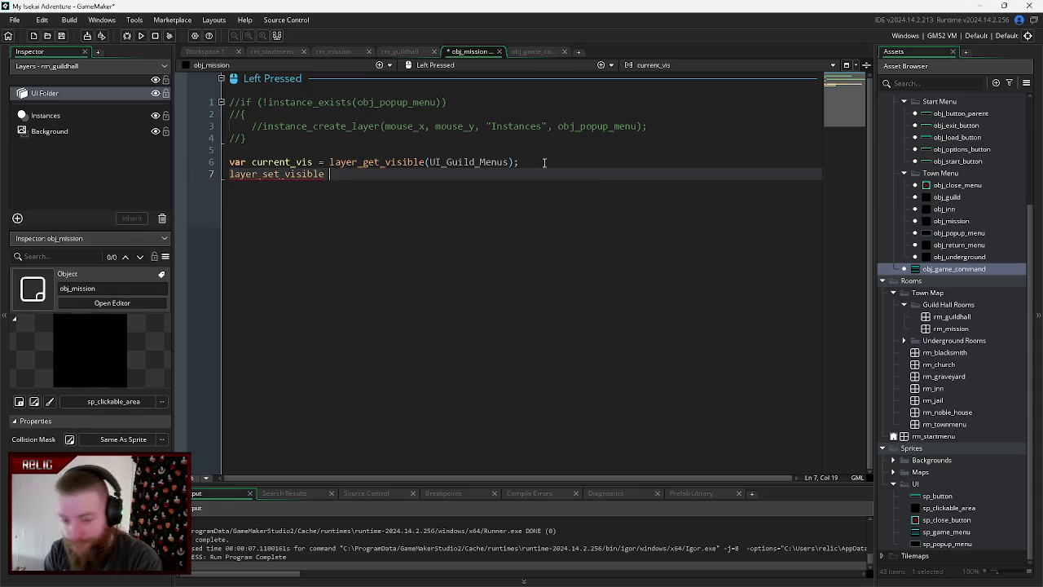
pyautogui.write('(')
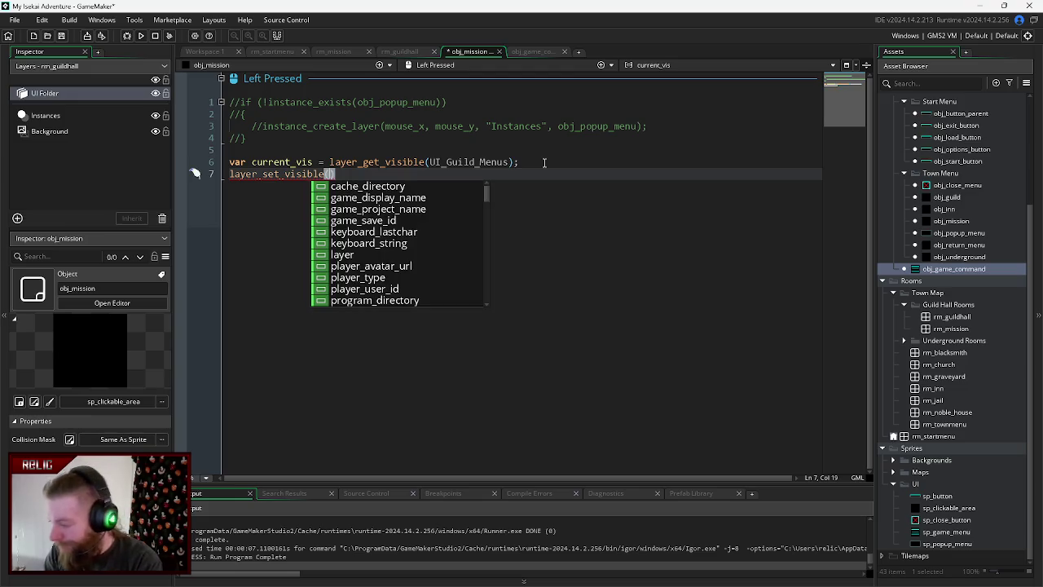
pyautogui.write('global.ui_guild_id, !current_vis')
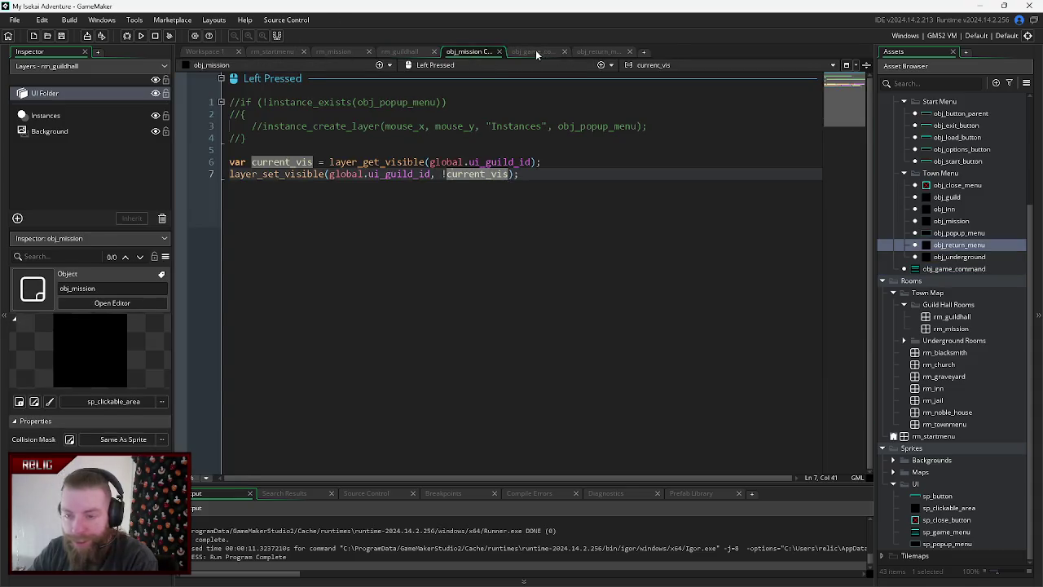
pyautogui.click(535, 53)
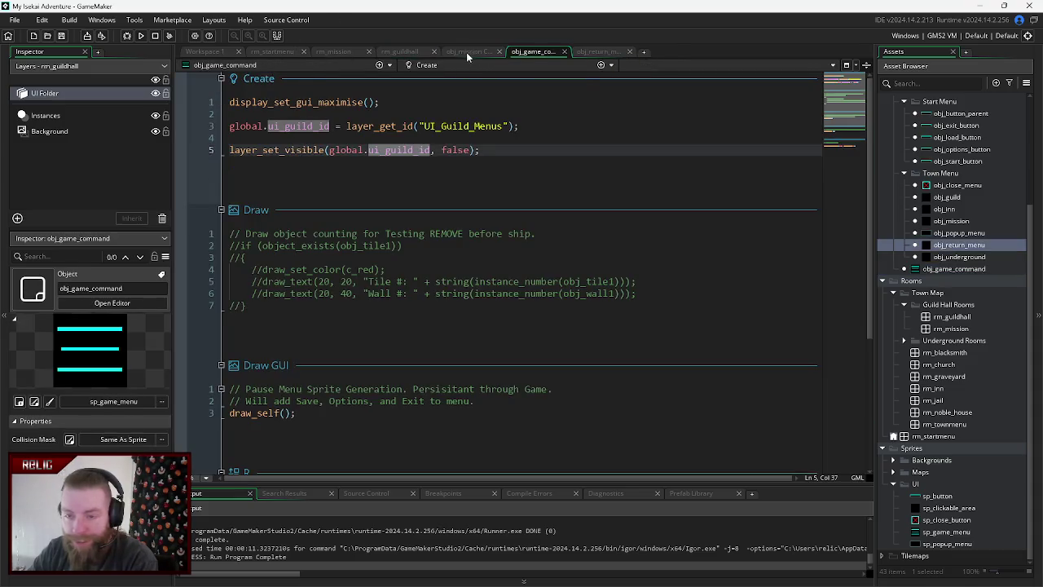
# - Select the layer-hiding line on line 5 of obj_game_command's Create code
pyautogui.click(488, 150)
pyautogui.moveTo(487, 151); pyautogui.dragTo(244, 157)
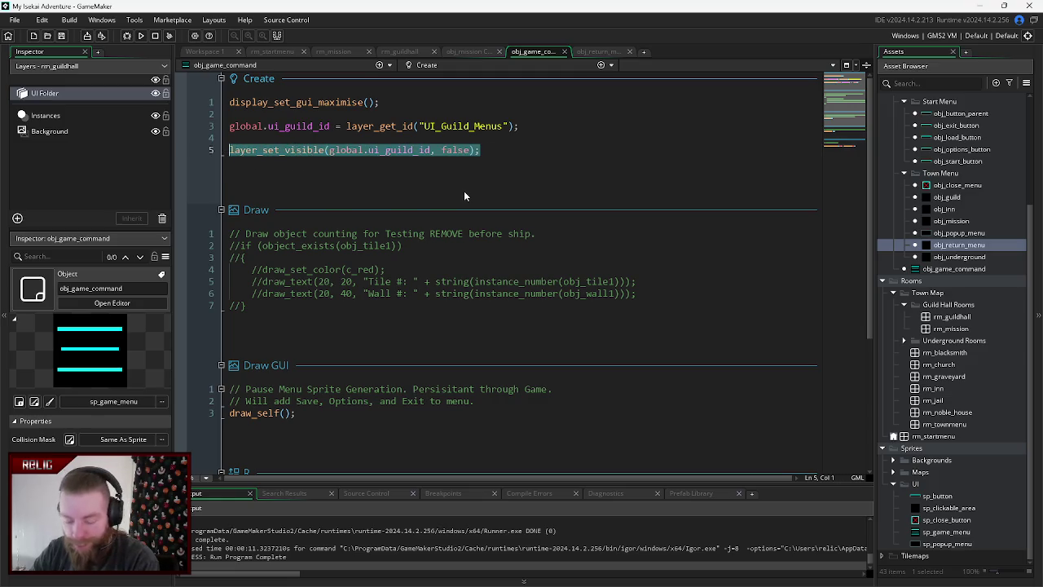
pyautogui.click(461, 50)
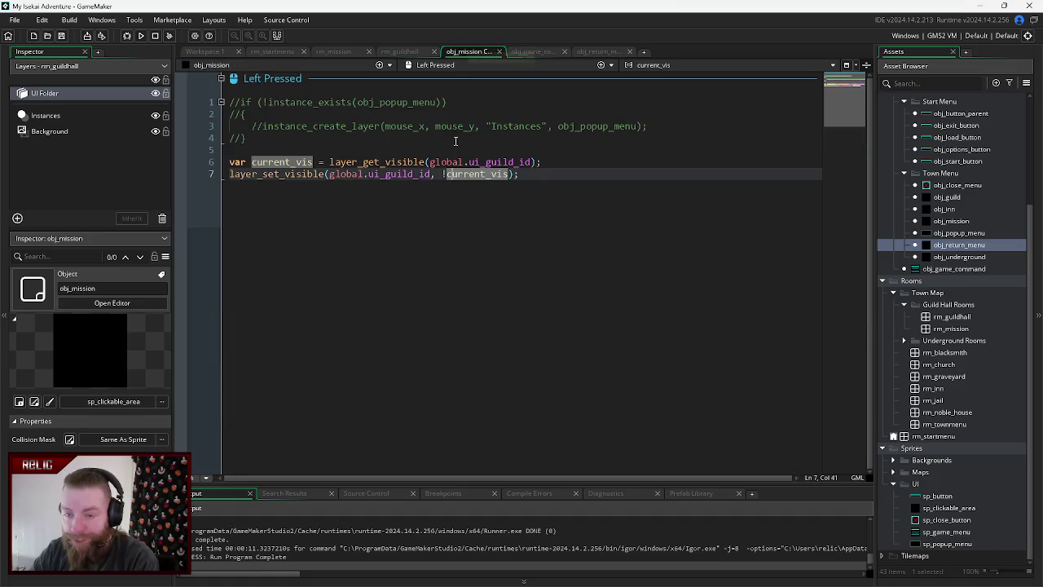
pyautogui.click(534, 51)
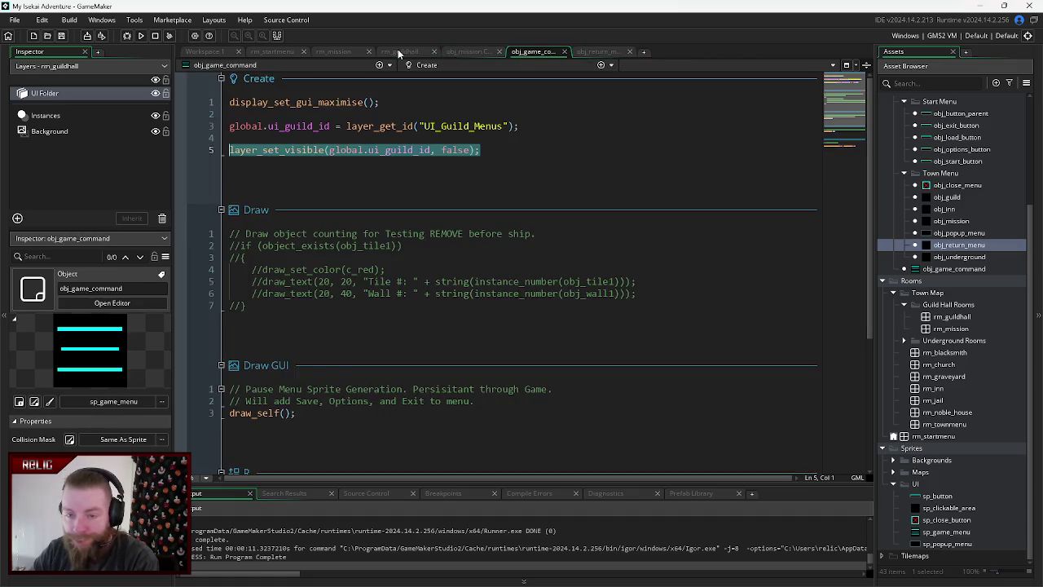
pyautogui.click(397, 51)
pyautogui.click(598, 51)
# - Paste it below room_goto in obj_return_menu with comment '// Closes UI Layer with Map Change.' and save
pyautogui.click(377, 115)
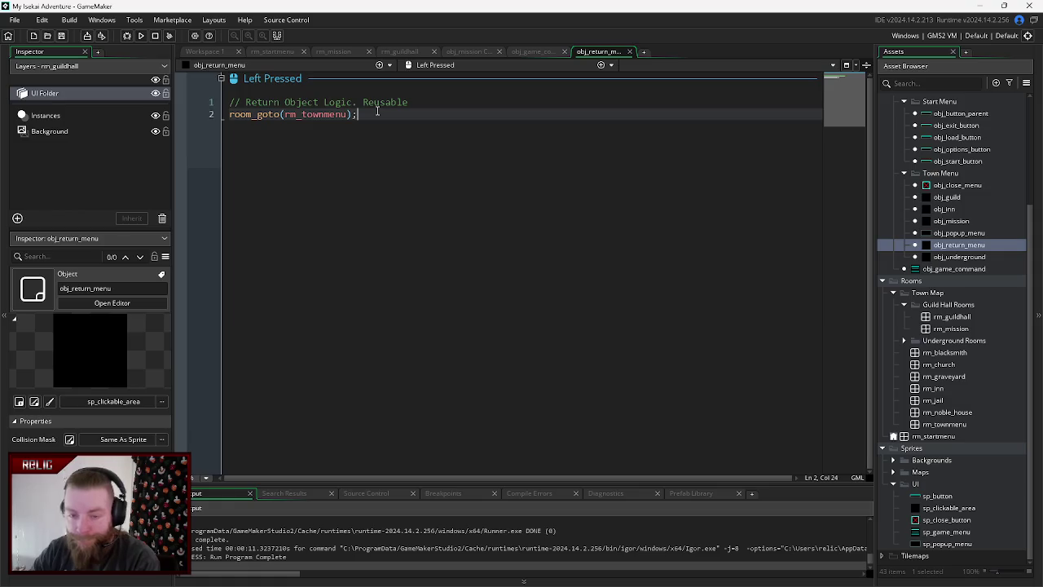
pyautogui.press('Return')
pyautogui.write('layer_set_visible(global.ui_guild_id, false);')
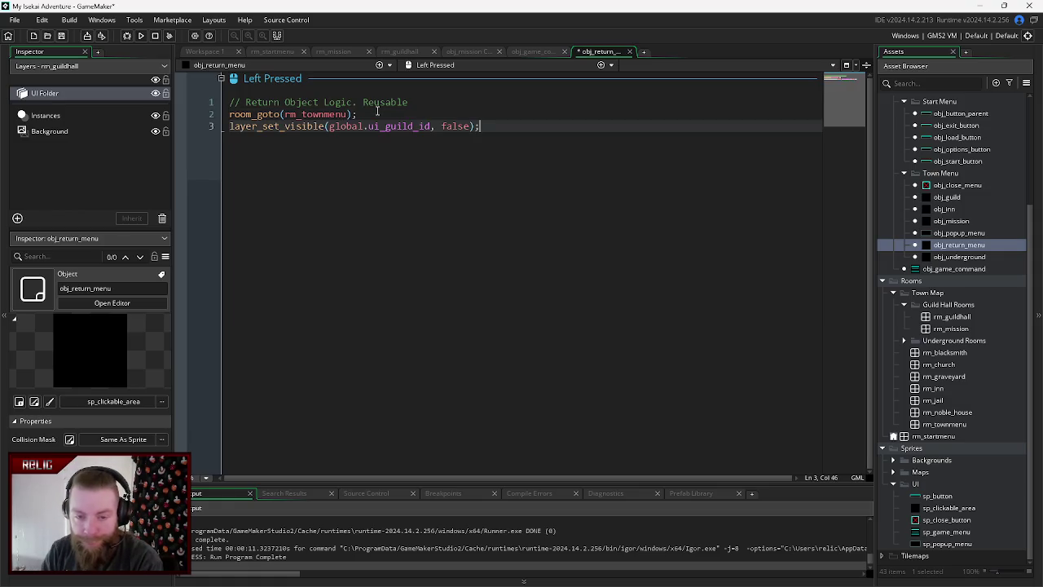
pyautogui.hotkey('ctrl', 's')
pyautogui.click(376, 113)
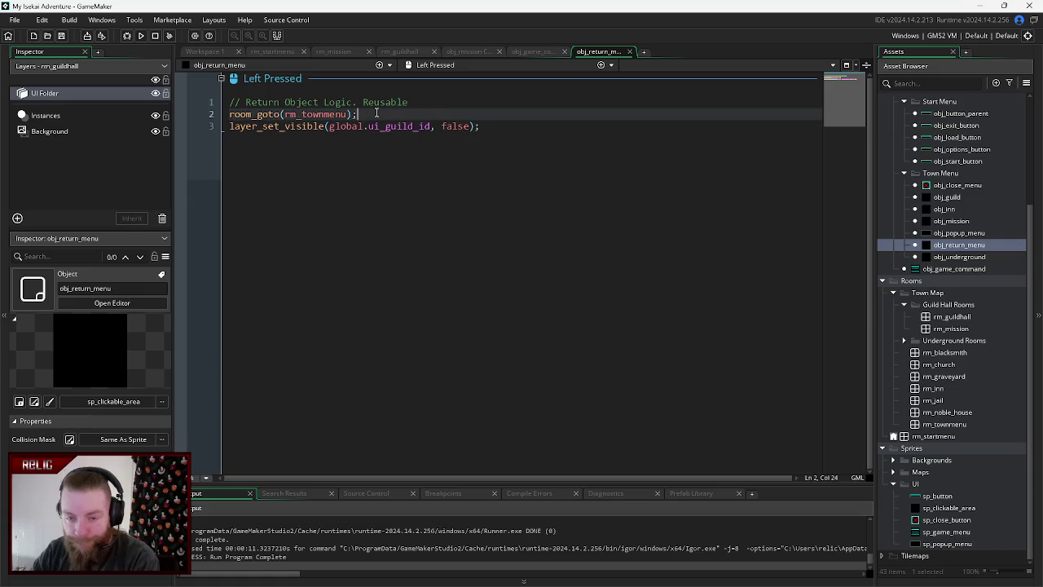
pyautogui.press('Return')
pyautogui.press('Return')
pyautogui.write('/')
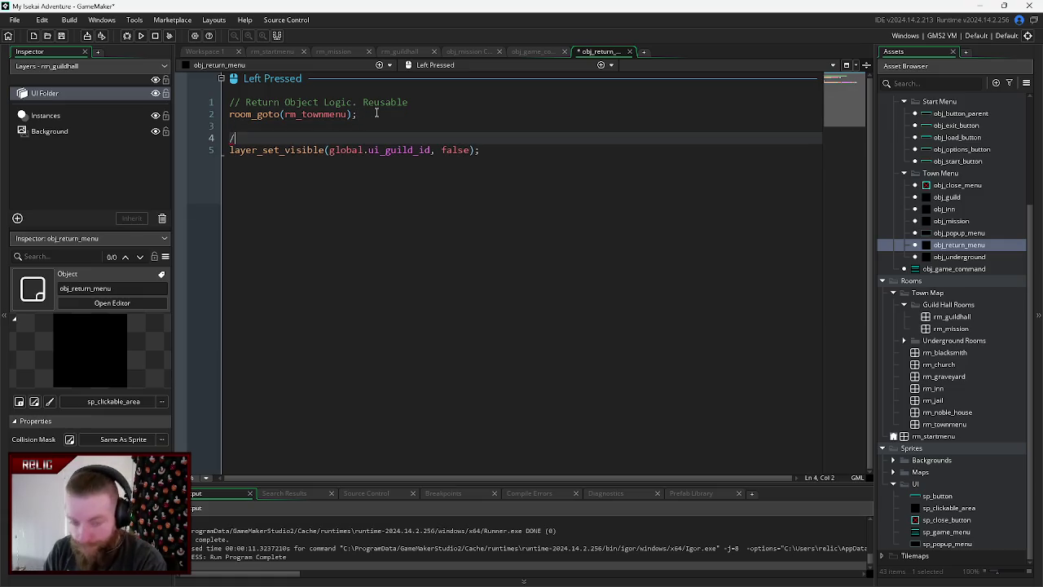
pyautogui.write('/ Closes ')
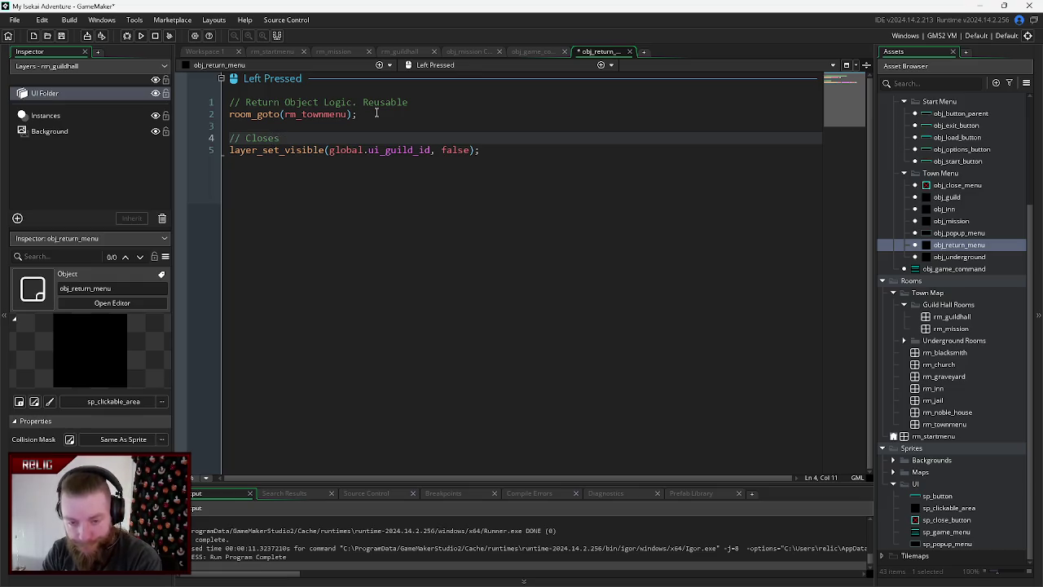
pyautogui.write('U')
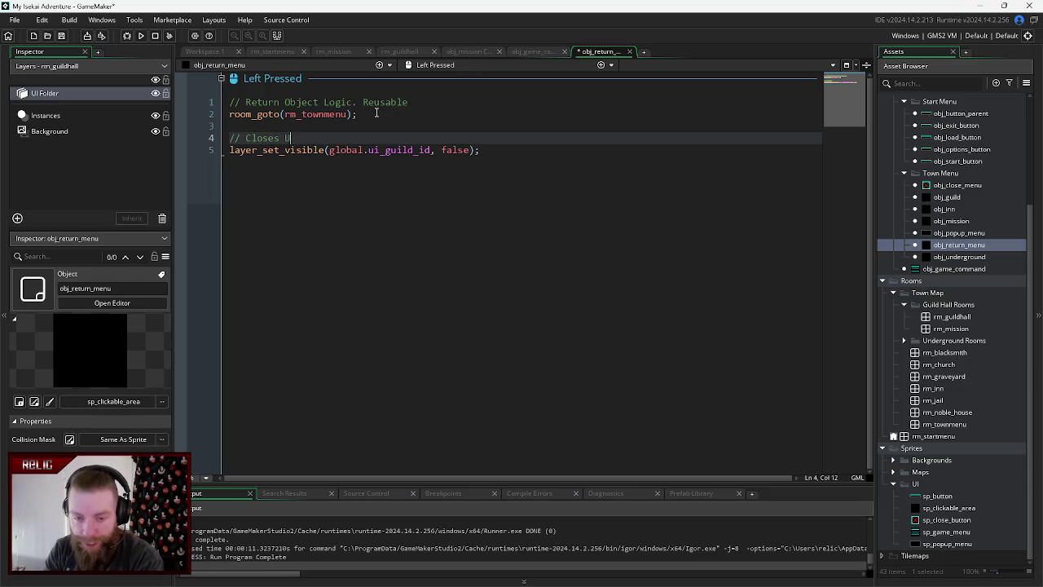
pyautogui.write('I Layer ')
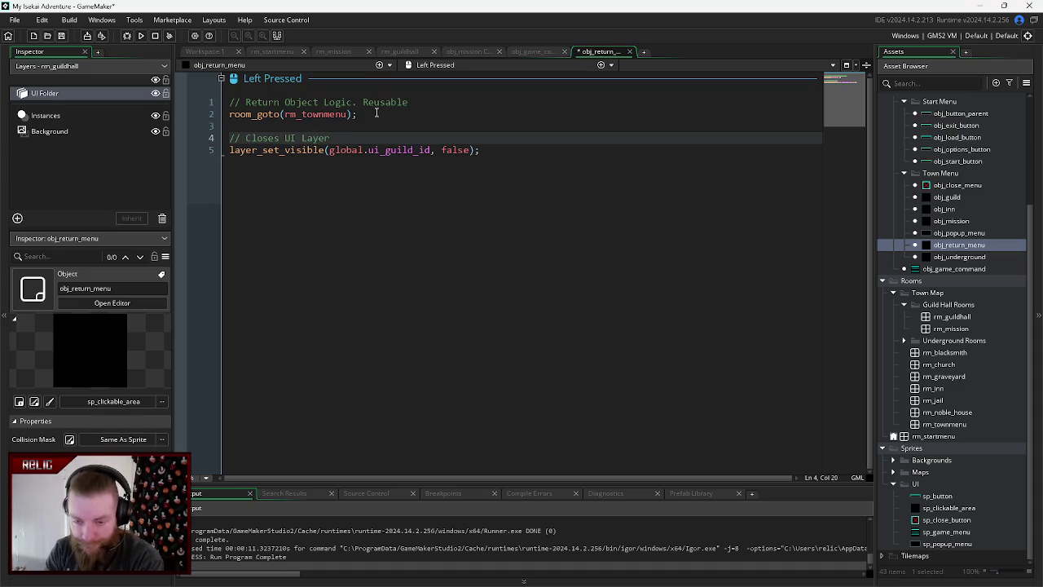
pyautogui.write('with M')
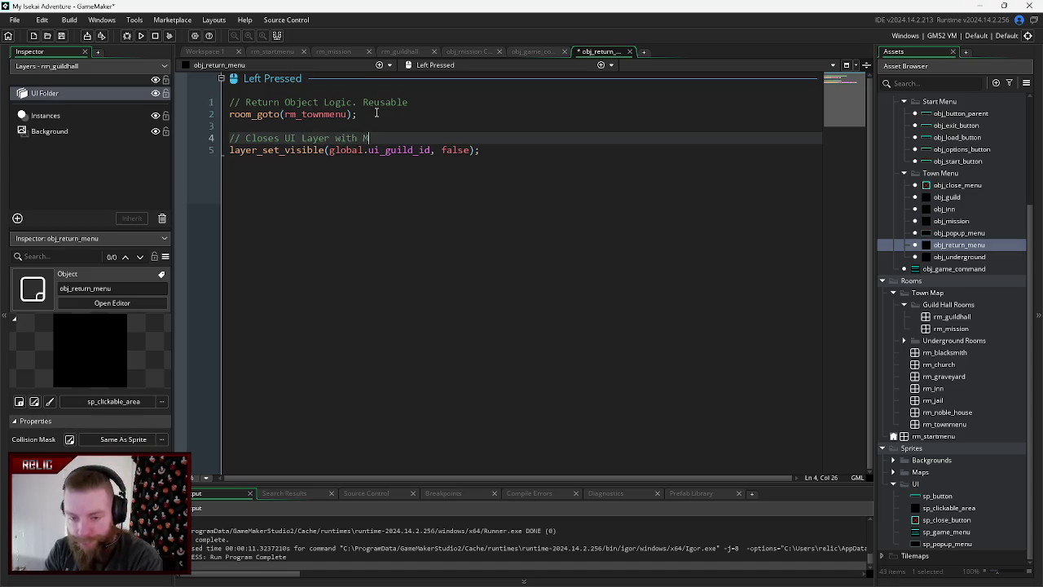
pyautogui.write('ap Change.')
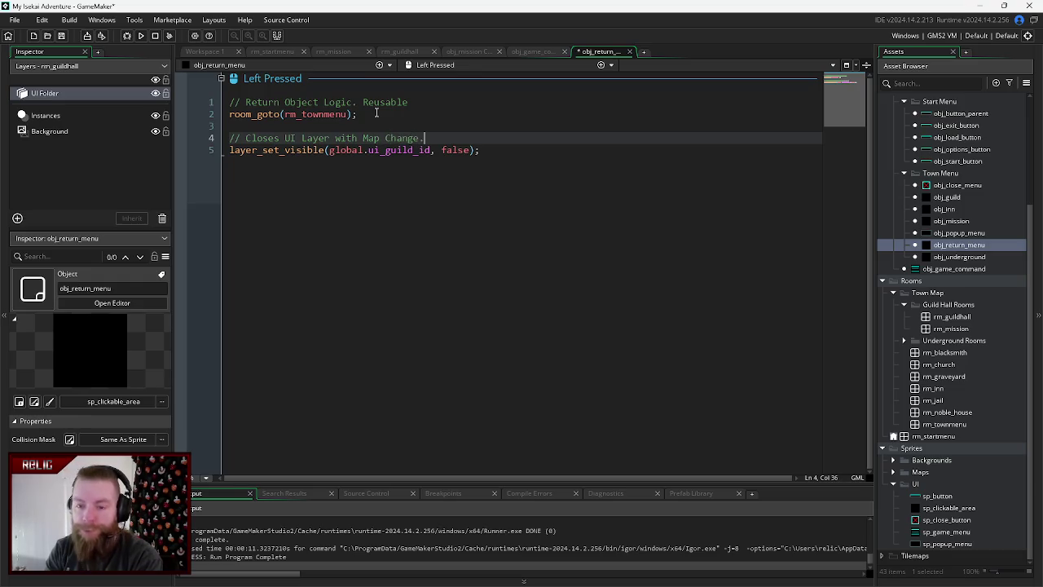
pyautogui.hotkey('ctrl', 's')
pyautogui.press('F5')
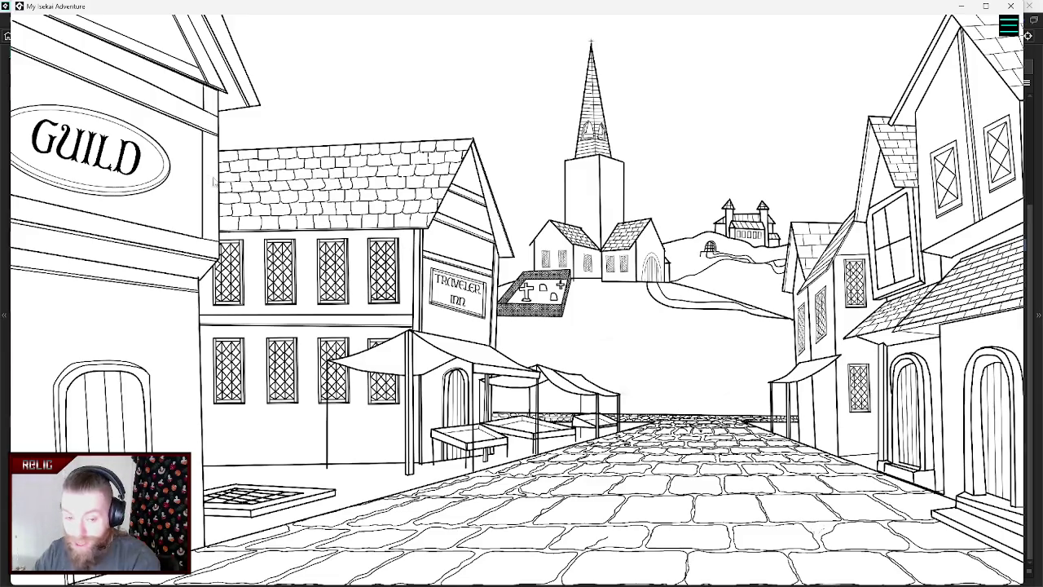
pyautogui.click(130, 161)
pyautogui.click(808, 298)
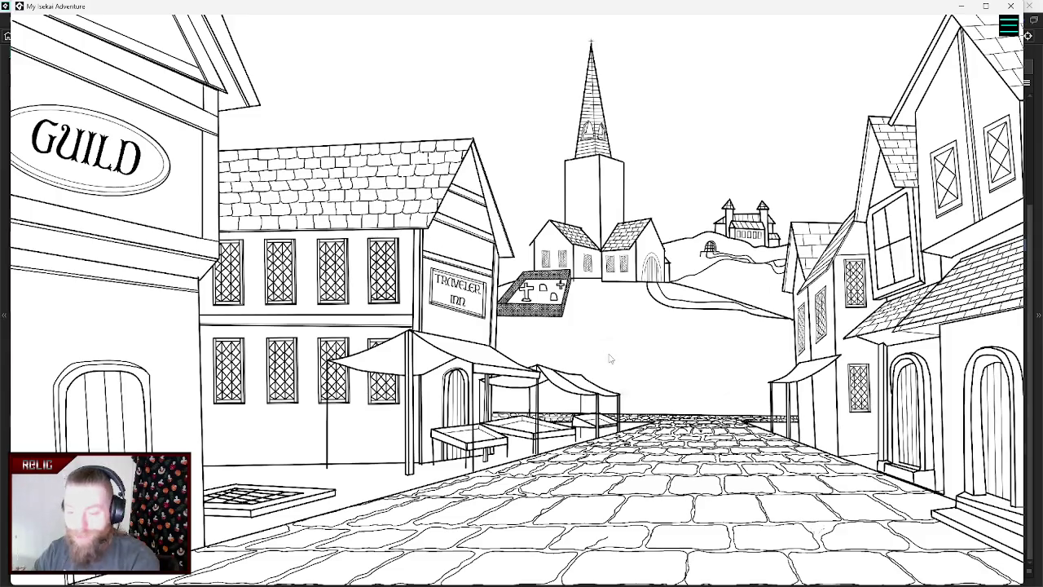
pyautogui.click(1011, 7)
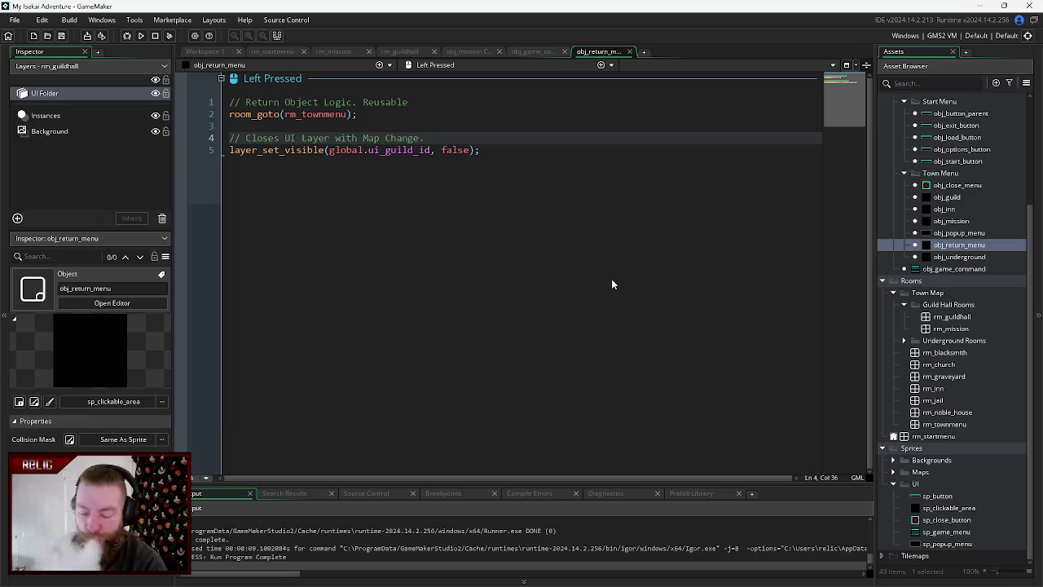
# - Replace obj_mission's commented-out popup code with '// Opening Mission Menu', then close the tab
pyautogui.click(528, 51)
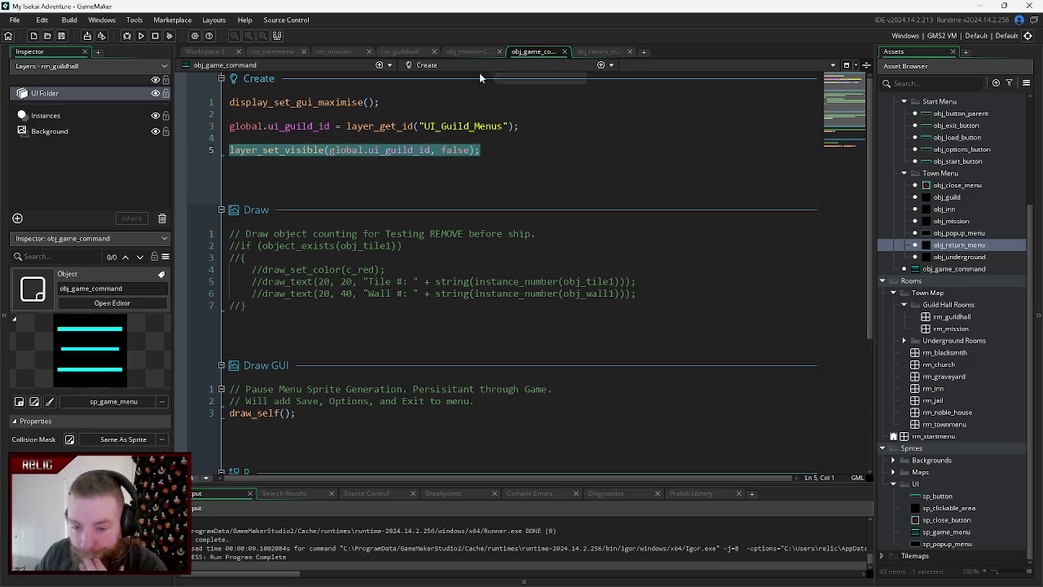
pyautogui.click(466, 52)
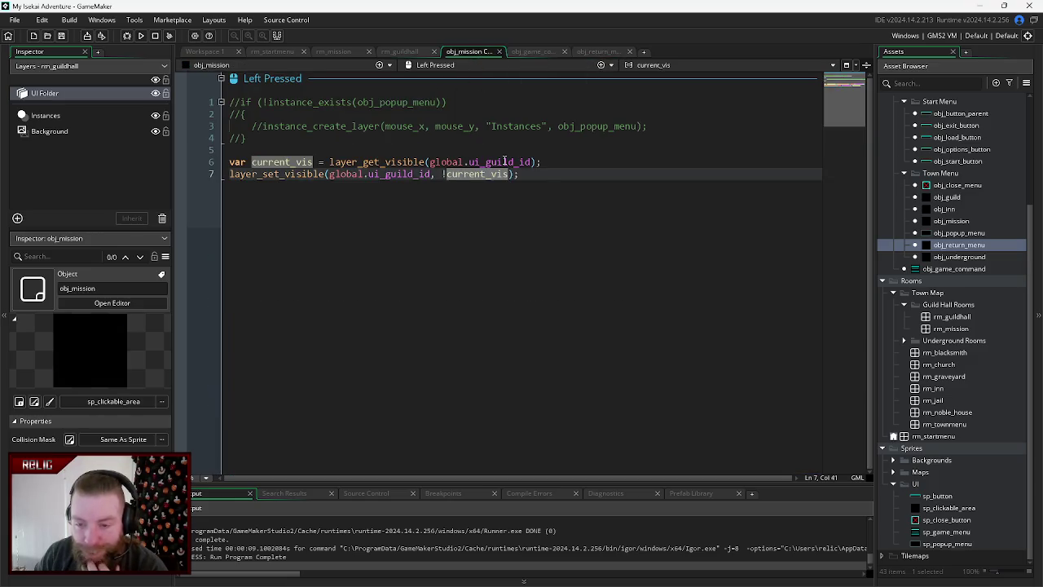
pyautogui.click(261, 139)
pyautogui.moveTo(262, 140); pyautogui.dragTo(210, 107)
pyautogui.press('Delete')
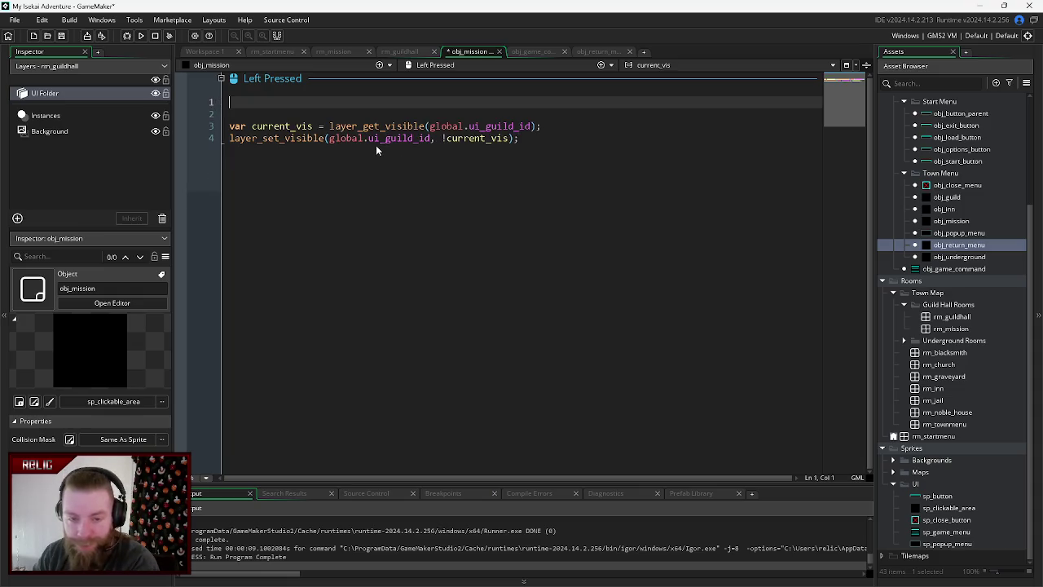
pyautogui.press('Delete')
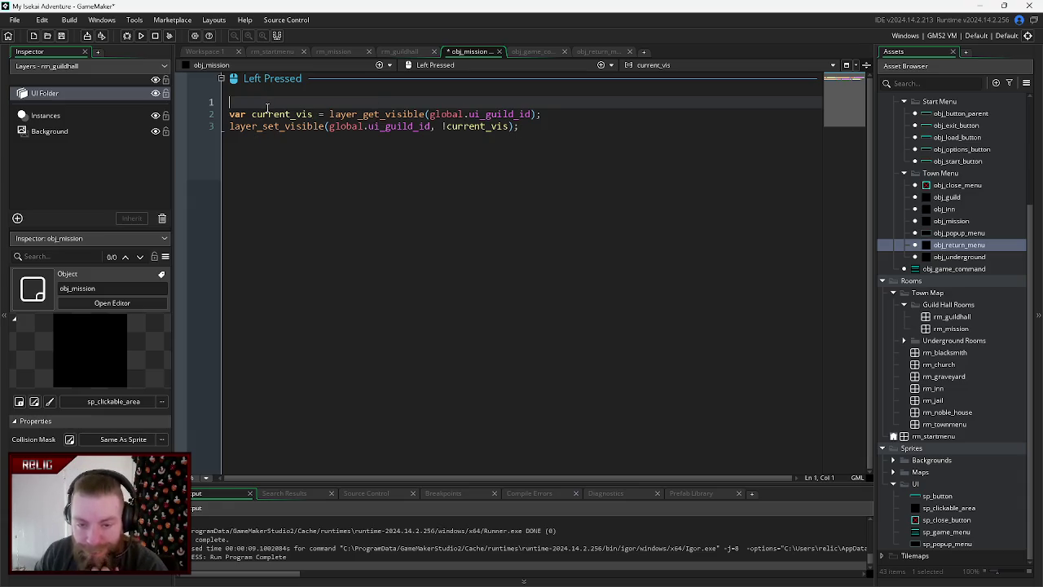
pyautogui.write('//')
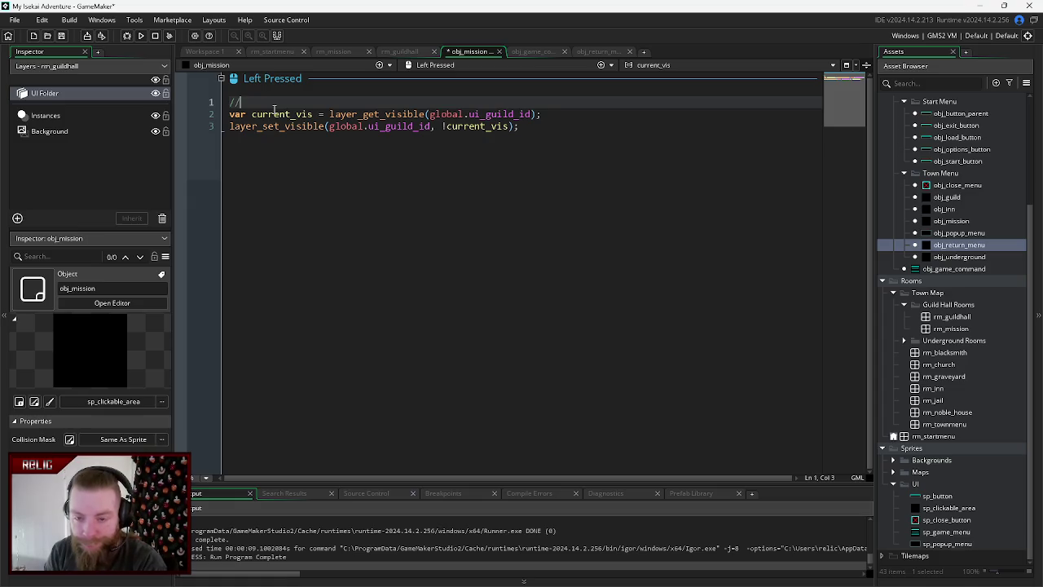
pyautogui.write(' Opening Mis')
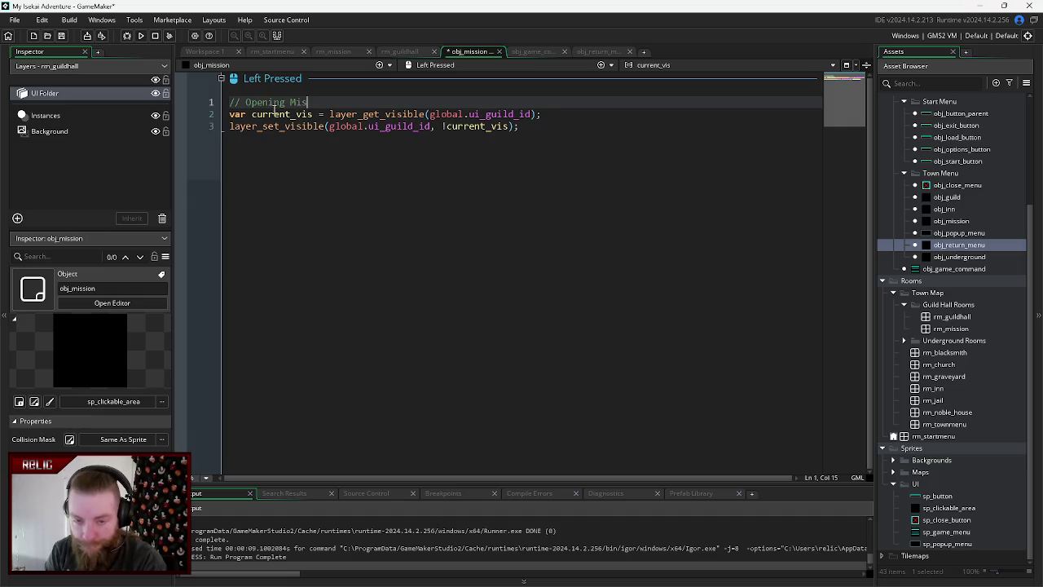
pyautogui.write('sion Menu')
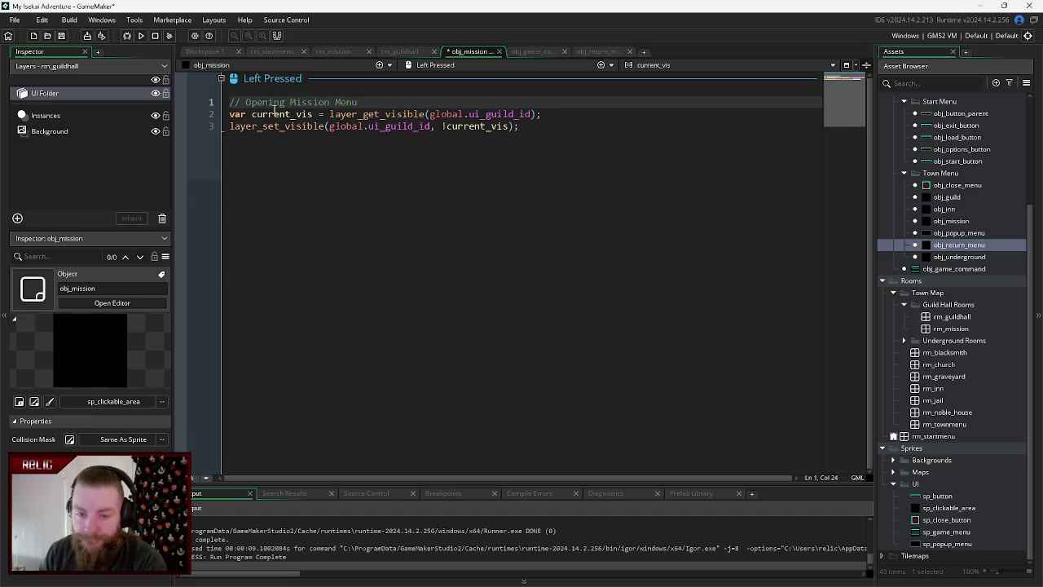
pyautogui.click(406, 171)
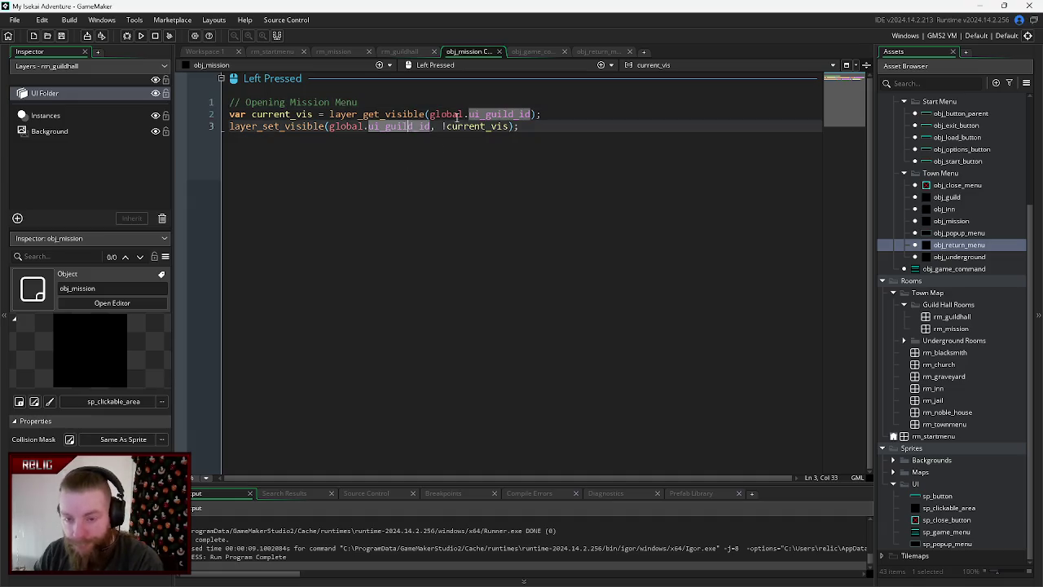
pyautogui.click(499, 51)
pyautogui.click(497, 152)
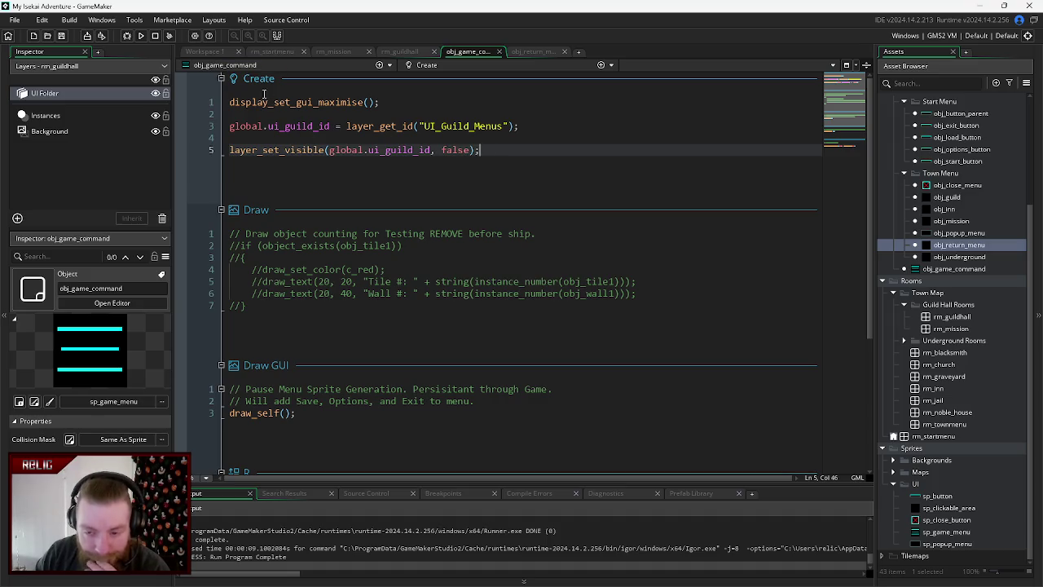
# - Inspect the UI Folder layer's contents in the room editor
pyautogui.click(282, 51)
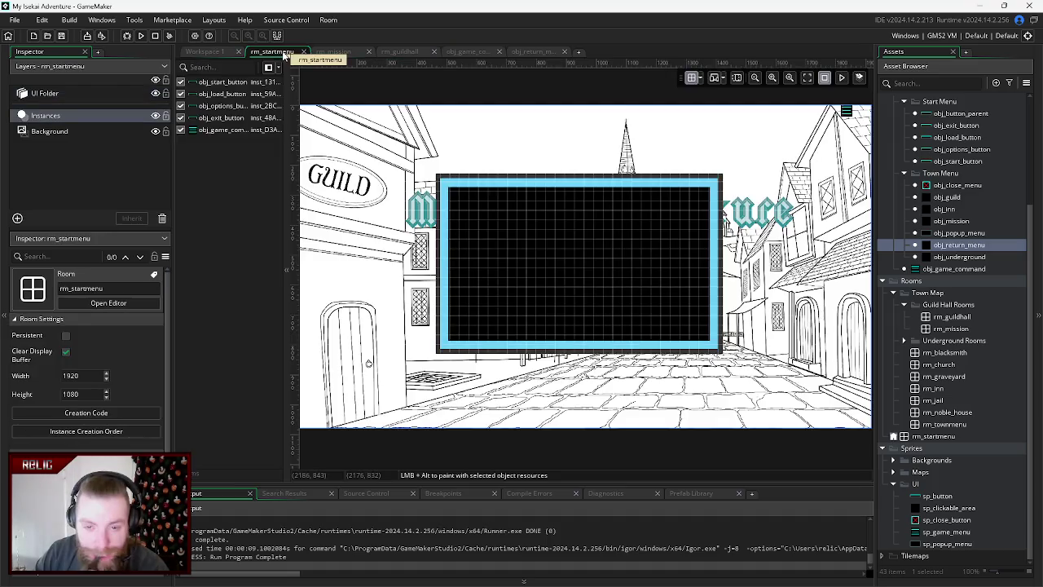
pyautogui.click(330, 50)
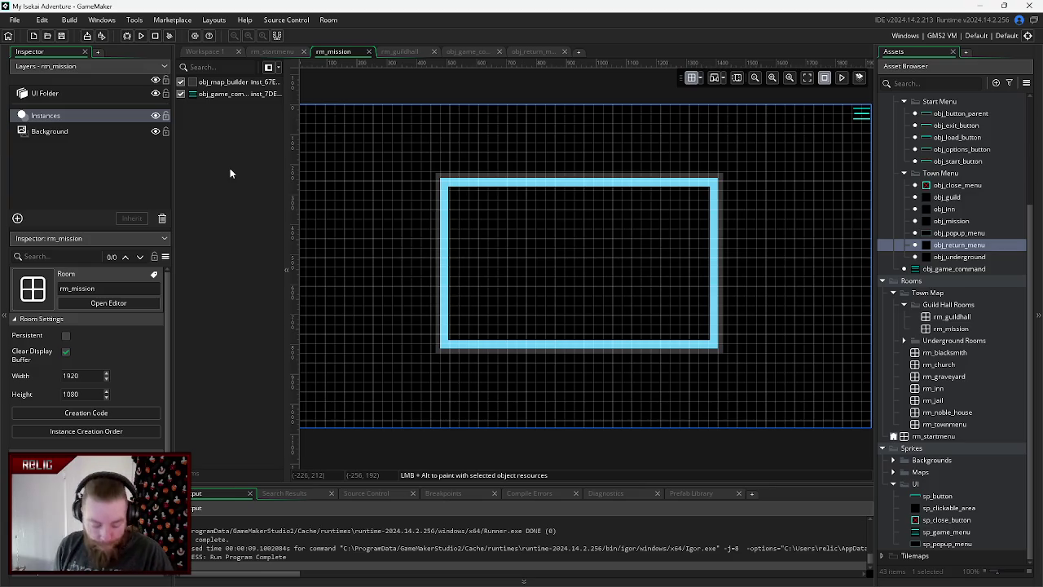
pyautogui.click(67, 96)
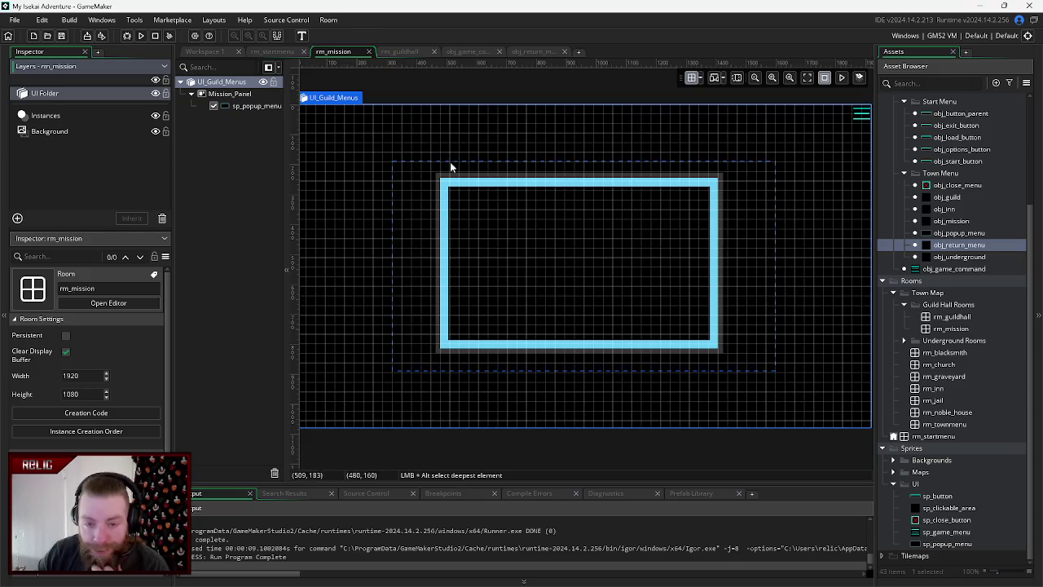
pyautogui.click(246, 147)
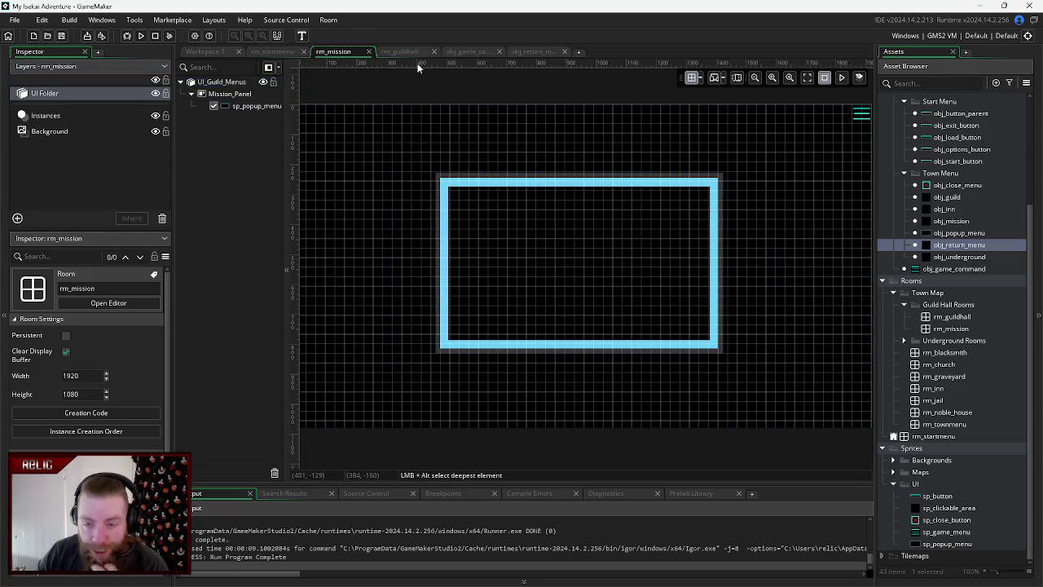
pyautogui.click(399, 51)
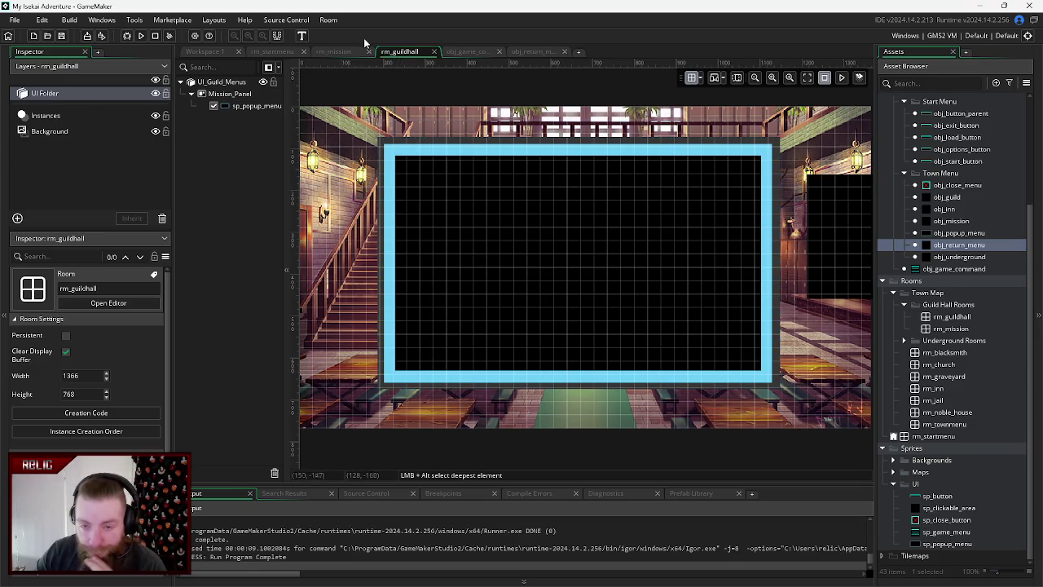
pyautogui.click(369, 51)
# - Hide the guild hall's UI Folder layer to remove the popup, then show it again
pyautogui.click(268, 52)
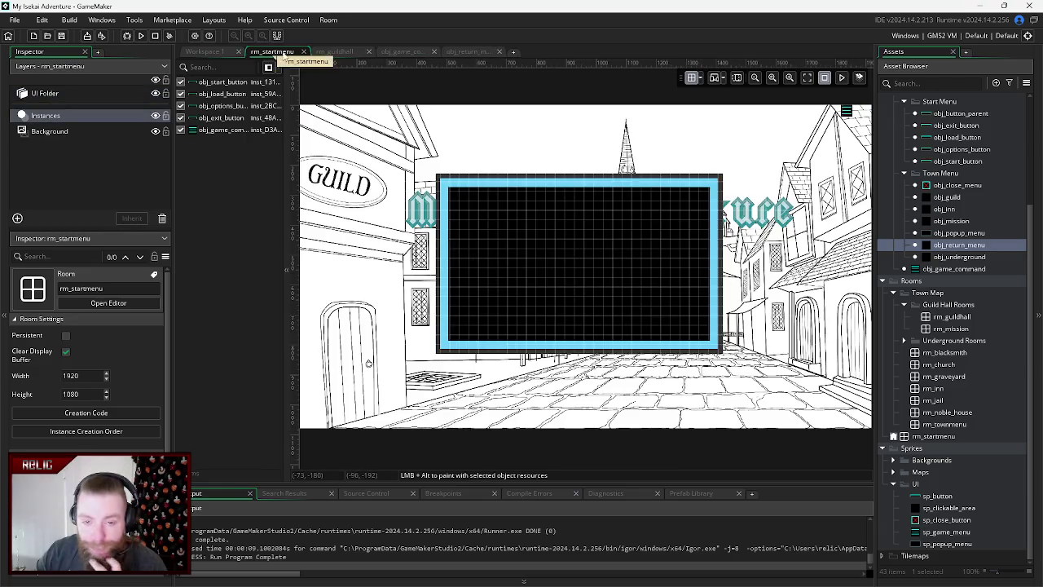
pyautogui.click(341, 52)
pyautogui.click(278, 52)
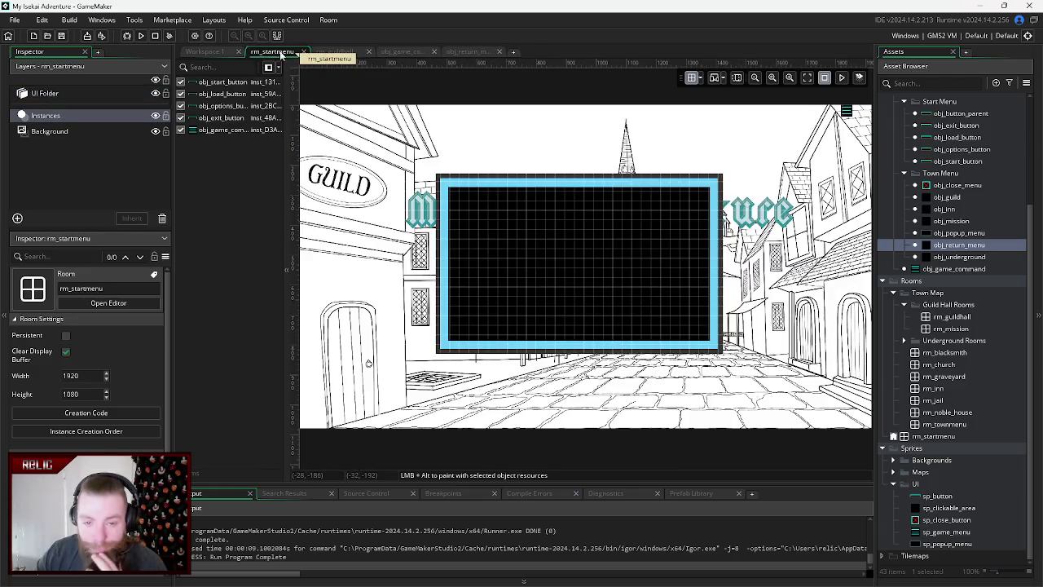
pyautogui.click(337, 52)
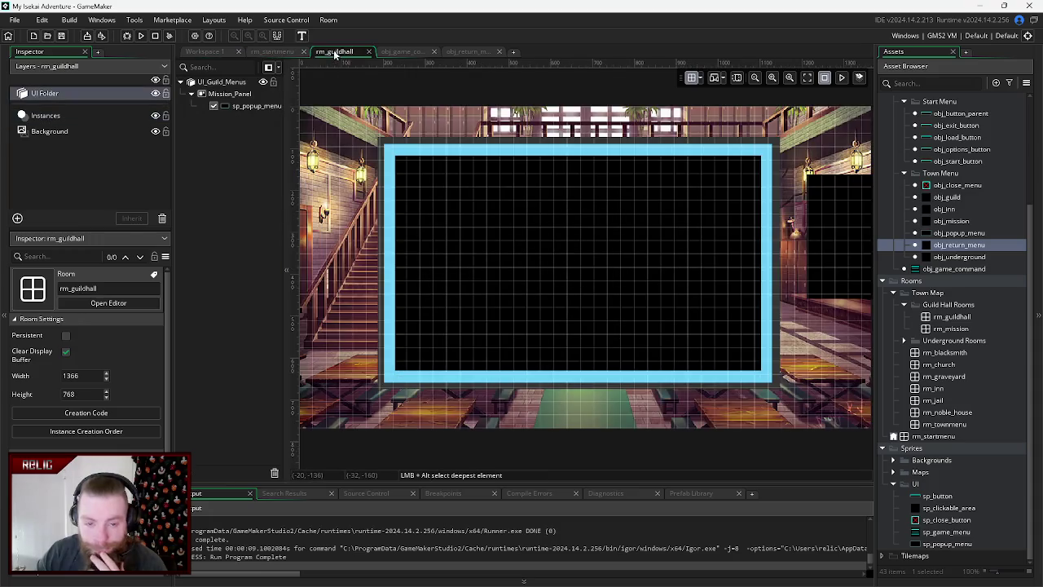
pyautogui.click(155, 93)
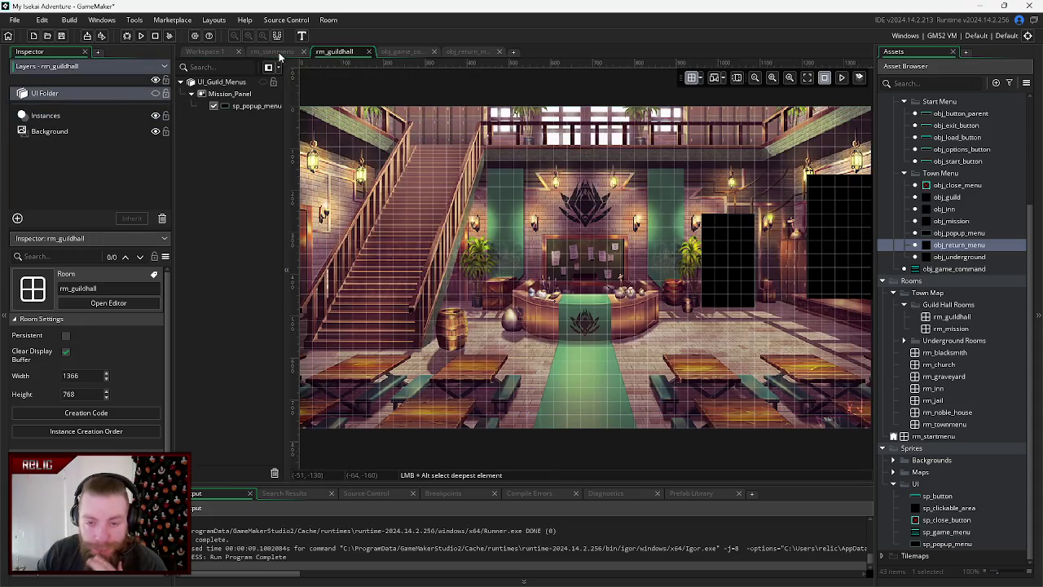
pyautogui.click(282, 53)
pyautogui.click(337, 51)
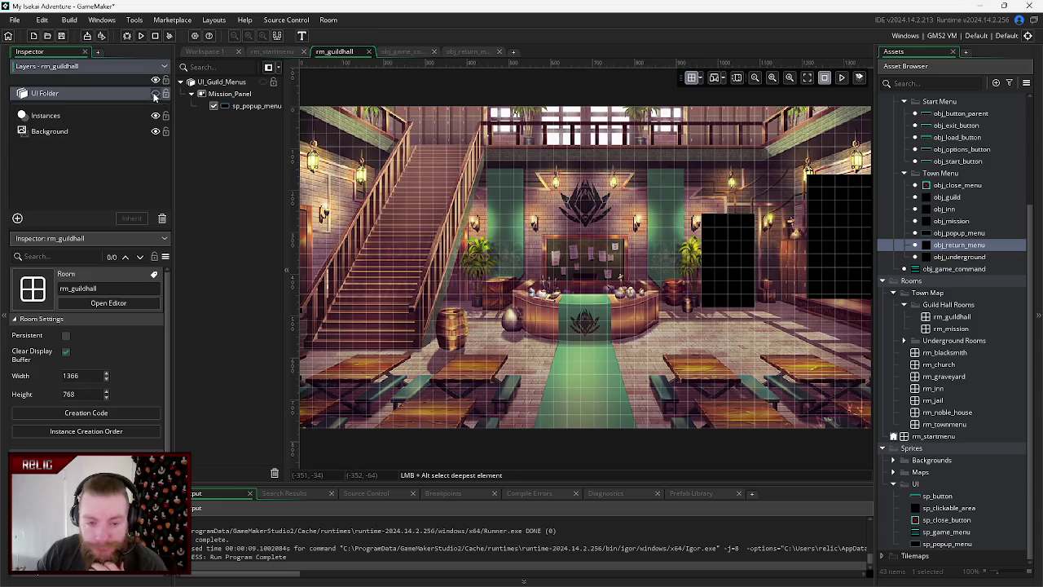
pyautogui.click(155, 93)
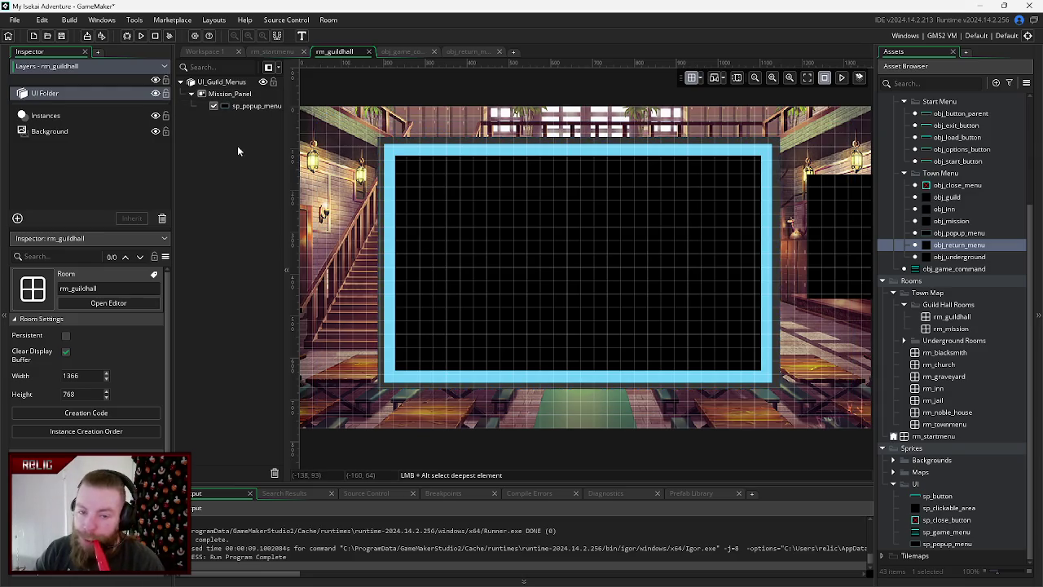
# - Review the start menu and guild hall rooms before returning to obj_game_command's Create code
pyautogui.click(404, 52)
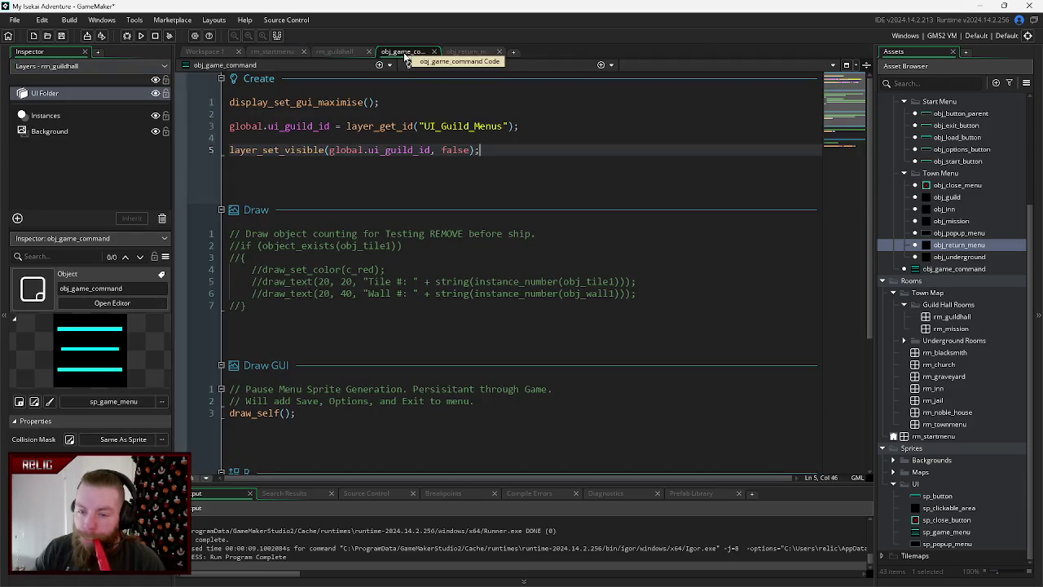
pyautogui.click(278, 51)
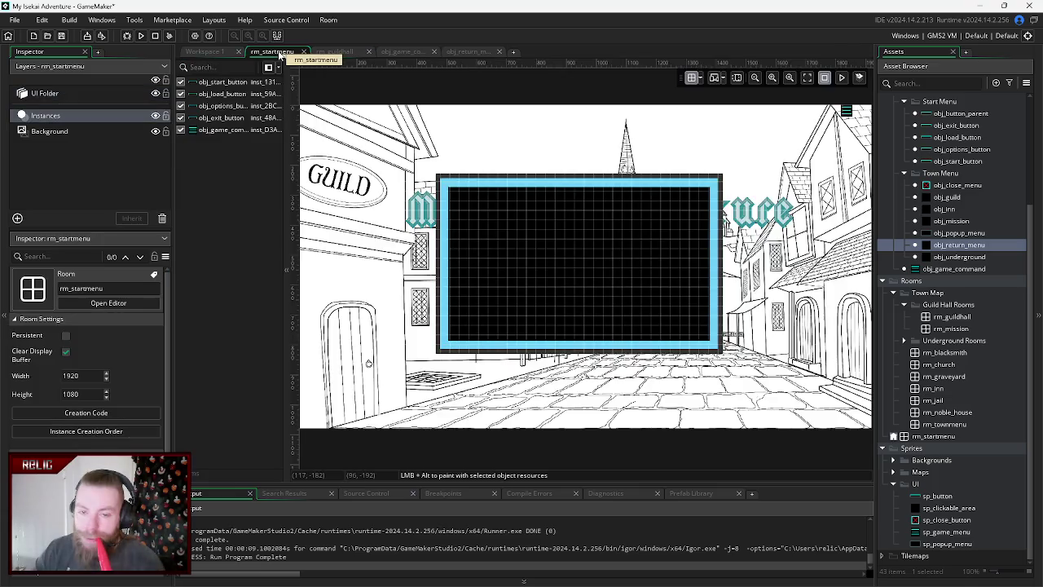
pyautogui.click(335, 51)
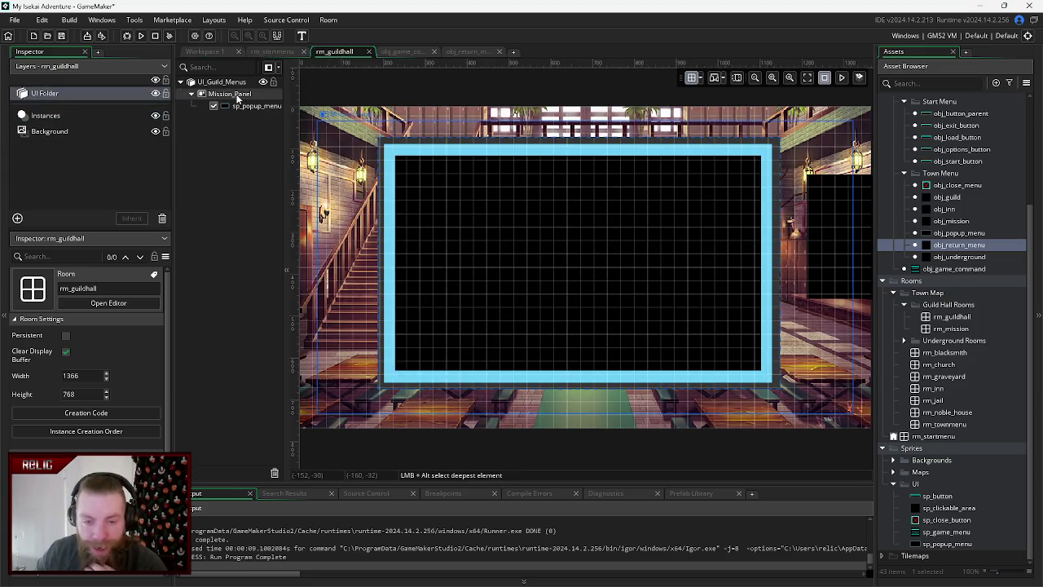
pyautogui.click(393, 52)
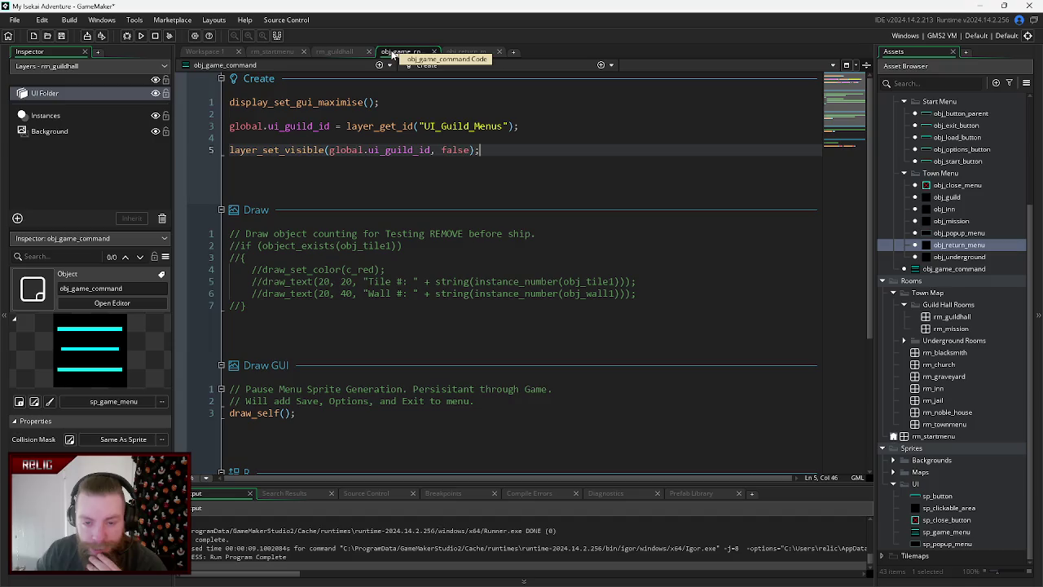
# - Append .Mission_Panel after global.ui_guild_id on line 5, checking the name in rm_guildhall
pyautogui.click(430, 149)
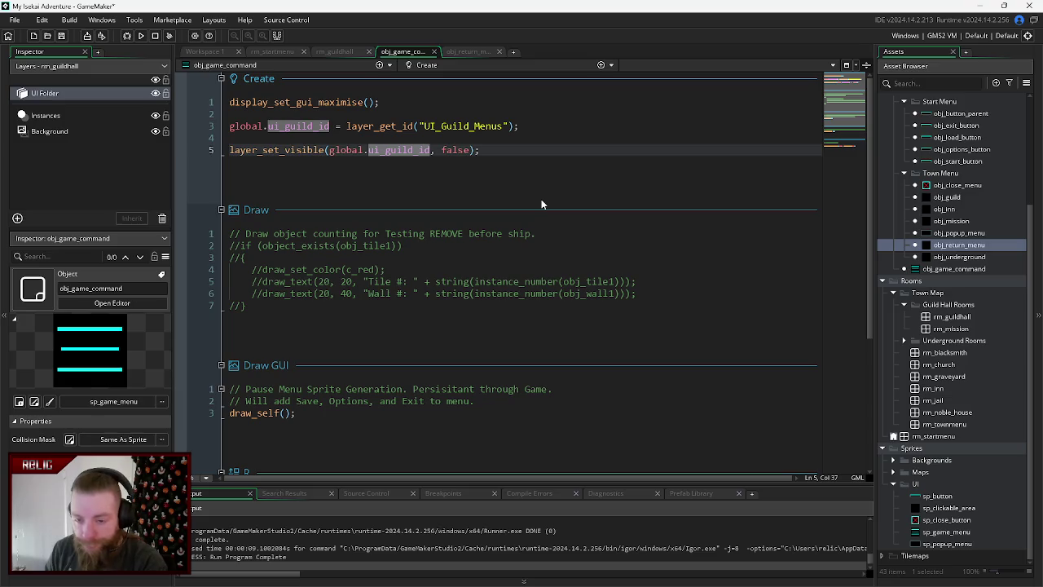
pyautogui.write('.')
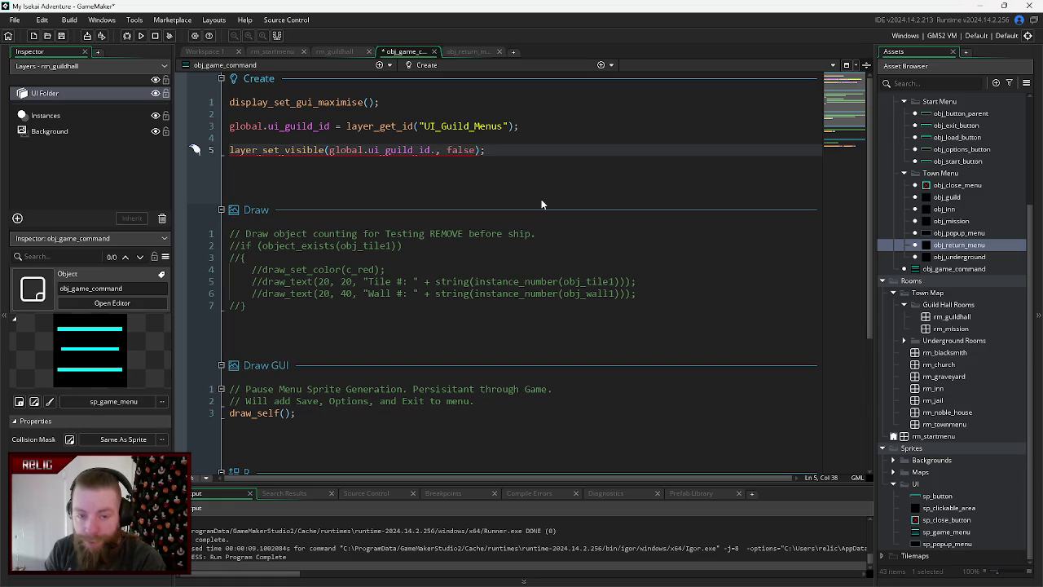
pyautogui.click(65, 93)
pyautogui.click(393, 53)
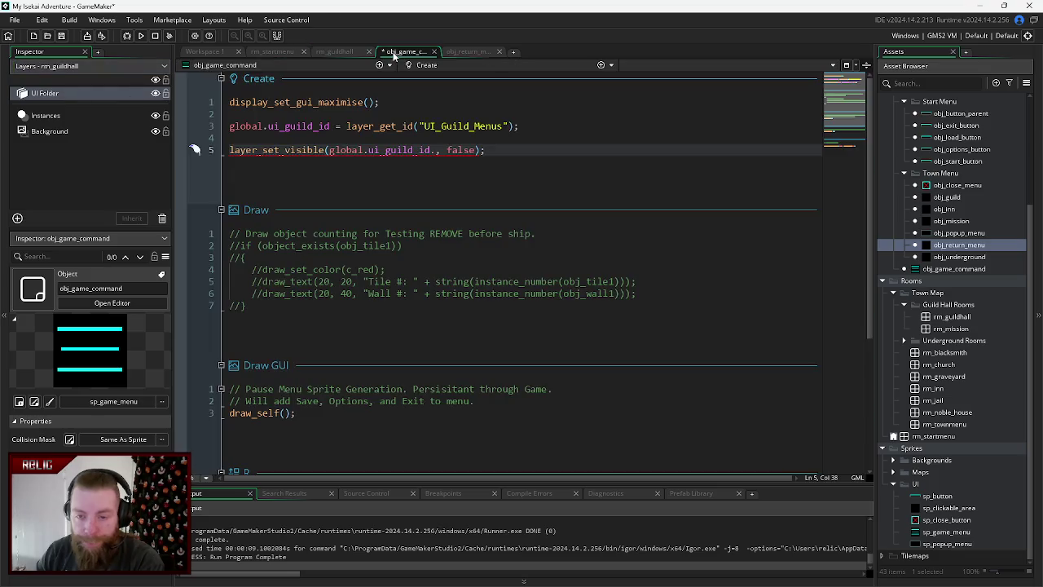
pyautogui.write('Miu')
pyautogui.press('BackSpace')
pyautogui.write('ssion_p')
pyautogui.press('BackSpace')
pyautogui.write('Panel')
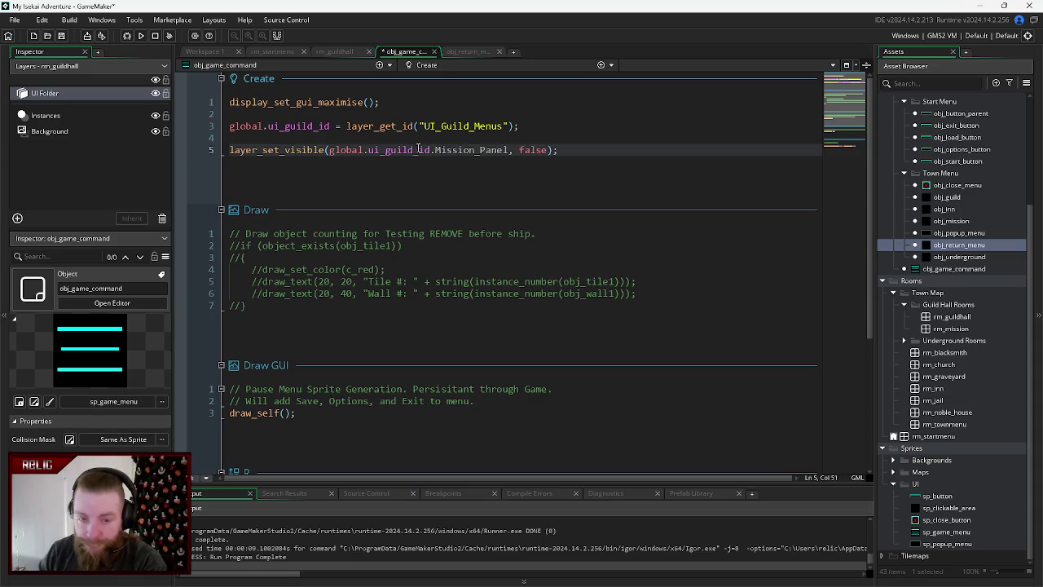
pyautogui.click(334, 52)
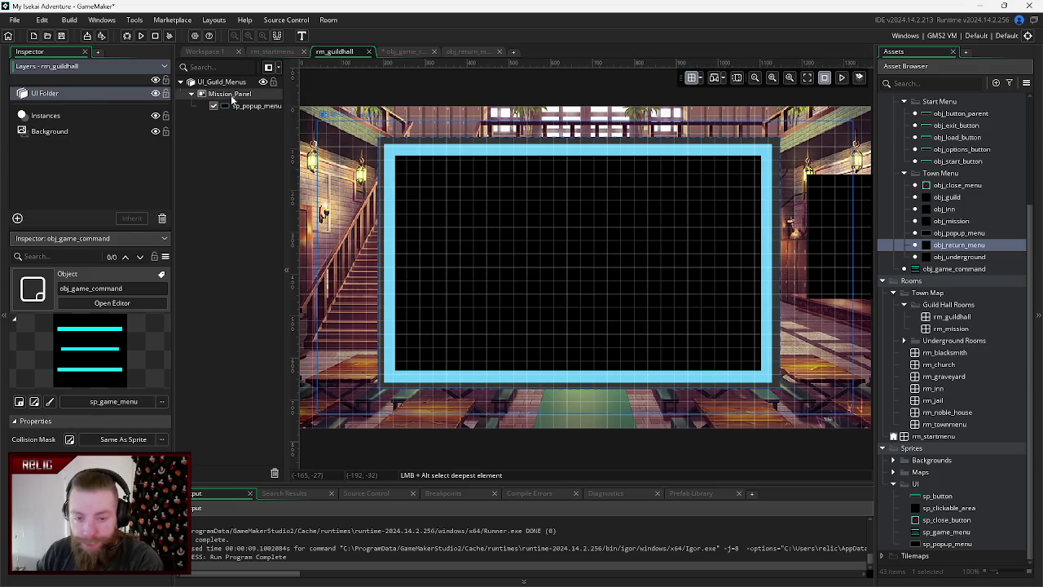
pyautogui.click(388, 51)
# - Try a build, then remove .Mission_Panel from line 5 so it hides global.ui_guild_id again
pyautogui.press('F5')
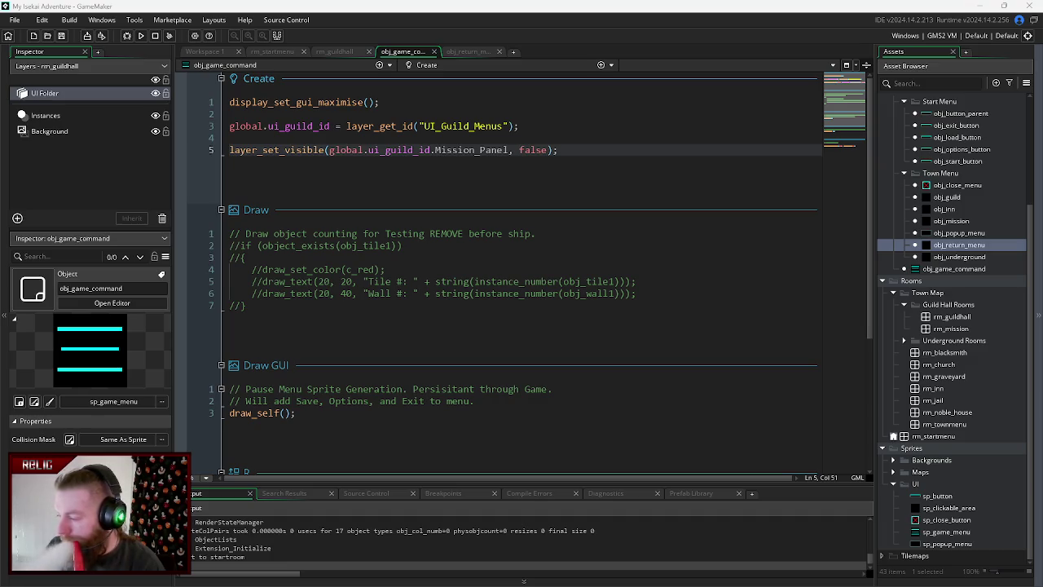
pyautogui.press('BackSpace')
pyautogui.press('BackSpace')
pyautogui.press('BackSpace')
pyautogui.press('BackSpace')
pyautogui.press('BackSpace')
pyautogui.press('BackSpace')
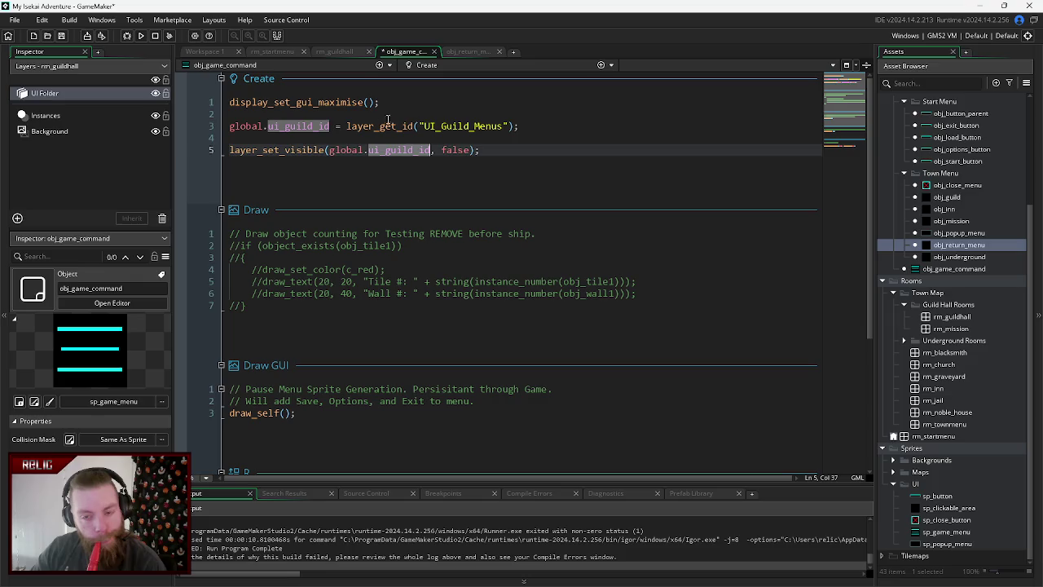
pyautogui.moveTo(319, 133)
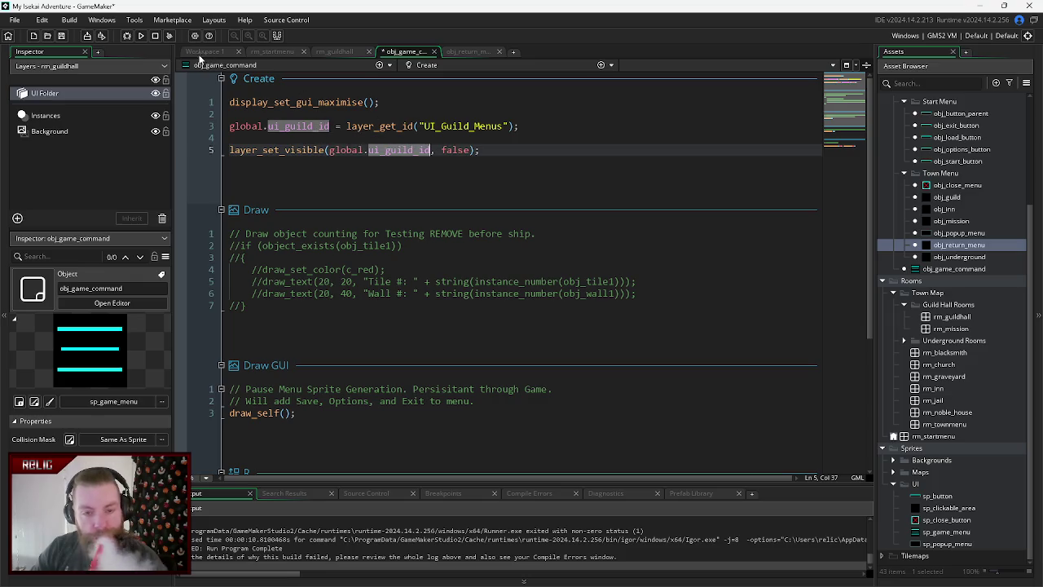
pyautogui.click(78, 91)
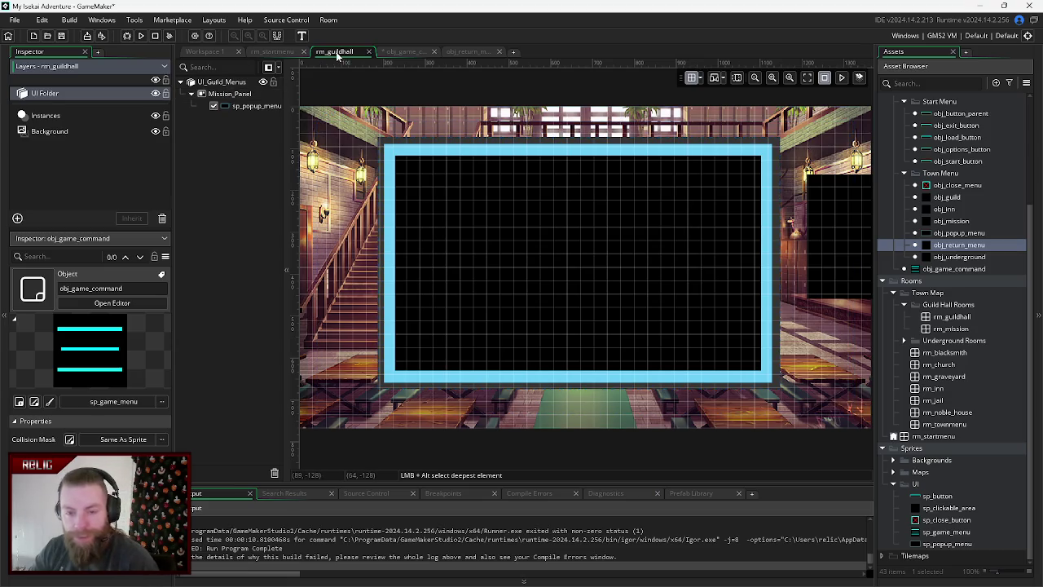
# - Change line 3's layer lookup to "Mission_Panel", save, and test it in the guild hall
pyautogui.click(402, 52)
pyautogui.moveTo(504, 126); pyautogui.dragTo(423, 127)
pyautogui.press('BackSpace')
pyautogui.write('Mission_Panel')
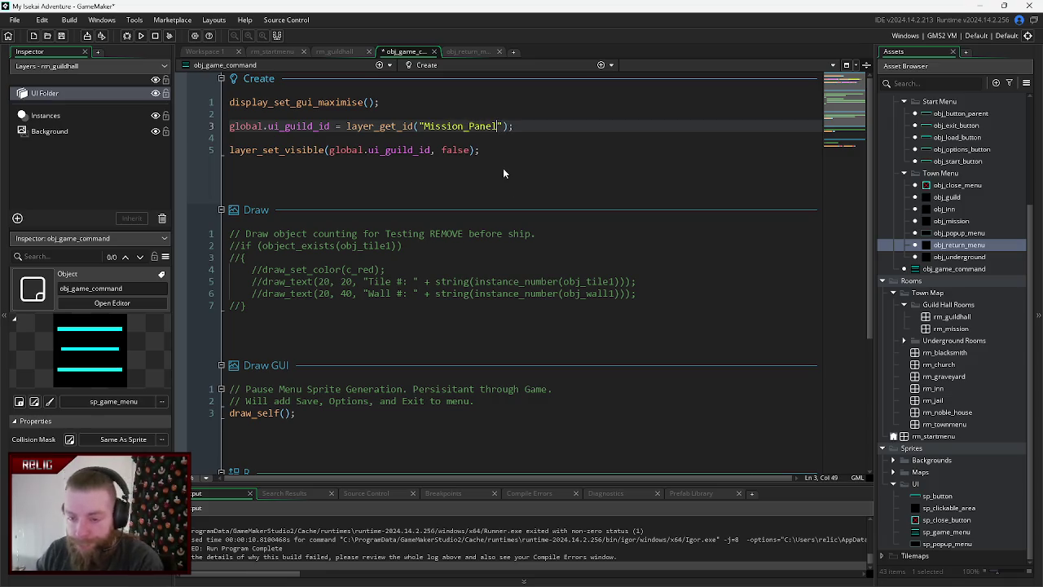
pyautogui.hotkey('ctrl', 's')
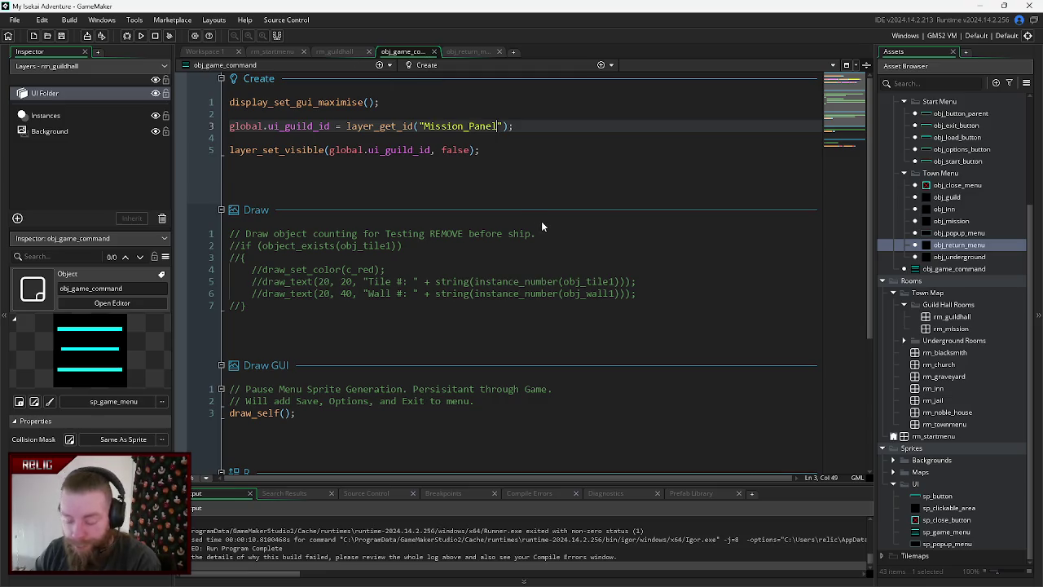
pyautogui.press('F5')
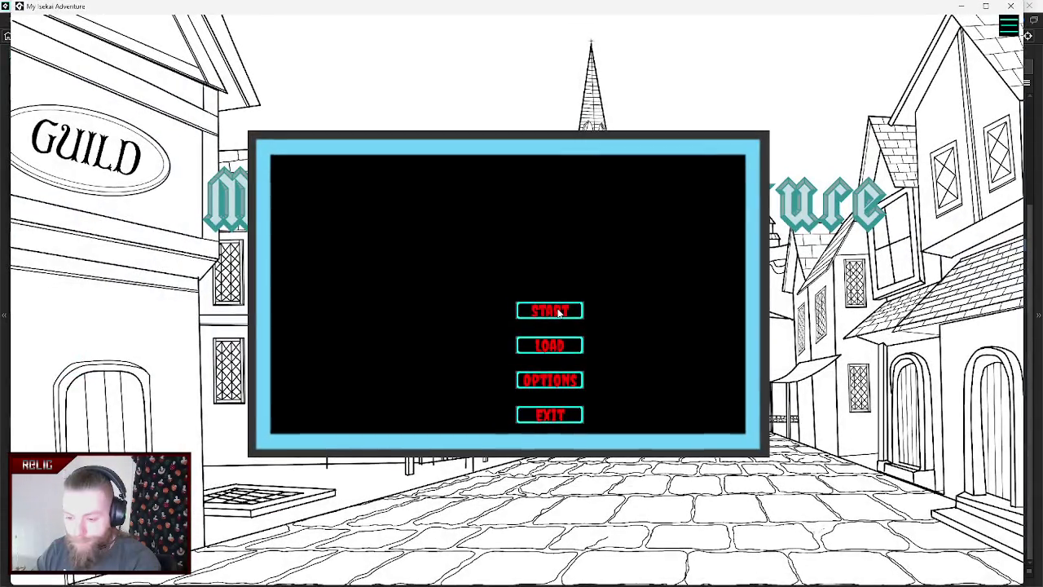
pyautogui.click(559, 313)
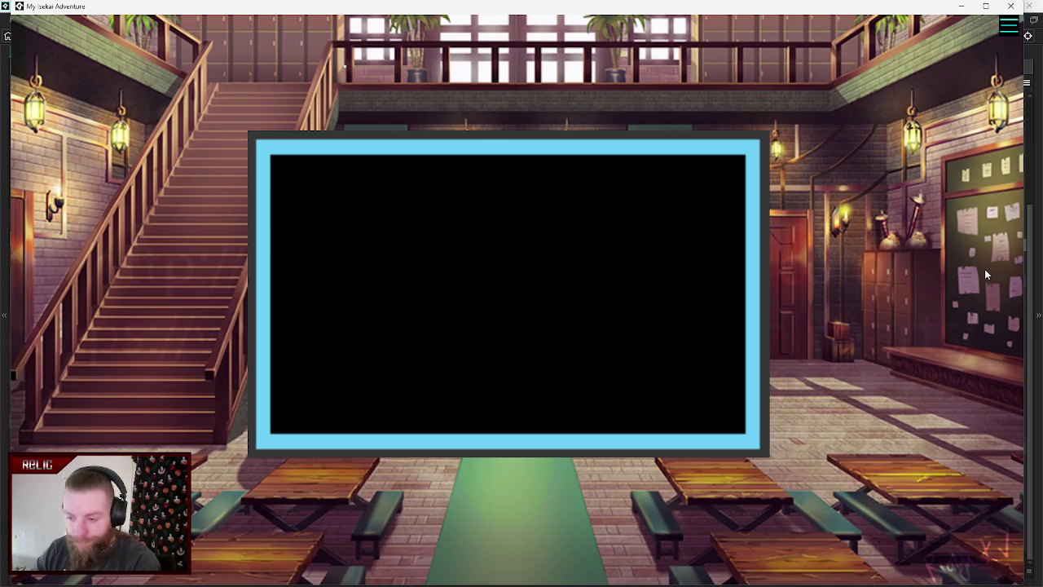
# - Close the game, restore "UI_Guild_Menus" on line 3, and run the game again
pyautogui.click(1011, 6)
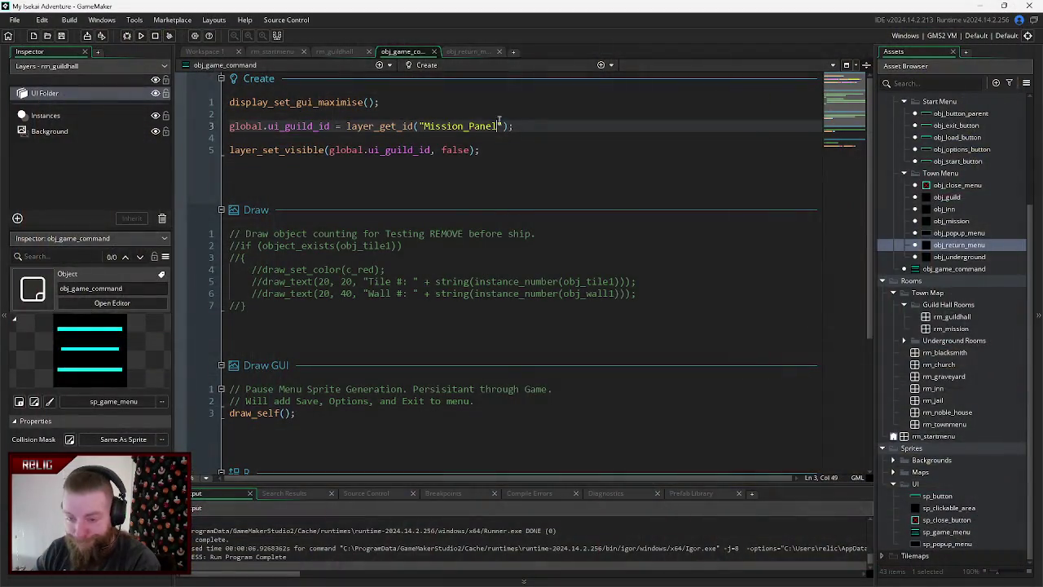
pyautogui.moveTo(498, 126); pyautogui.dragTo(426, 127)
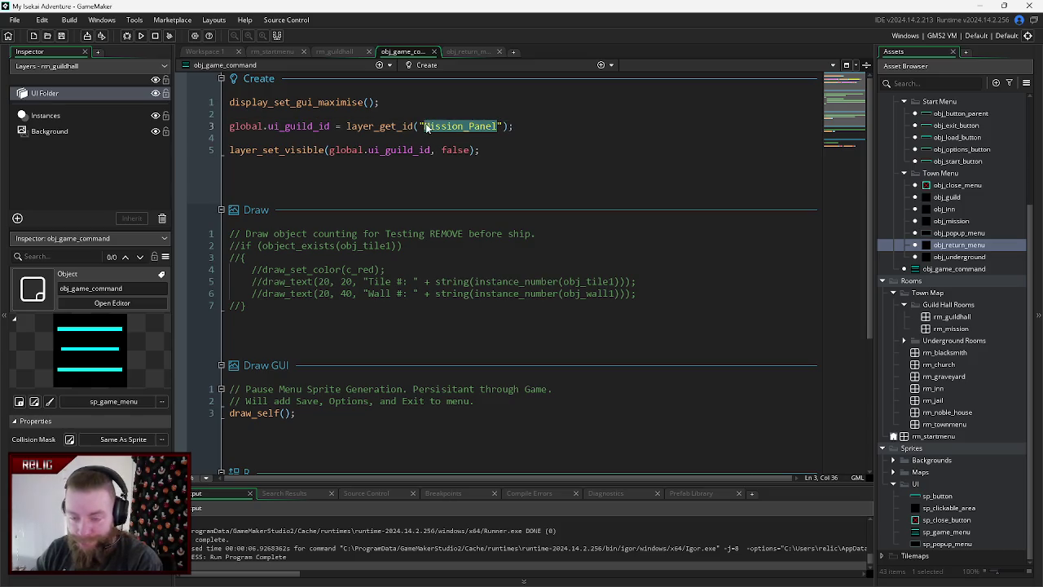
pyautogui.write('UI_G')
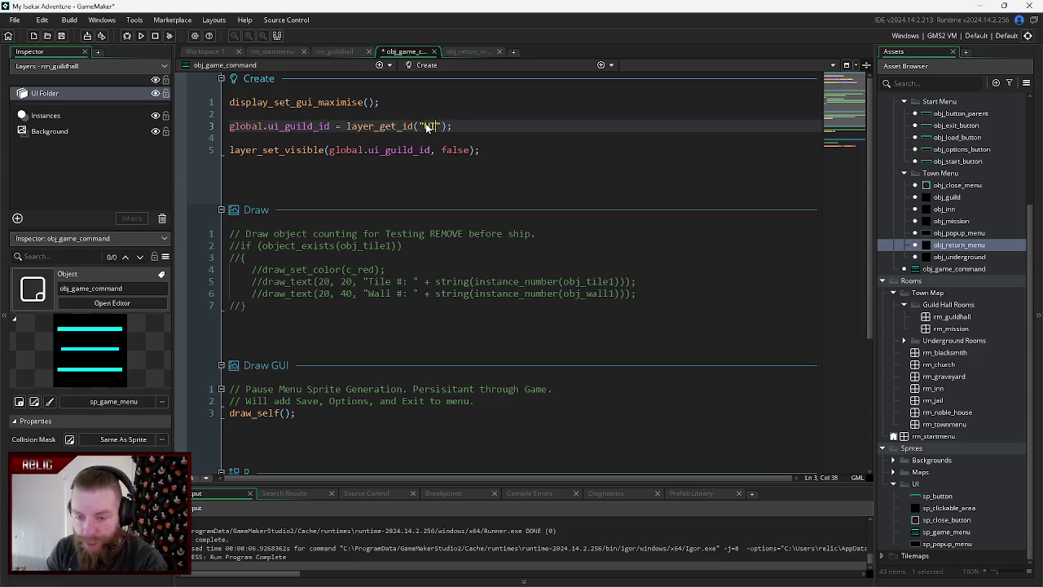
pyautogui.write('uild_Menus')
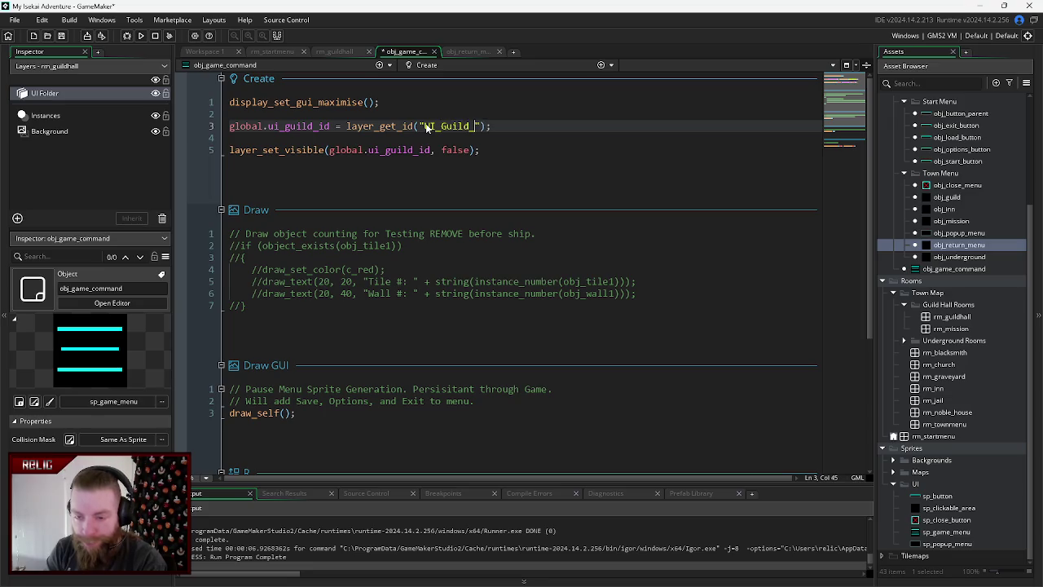
pyautogui.click(493, 195)
pyautogui.press('F5')
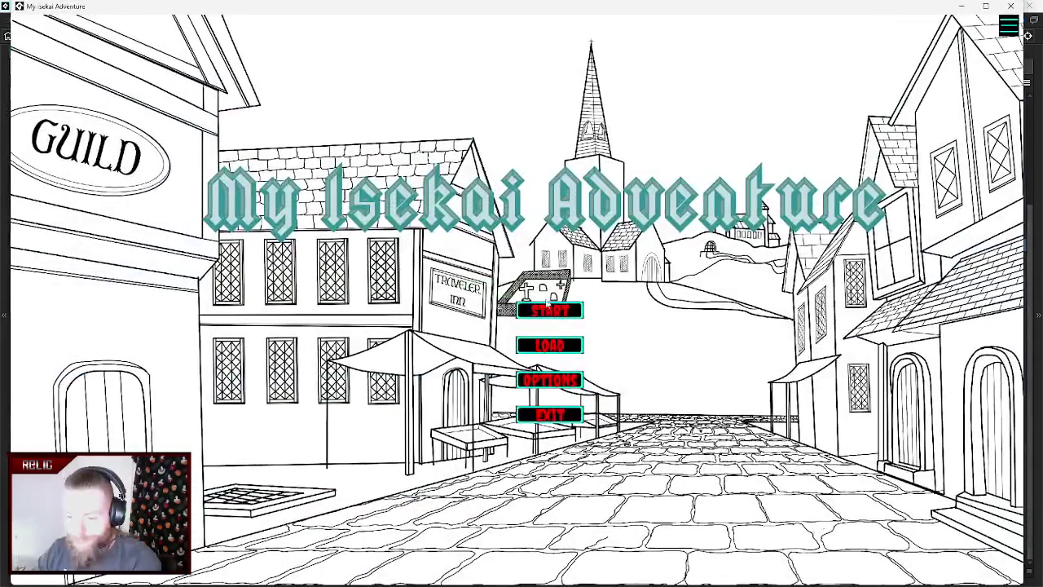
pyautogui.click(541, 315)
pyautogui.click(104, 136)
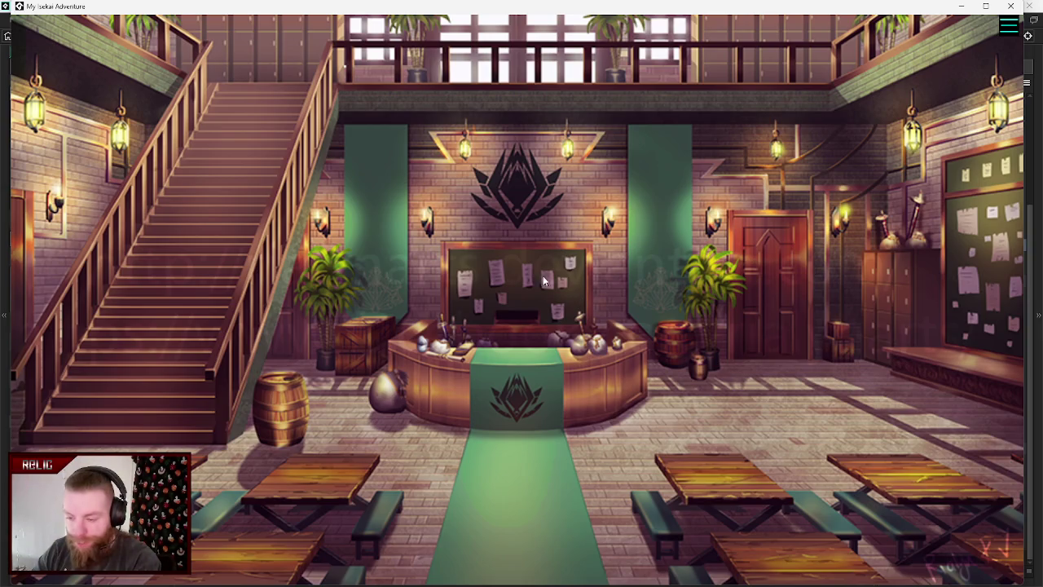
pyautogui.click(979, 248)
pyautogui.click(979, 249)
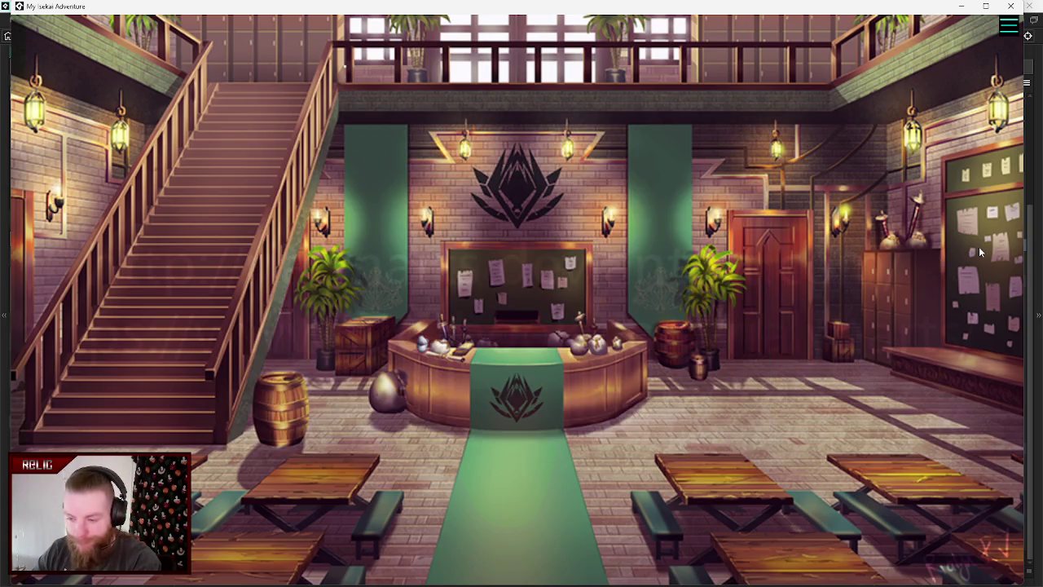
pyautogui.click(848, 265)
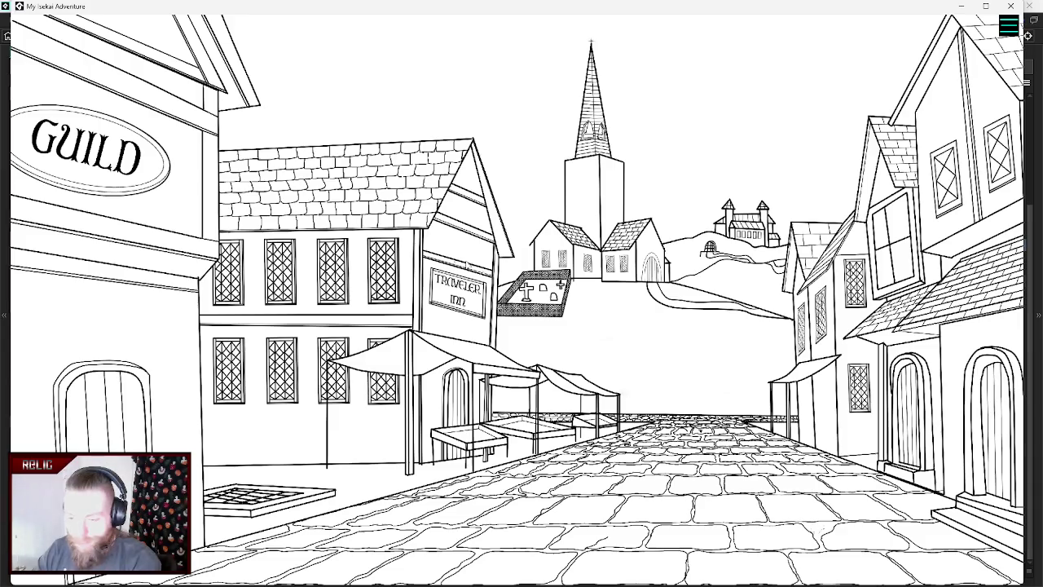
pyautogui.click(1010, 7)
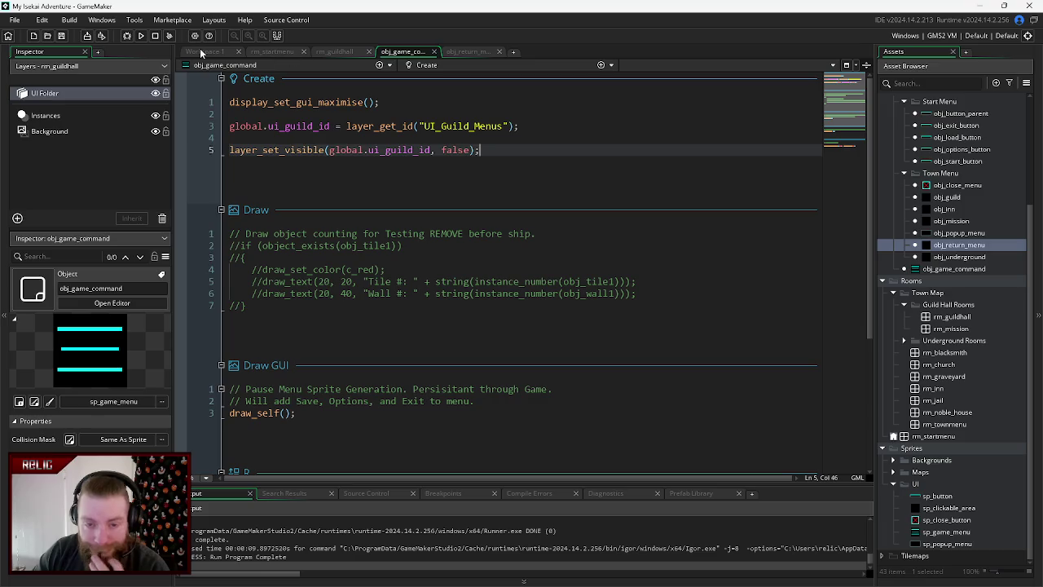
# - Rename the guild hall's UI_Guild_Menus layer to UI_Guild_Mission
pyautogui.click(54, 93)
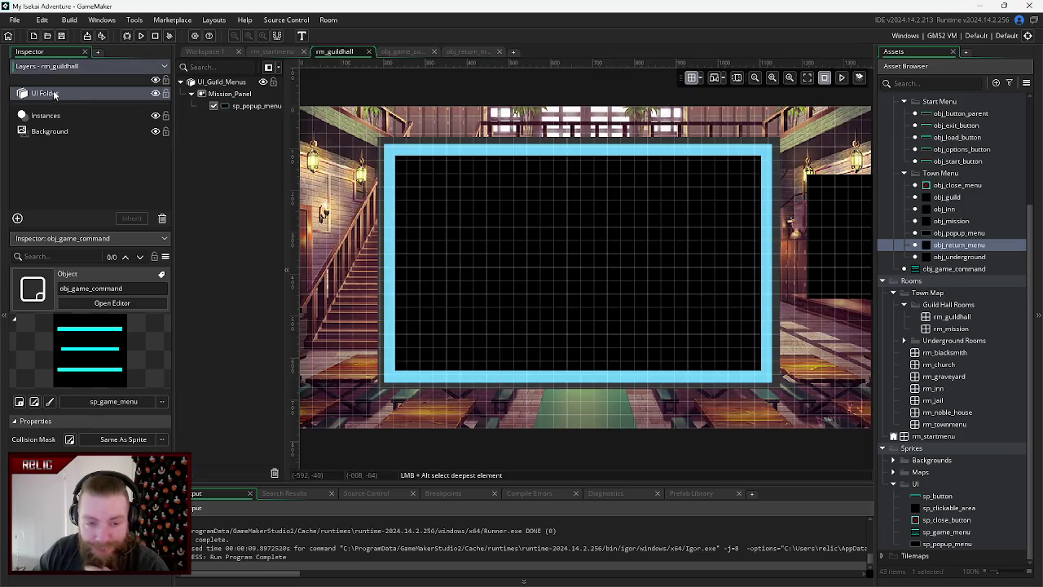
pyautogui.rightClick(229, 84)
pyautogui.click(257, 124)
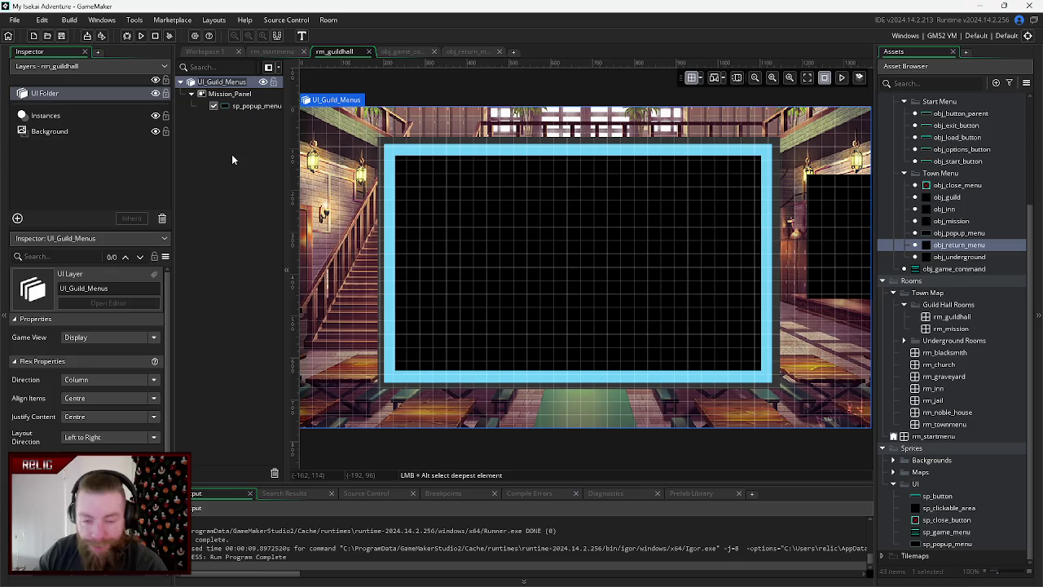
pyautogui.press('Left')
pyautogui.press('Left')
pyautogui.press('Left')
pyautogui.press('Left')
pyautogui.press('Left')
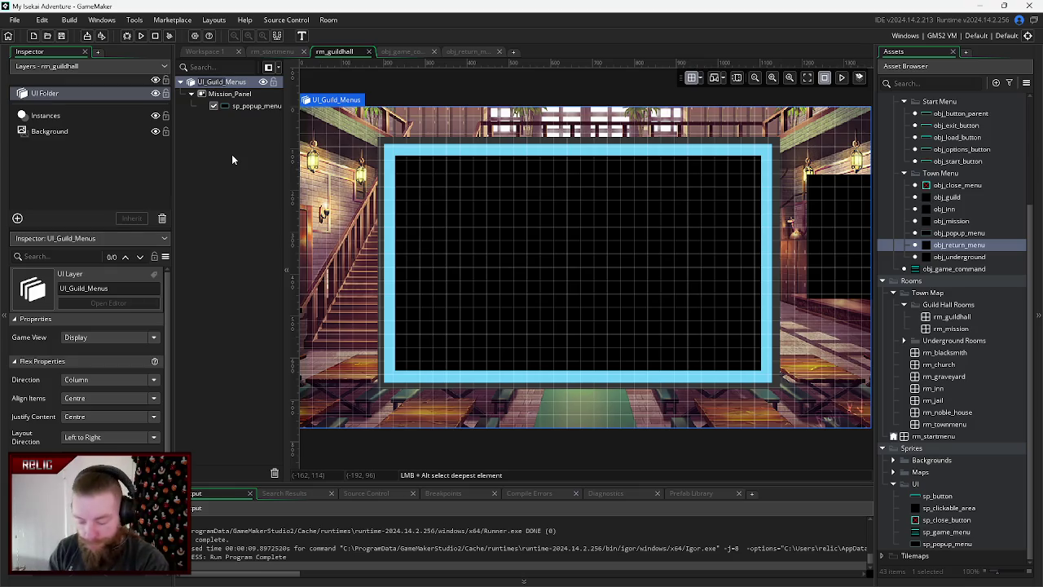
pyautogui.hotkey('shift', 'Home')
pyautogui.write('Mi')
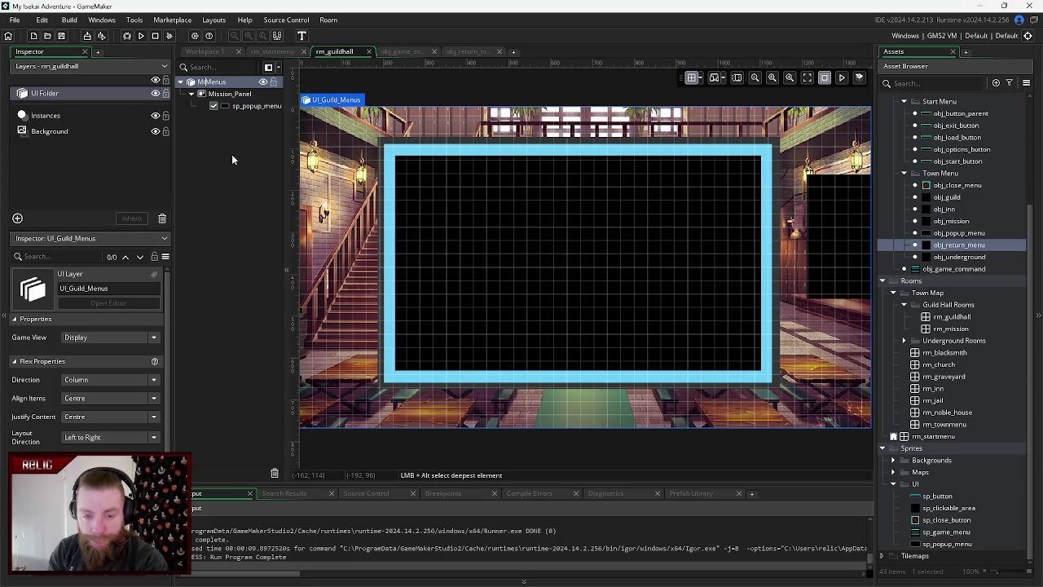
pyautogui.hotkey('ctrl', 'z')
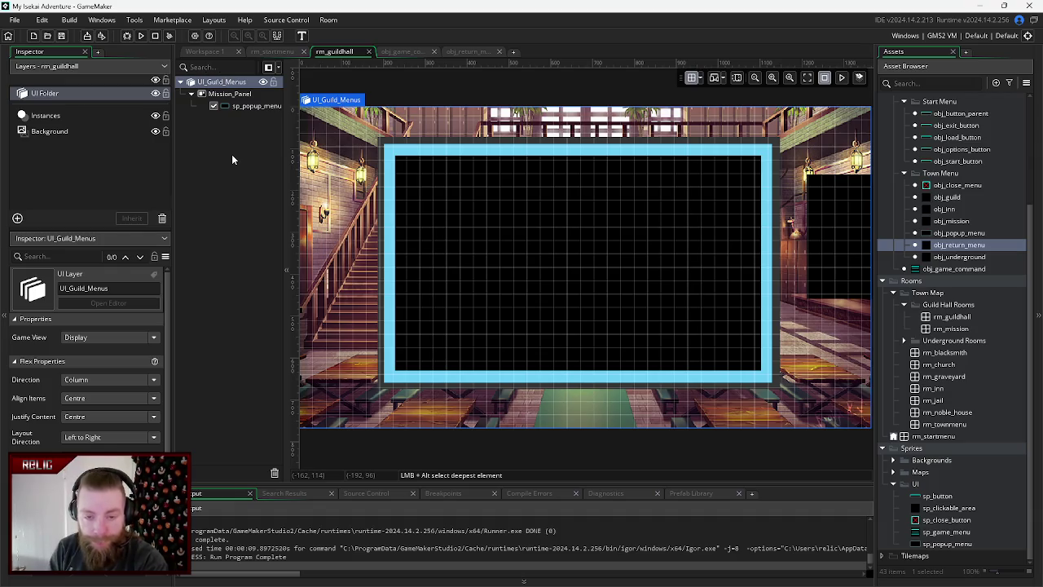
pyautogui.press('Right')
pyautogui.press('Right')
pyautogui.press('Right')
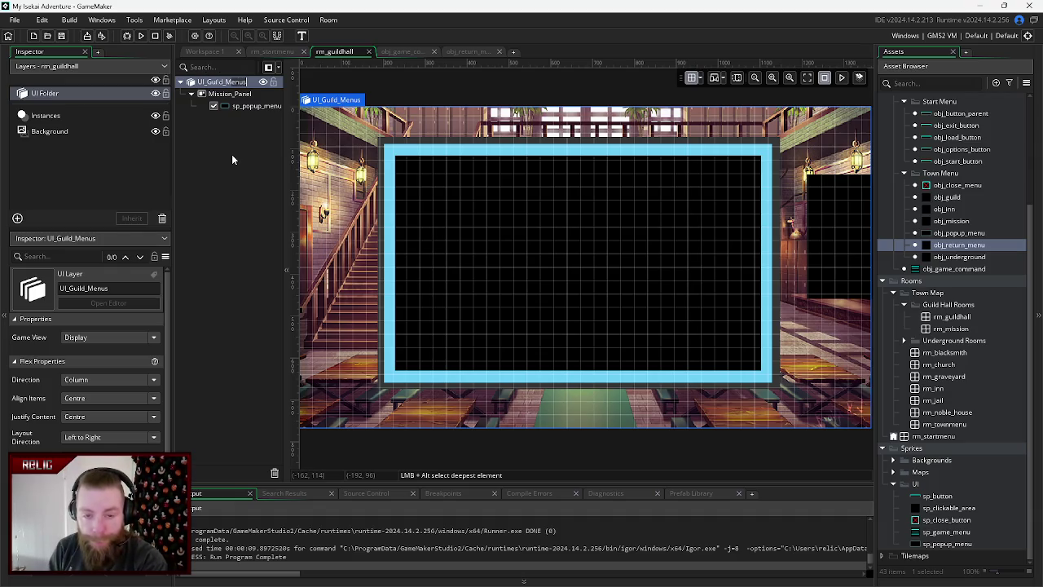
pyautogui.press('BackSpace')
pyautogui.press('BackSpace')
pyautogui.press('BackSpace')
pyautogui.write('ission')
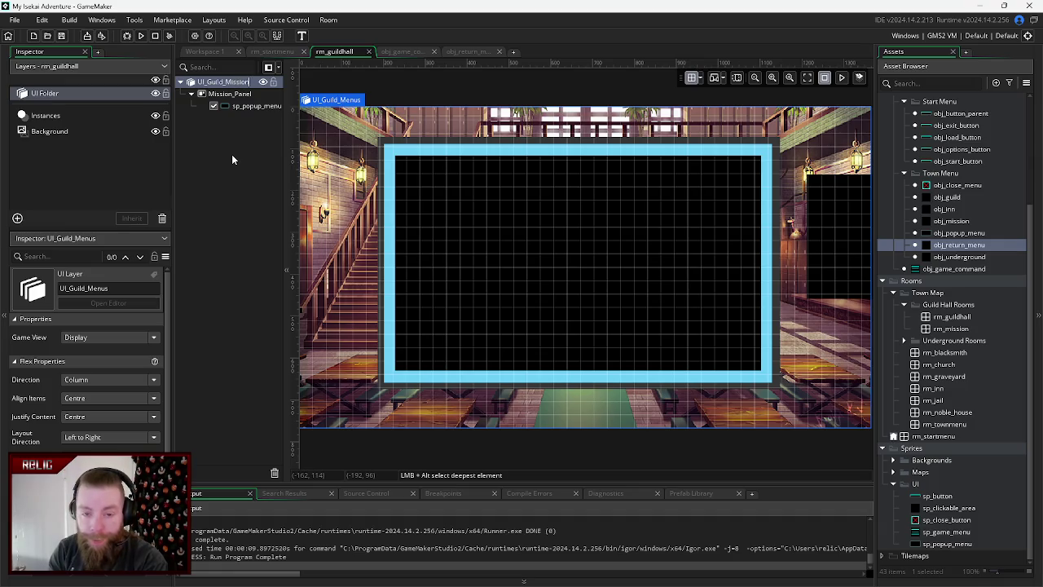
pyautogui.press('Return')
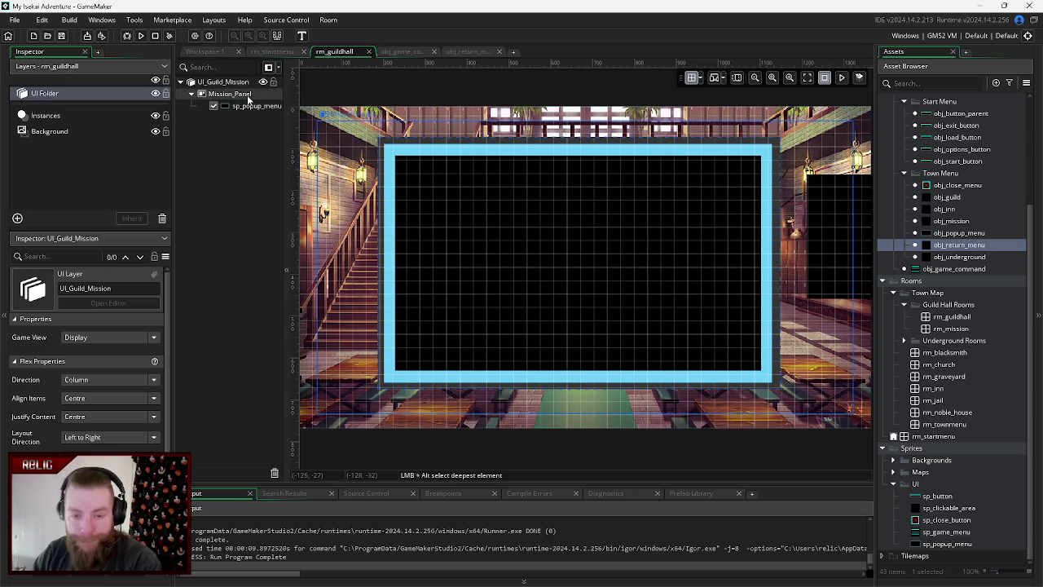
# - Update the Create event's layer_get_id lookup to "UI_Guild_Mission" and return to rm_guildhall
pyautogui.click(403, 52)
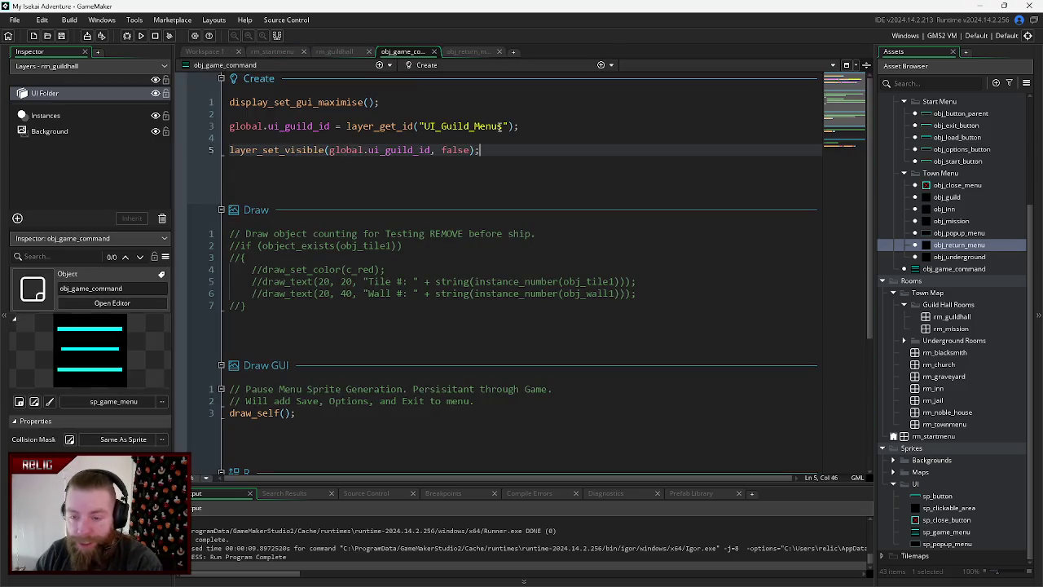
pyautogui.moveTo(502, 126); pyautogui.dragTo(479, 127)
pyautogui.write('ission')
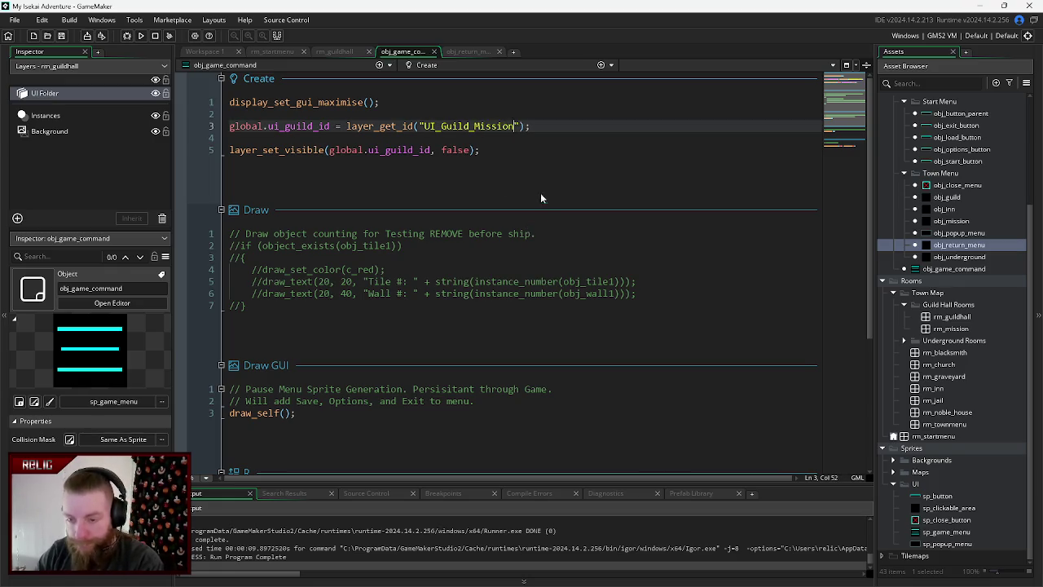
pyautogui.click(335, 51)
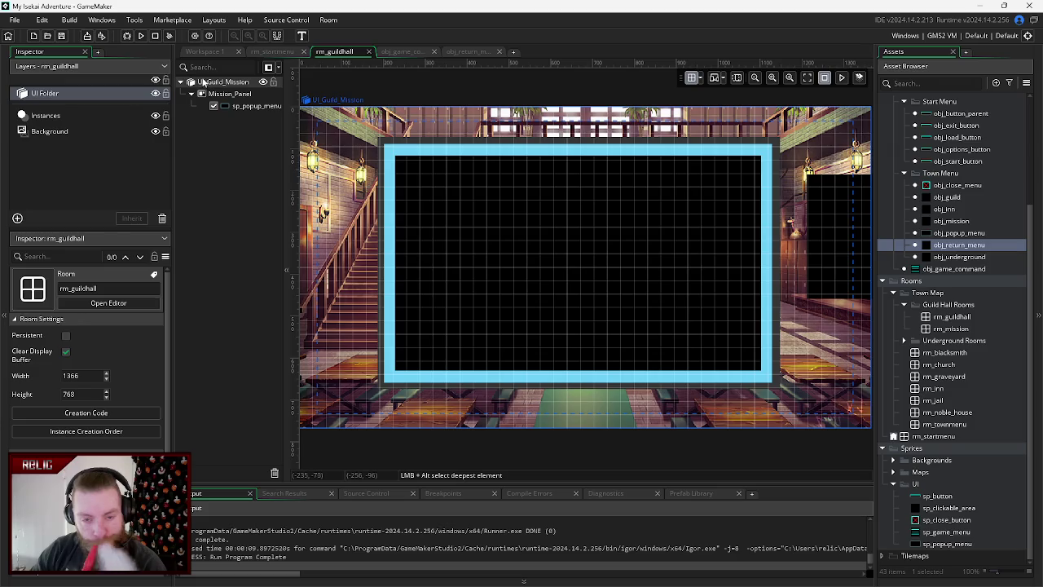
pyautogui.rightClick(202, 81)
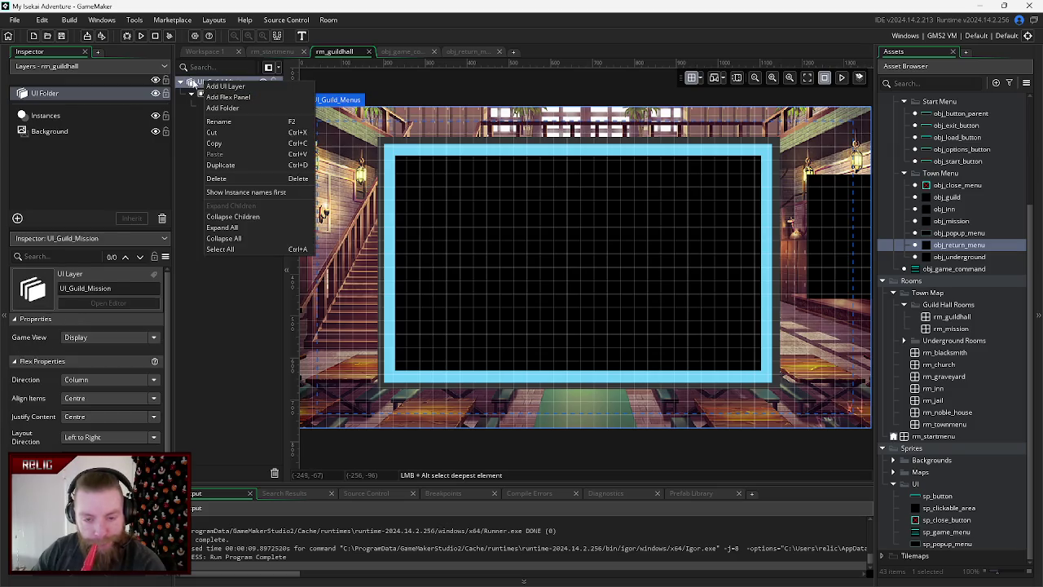
# - Add a new UI layer to rm_guildhall and rename it from UILayer_1 to UI_Recruitment
pyautogui.press('Escape')
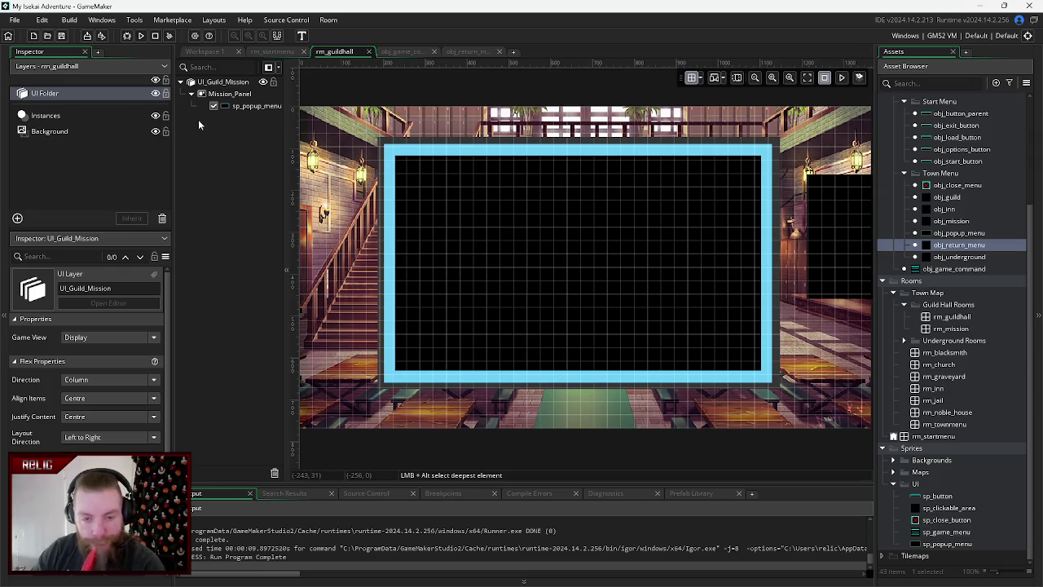
pyautogui.rightClick(199, 120)
pyautogui.click(214, 128)
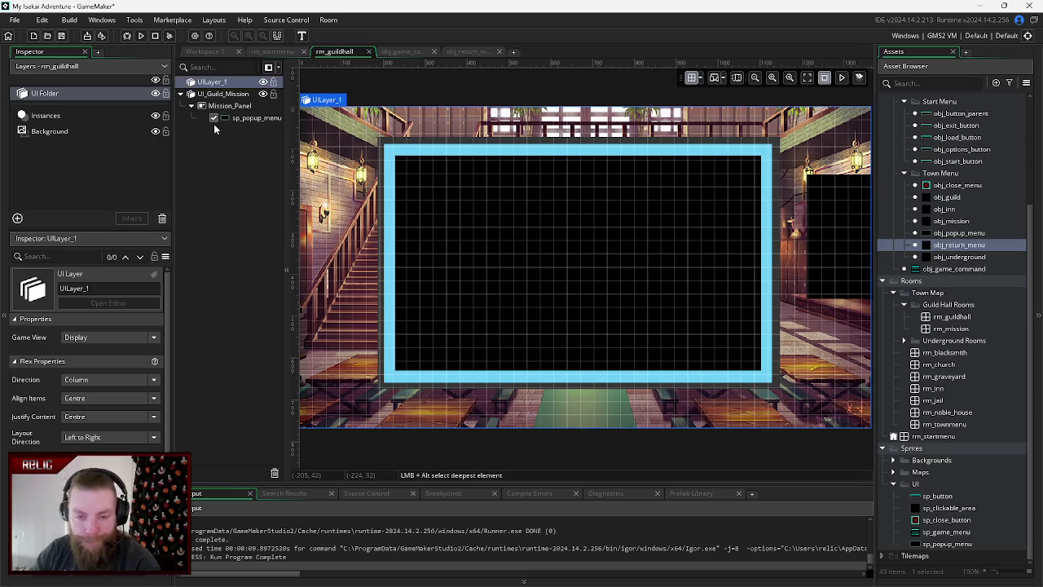
pyautogui.rightClick(210, 82)
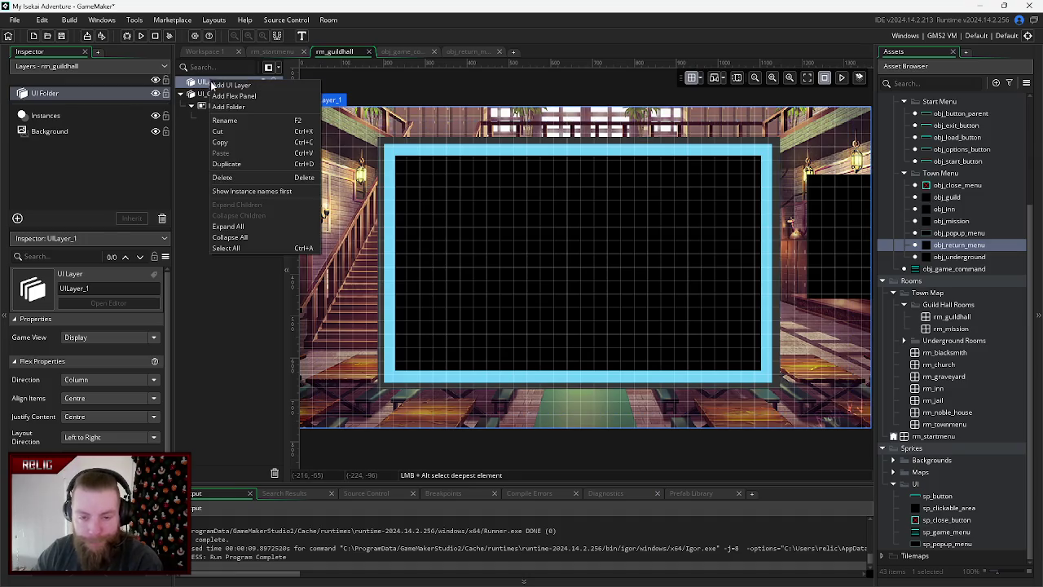
pyautogui.click(235, 122)
pyautogui.write('UI_')
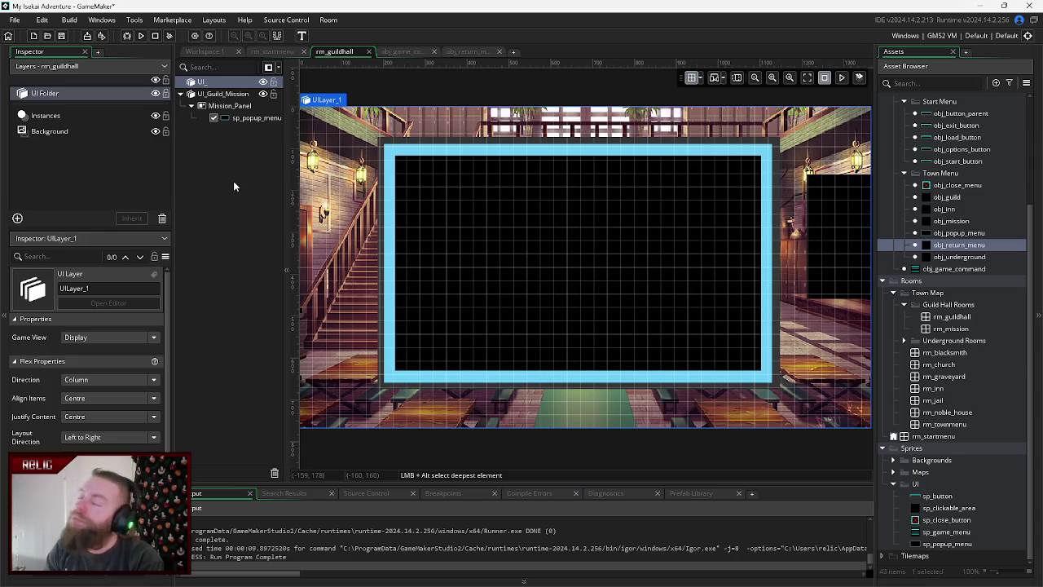
pyautogui.write('Rocruitment')
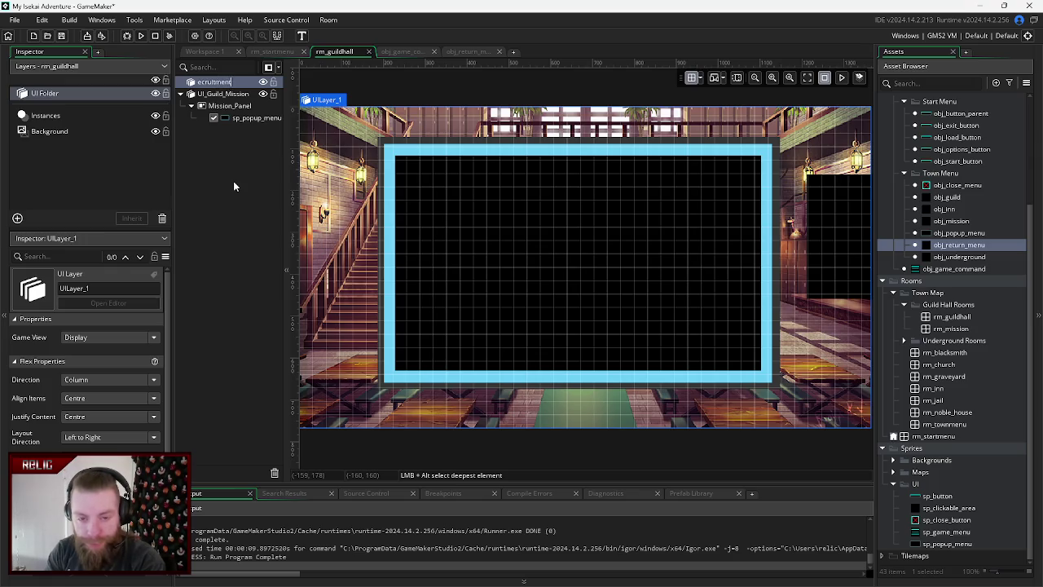
pyautogui.press('Return')
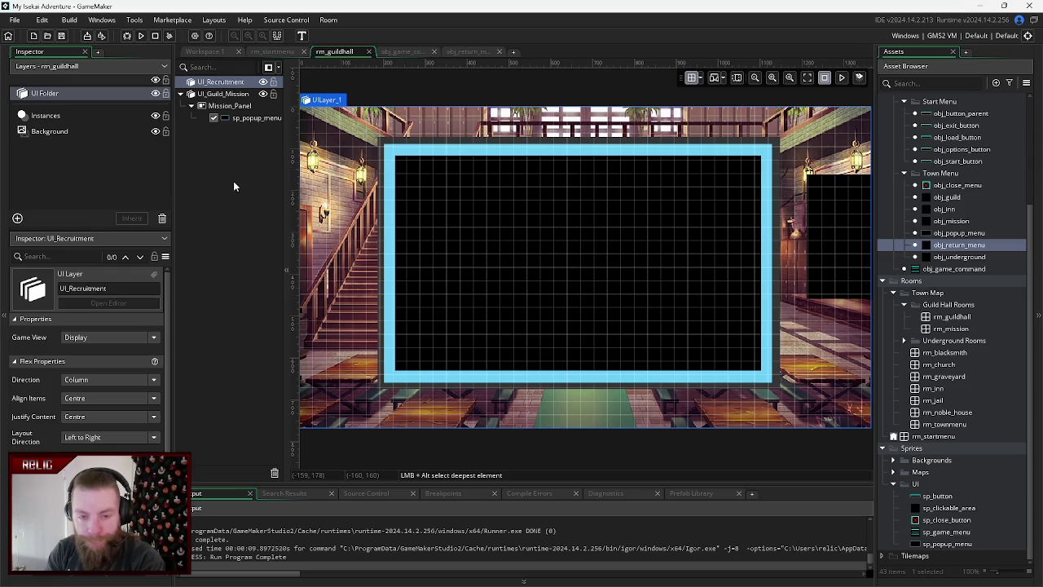
pyautogui.click(220, 107)
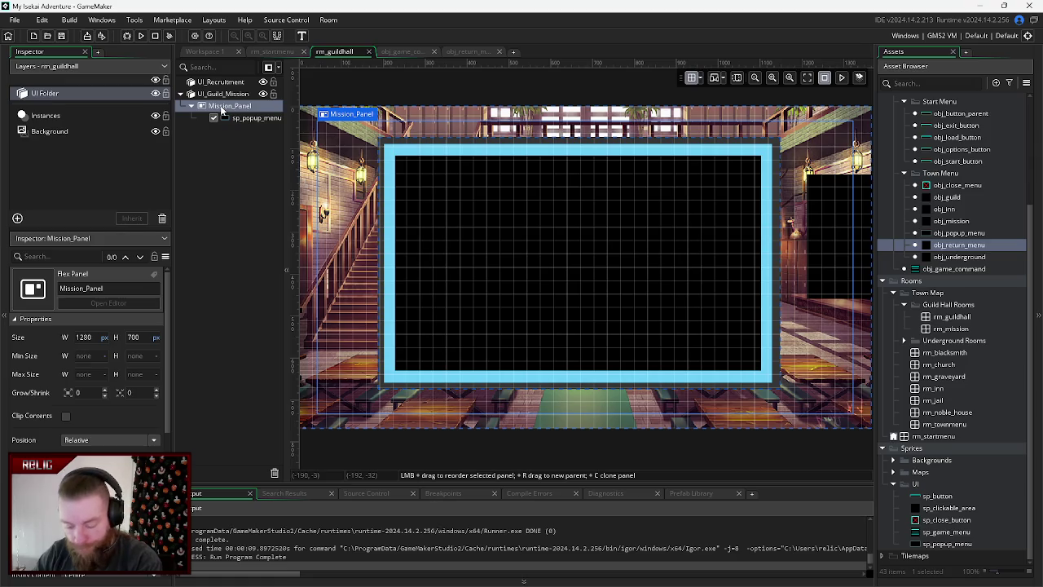
# - Duplicate Mission_Panel into UI_Recruitment and rename the copy Recruitment_Panel
pyautogui.rightClick(222, 111)
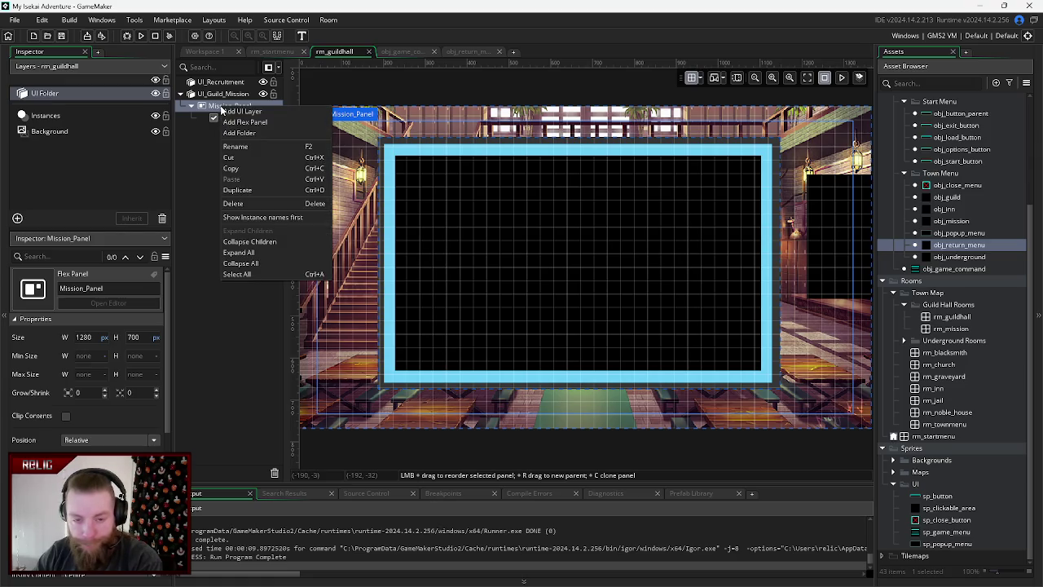
pyautogui.click(256, 196)
pyautogui.moveTo(232, 129); pyautogui.dragTo(222, 84)
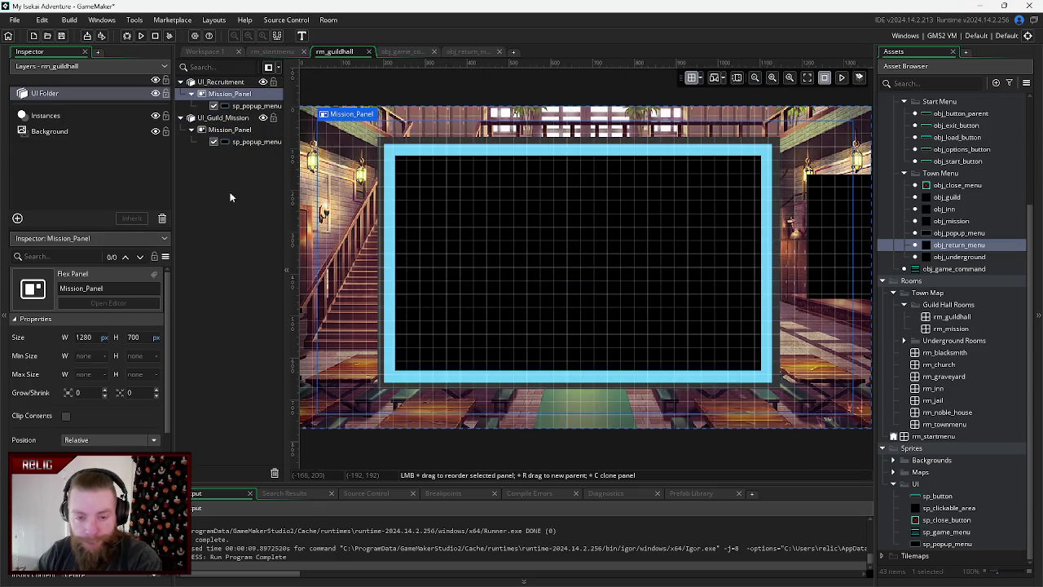
pyautogui.click(228, 187)
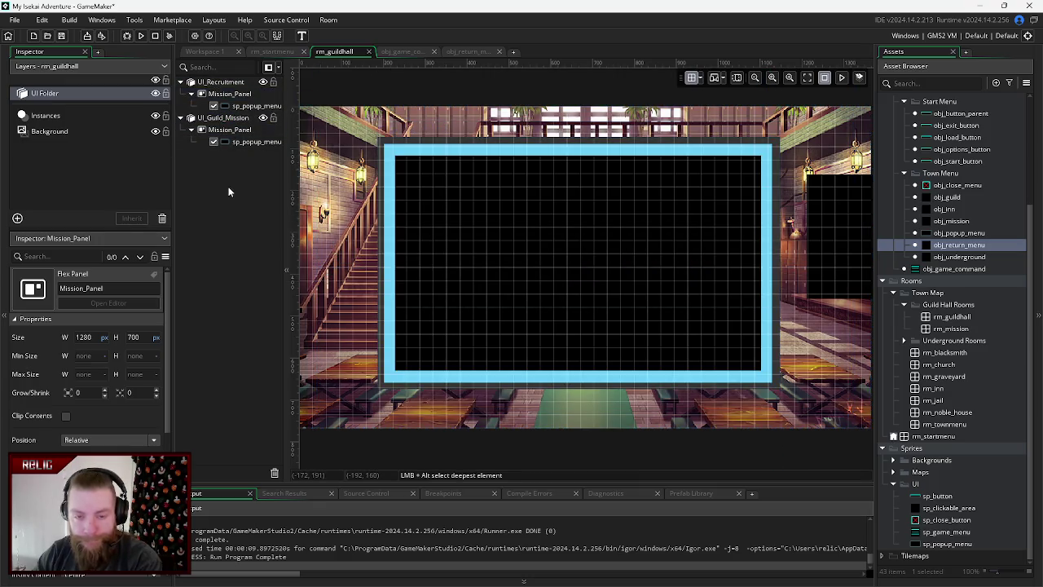
pyautogui.rightClick(242, 99)
pyautogui.click(258, 142)
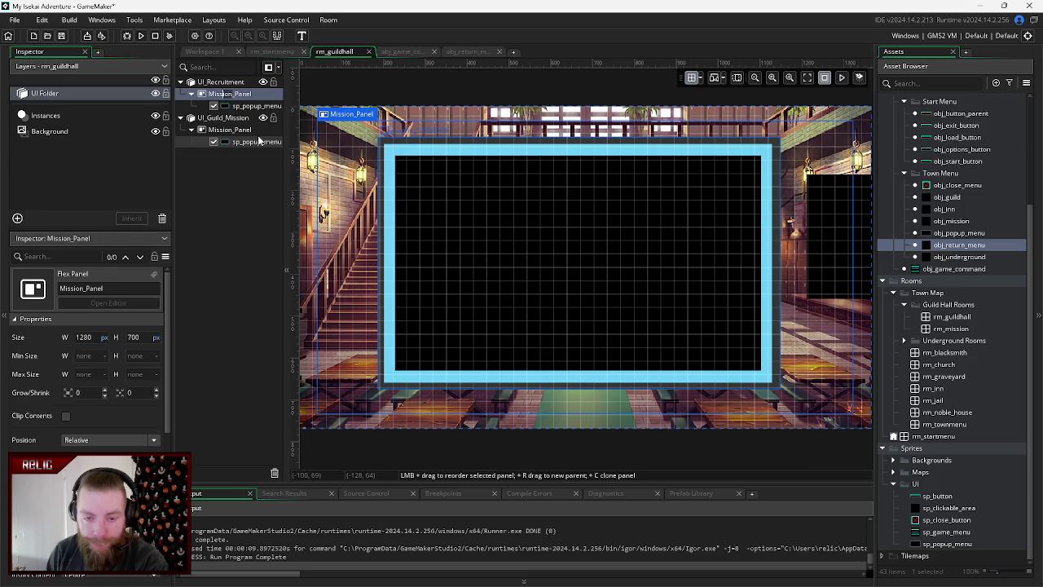
pyautogui.write('Recruitm')
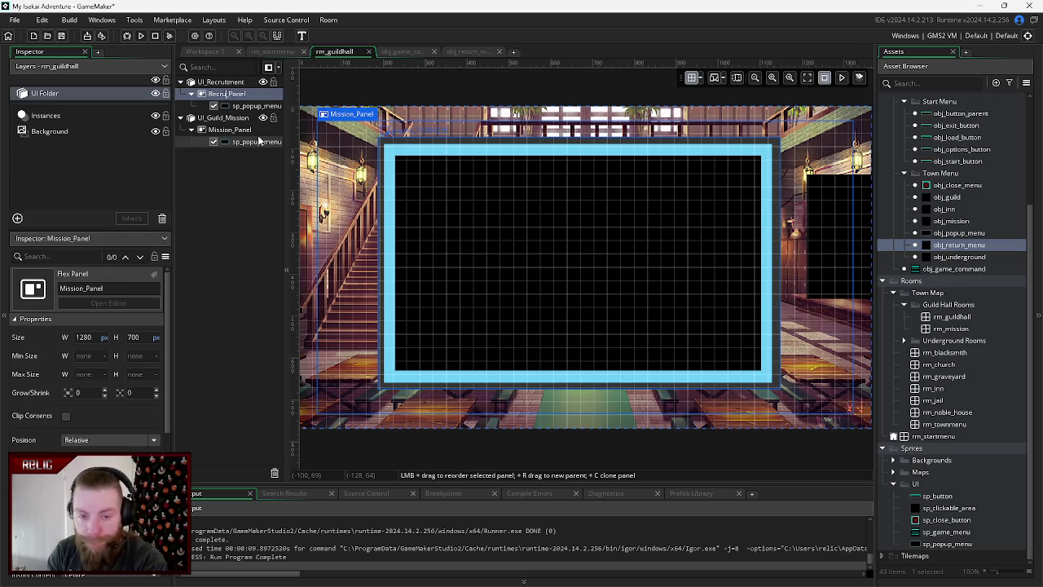
pyautogui.write('ent')
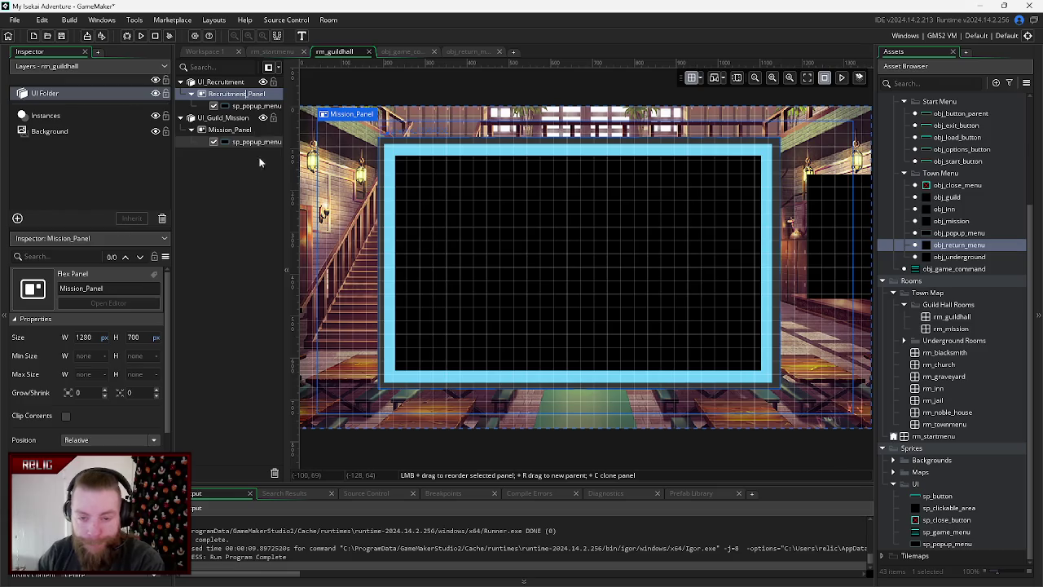
pyautogui.press('Return')
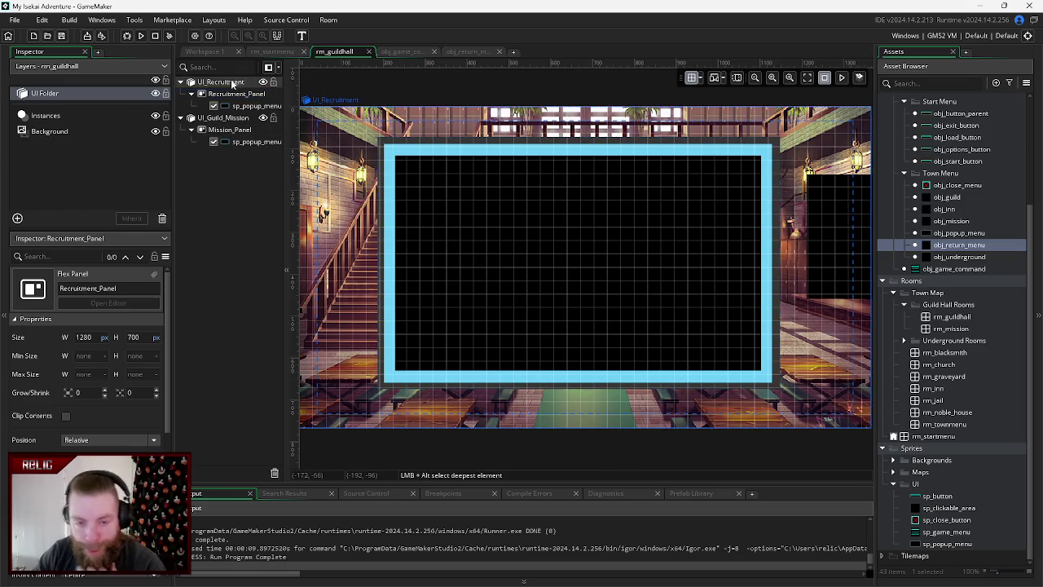
# - Toggle UI_Guild_Mission's visibility to check the panels, then bring up obj_mission's Left Pressed code
pyautogui.click(262, 119)
pyautogui.click(263, 119)
pyautogui.click(260, 119)
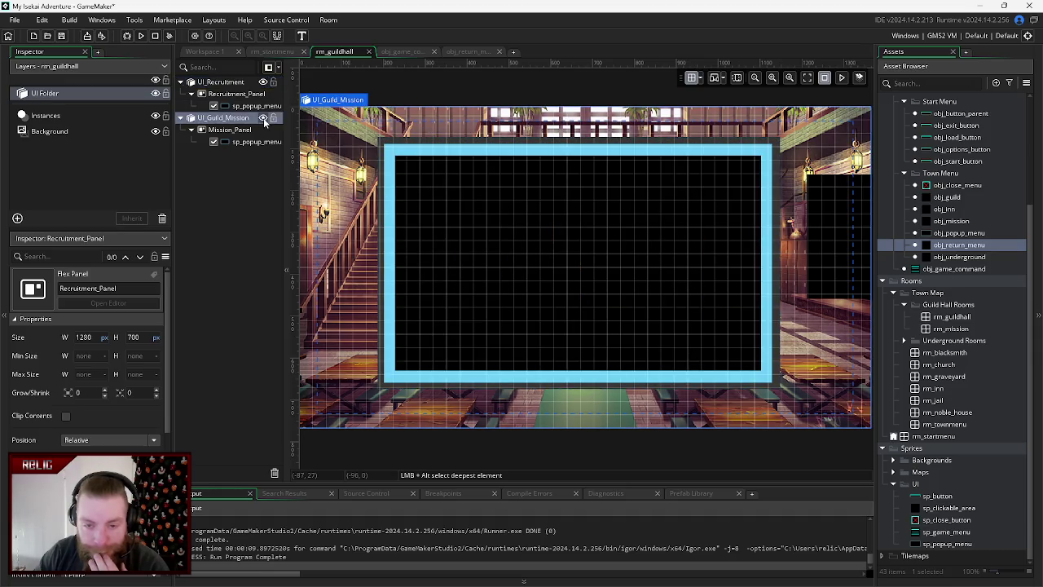
pyautogui.click(228, 175)
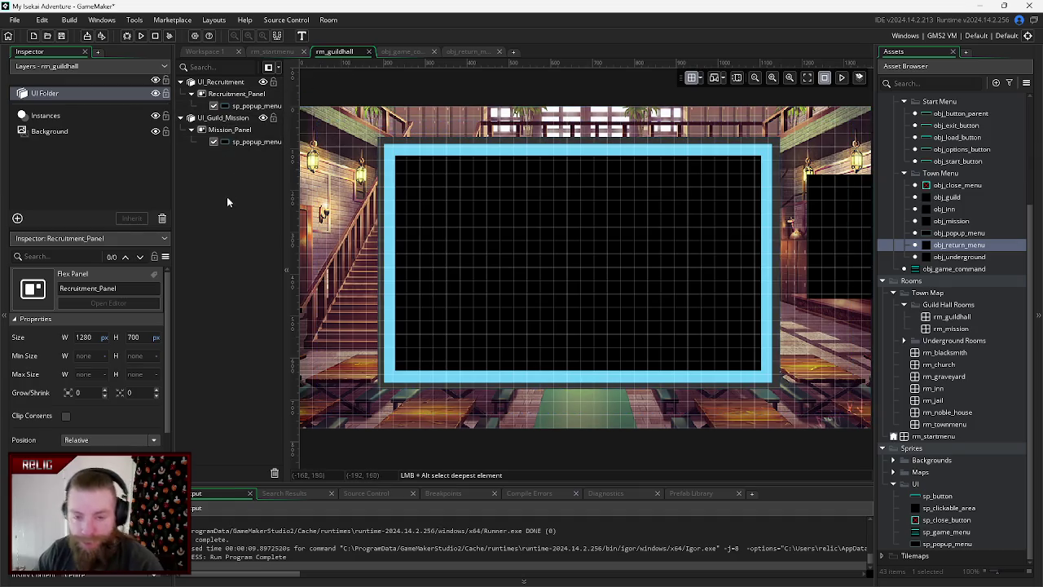
pyautogui.click(345, 206)
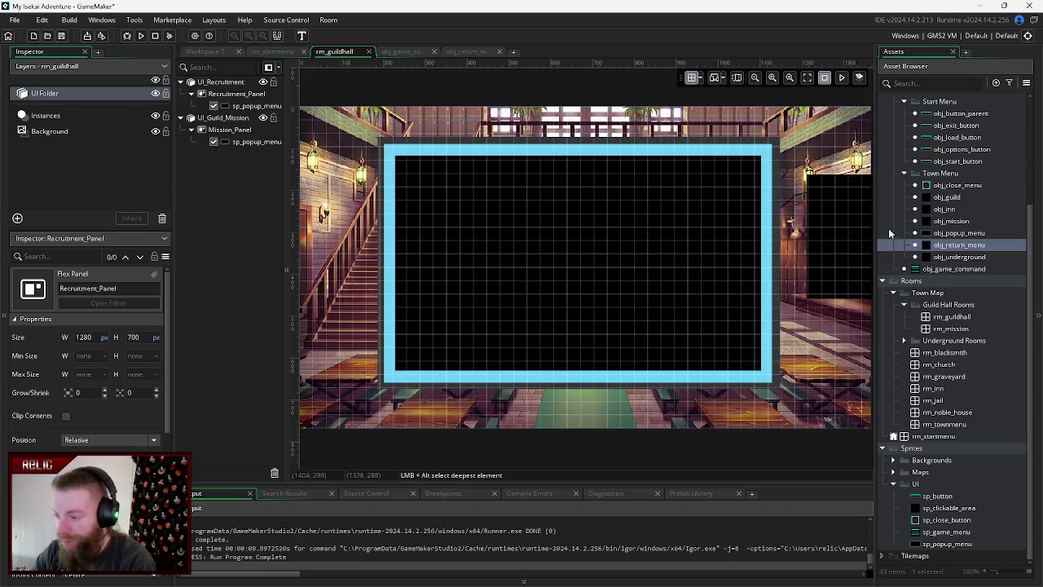
pyautogui.doubleClick(951, 221)
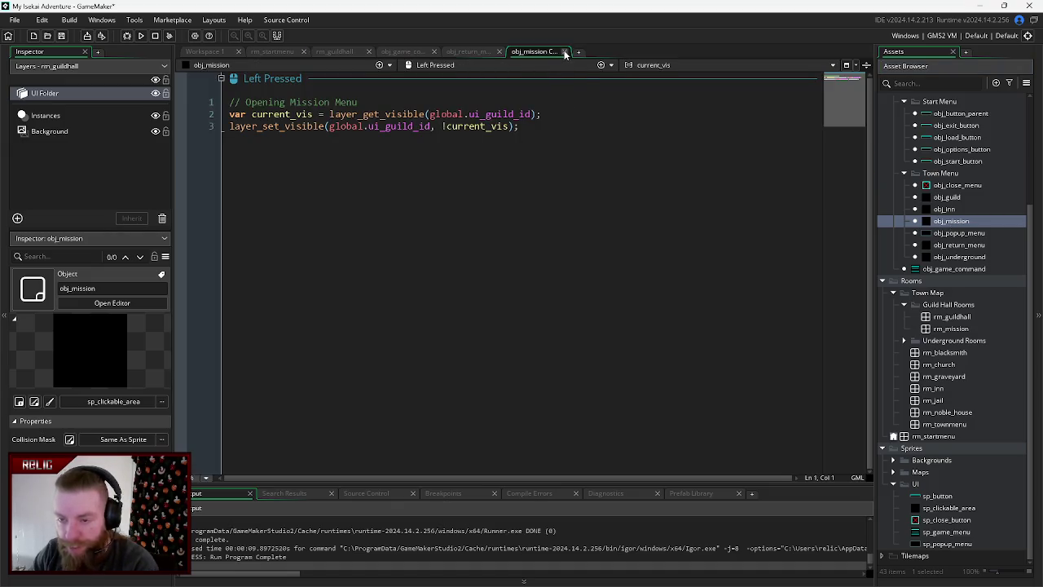
# - Duplicate obj_mission and name the copy obj_recruitment_menu
pyautogui.rightClick(943, 222)
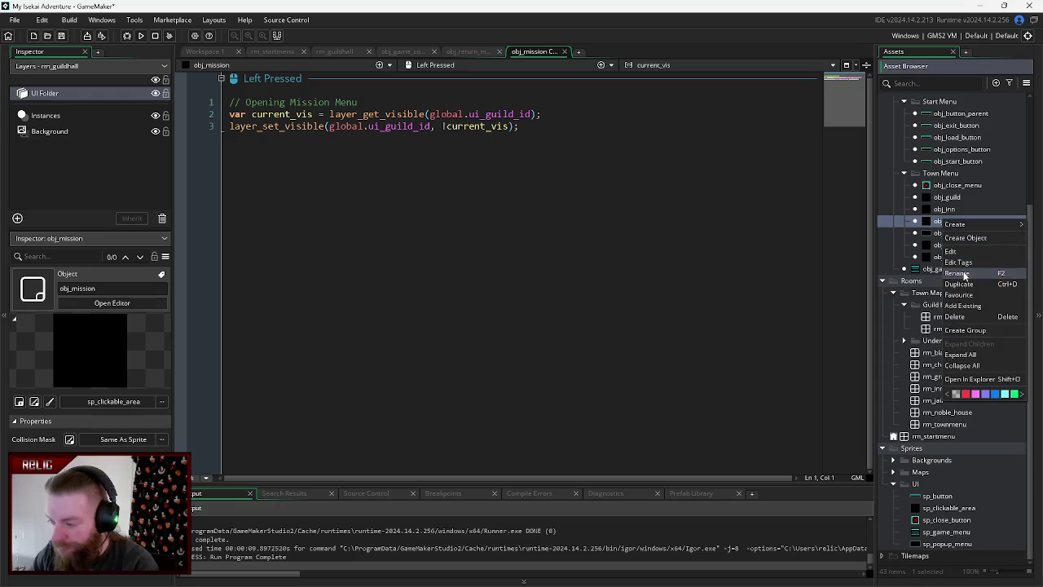
pyautogui.click(959, 284)
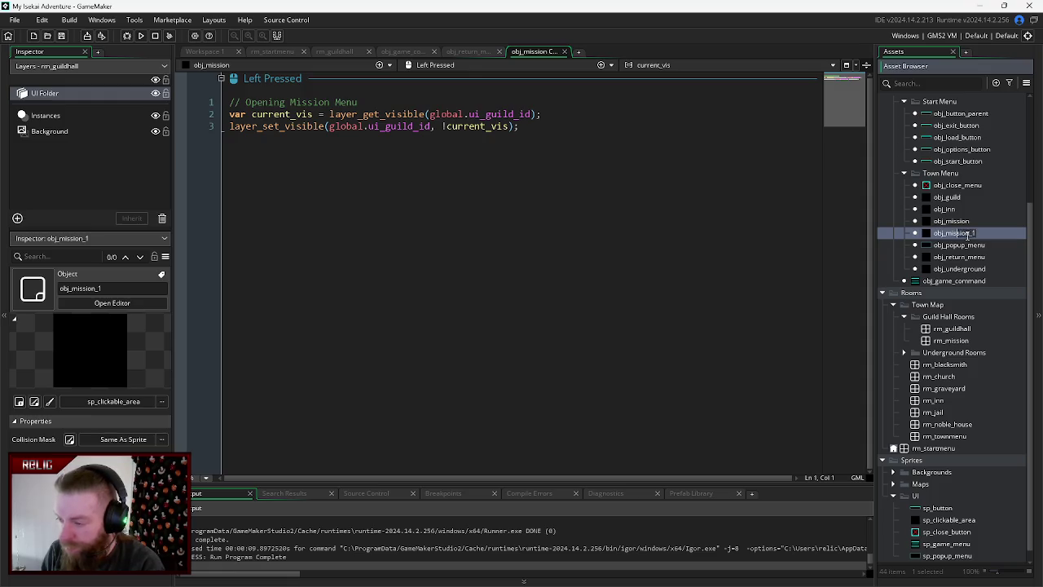
pyautogui.write('obj_red')
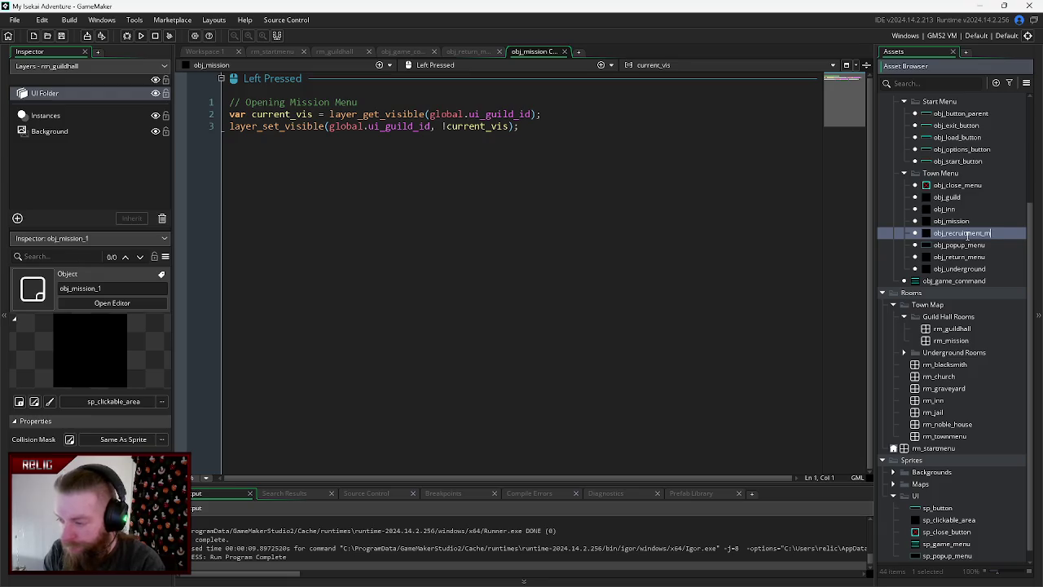
pyautogui.press('Return')
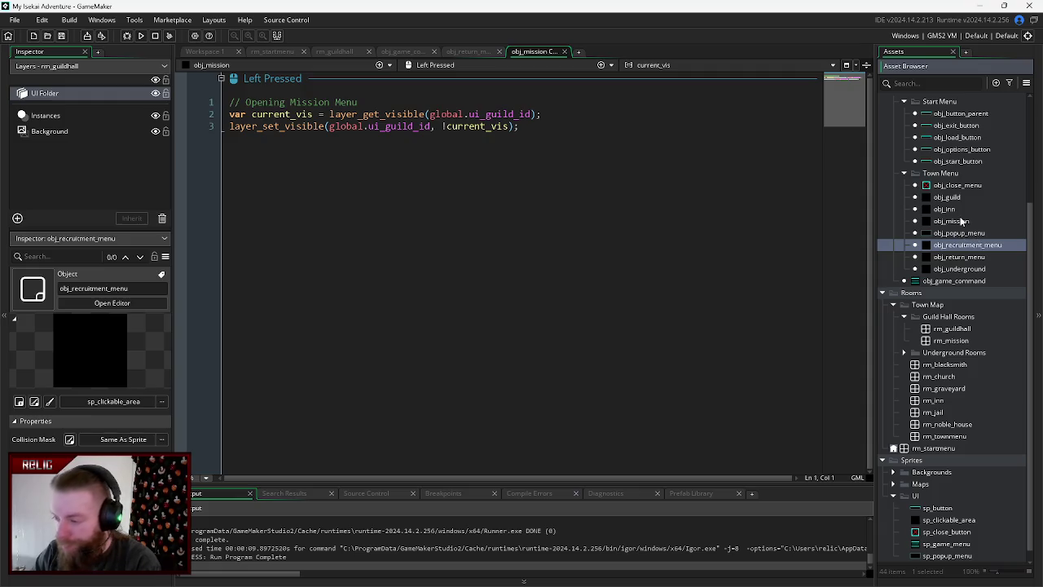
# - Rename obj_mission to obj_mission_menu
pyautogui.click(964, 222)
pyautogui.rightClick(963, 221)
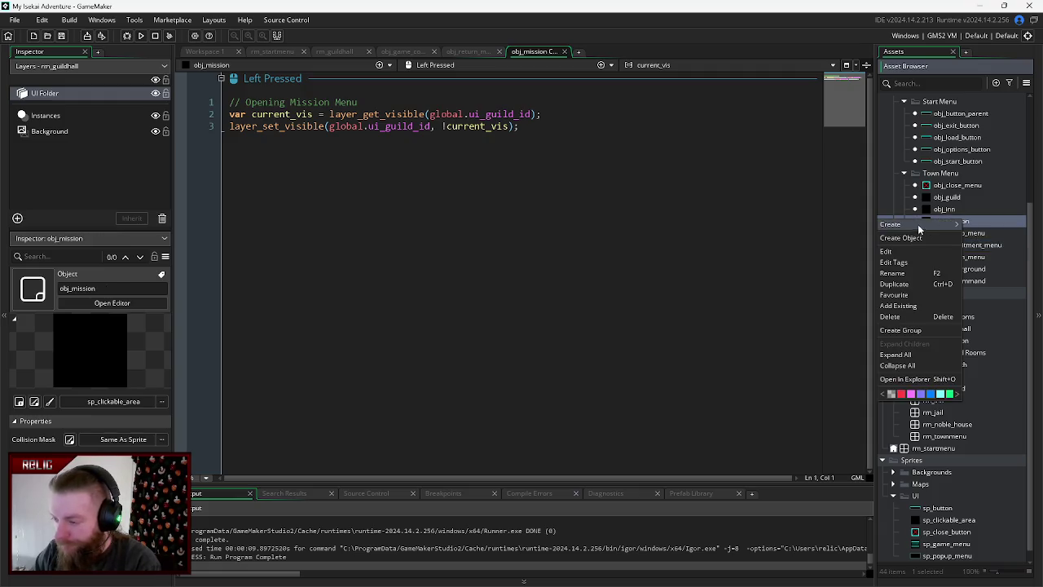
pyautogui.click(904, 277)
pyautogui.write('_menu')
pyautogui.press('Return')
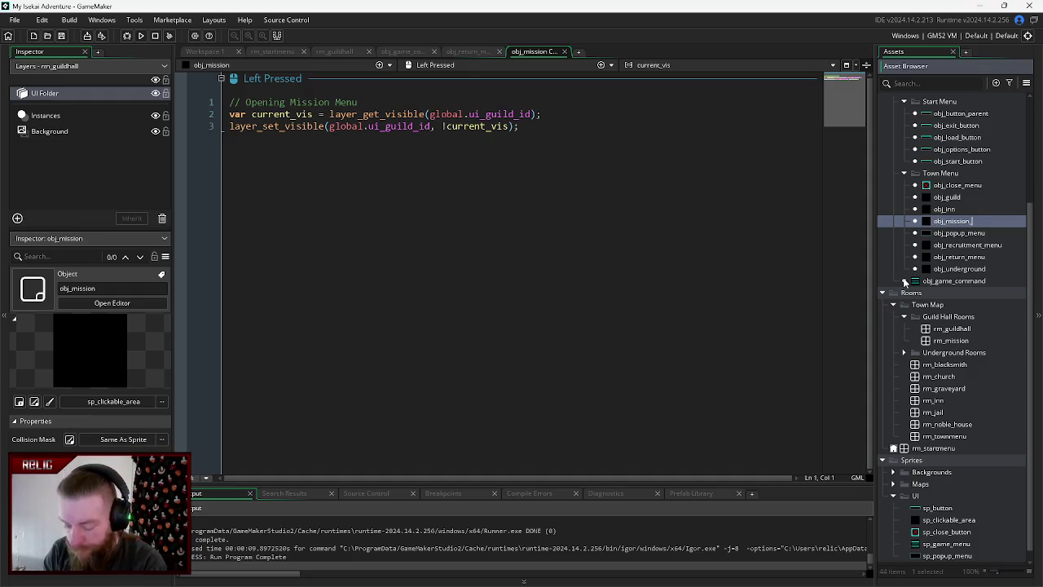
pyautogui.press('Return')
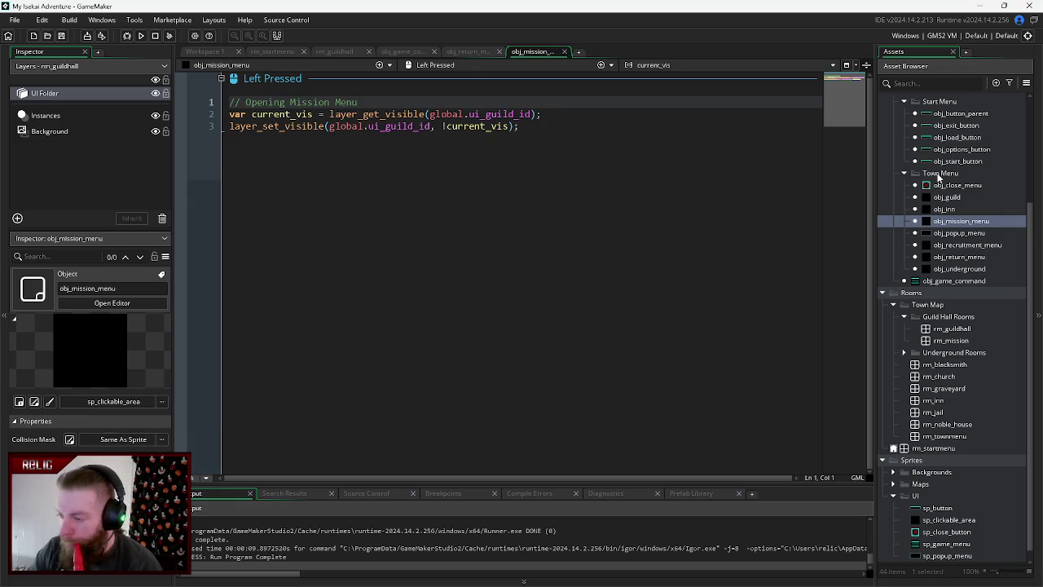
pyautogui.scroll(2, 938, 177)
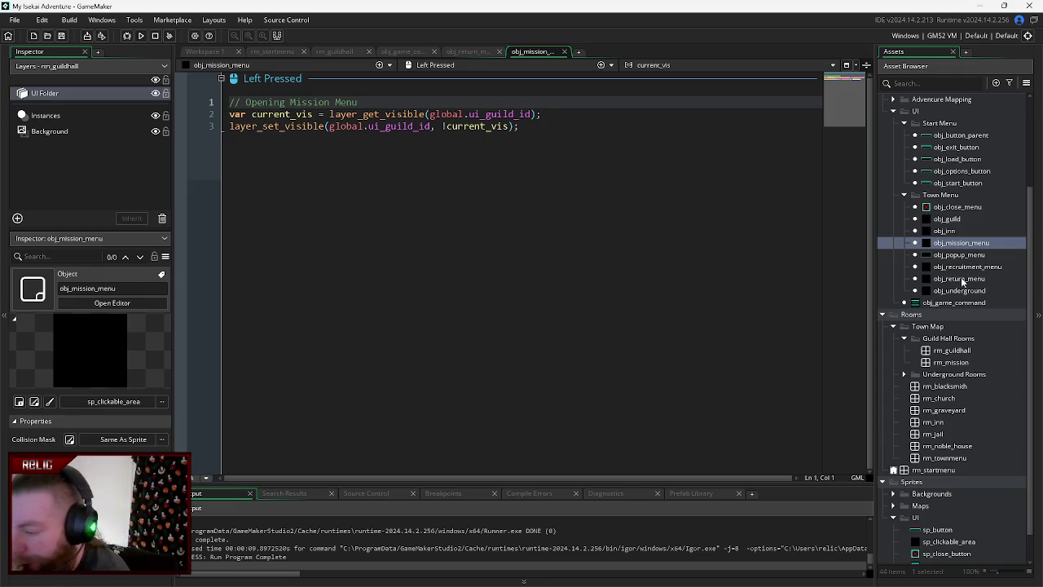
pyautogui.click(680, 262)
pyautogui.press('F5')
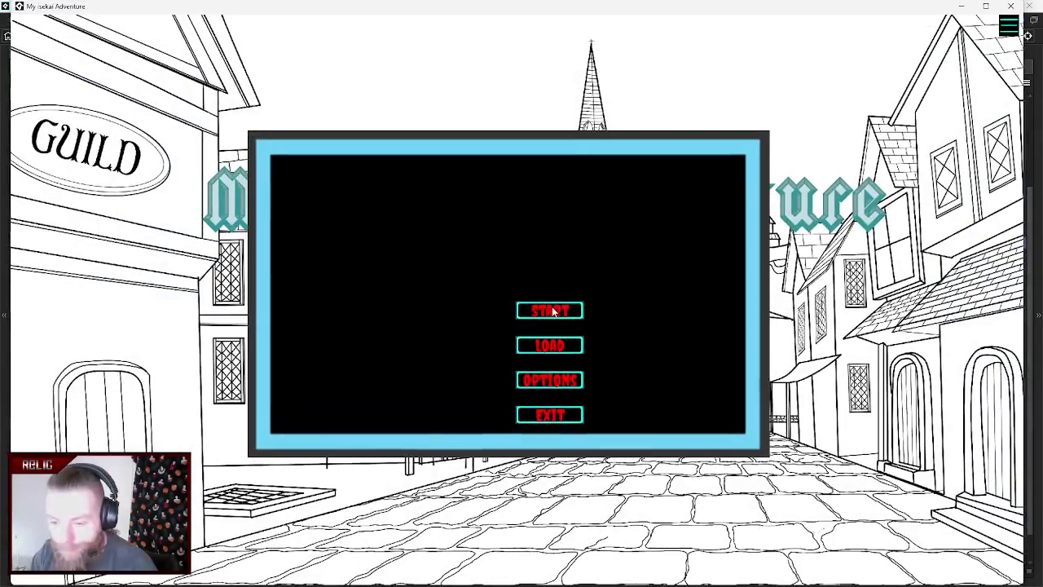
pyautogui.click(551, 309)
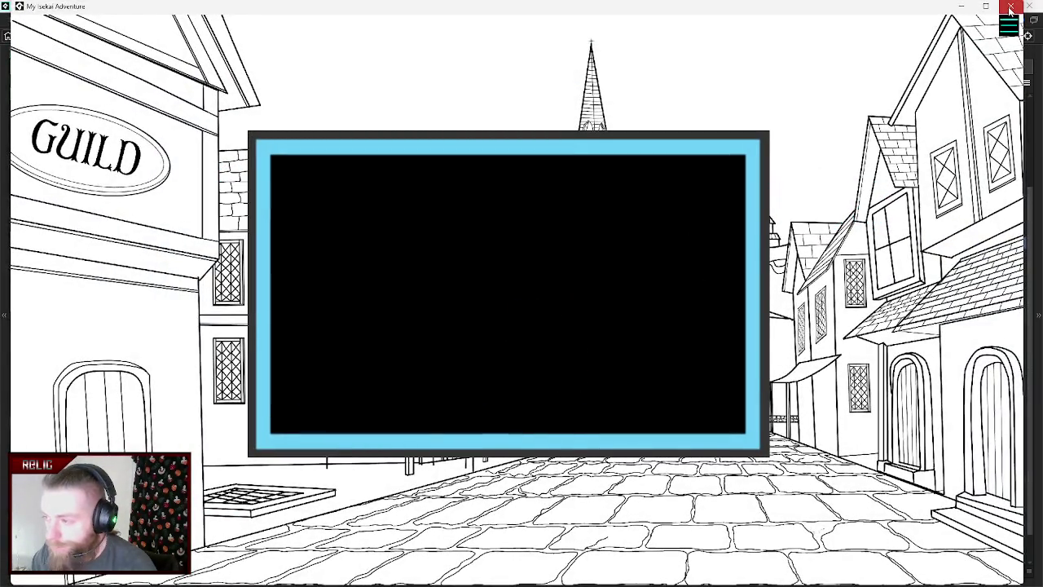
pyautogui.click(1010, 6)
pyautogui.click(955, 244)
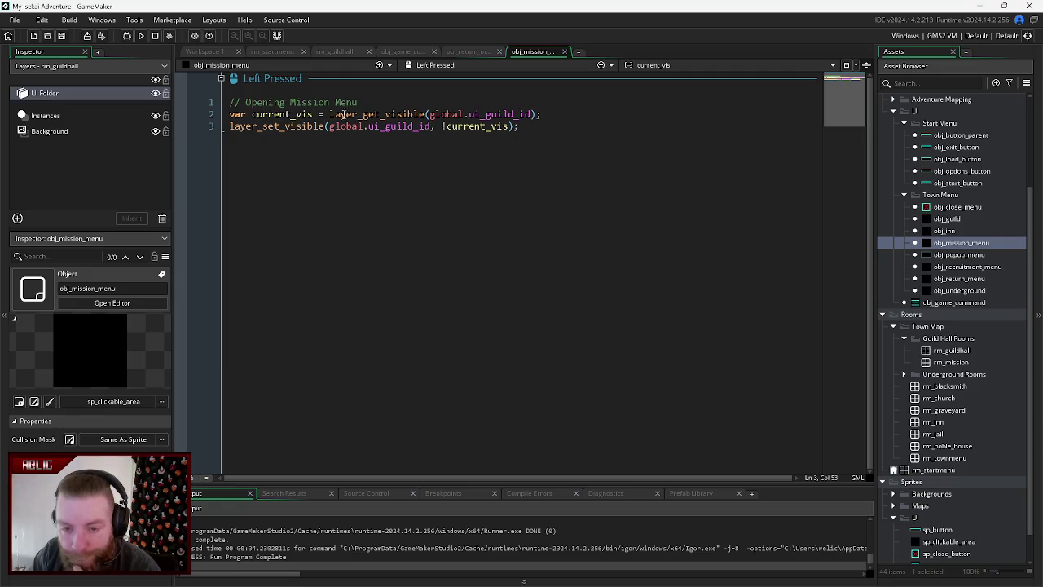
# - Review the return button's layer-hiding line, close its code, and check obj_game_command's Create code
pyautogui.click(472, 51)
pyautogui.click(495, 150)
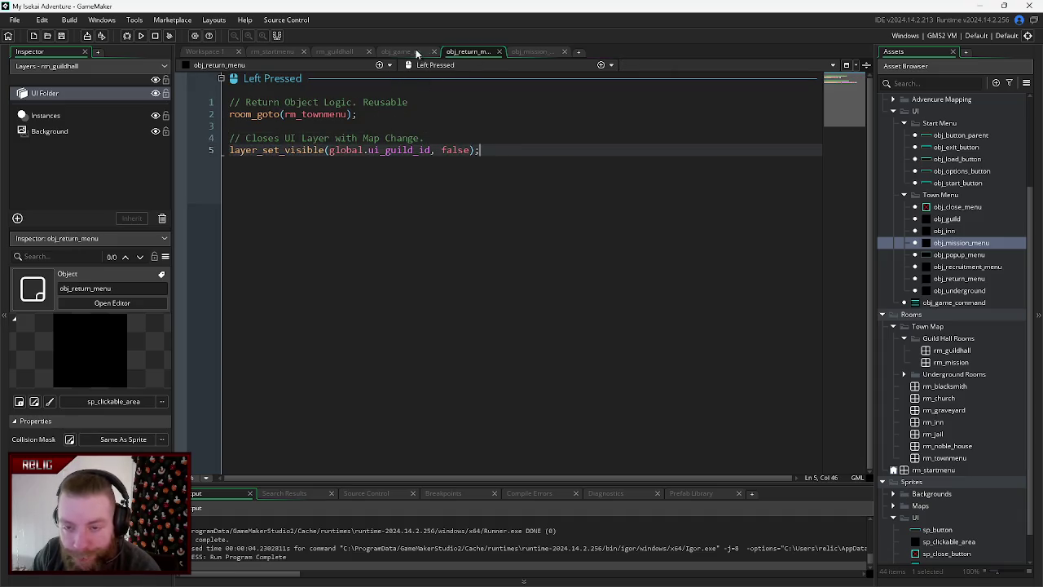
pyautogui.click(499, 51)
pyautogui.click(401, 51)
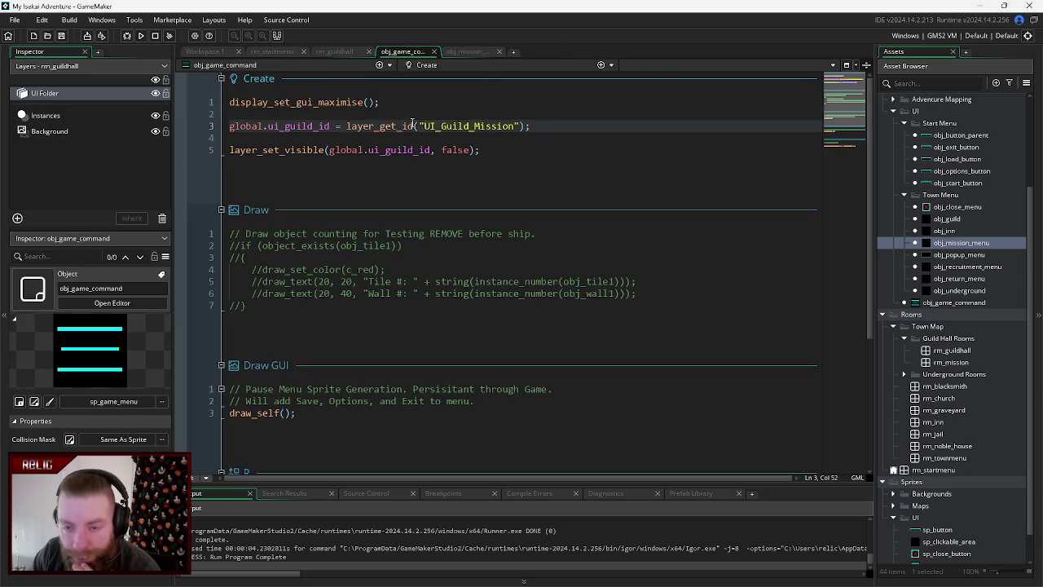
pyautogui.click(461, 51)
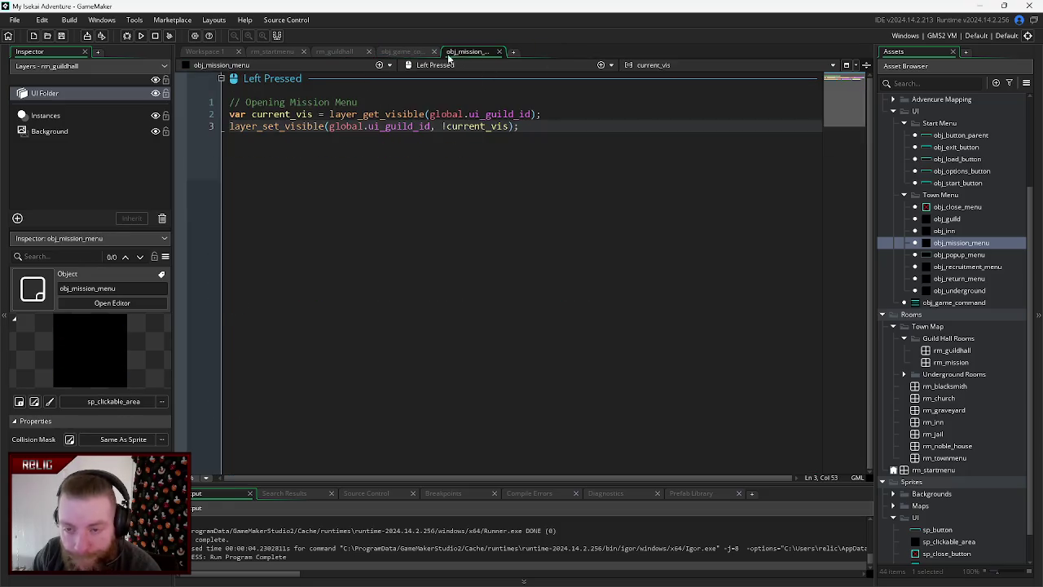
pyautogui.click(398, 51)
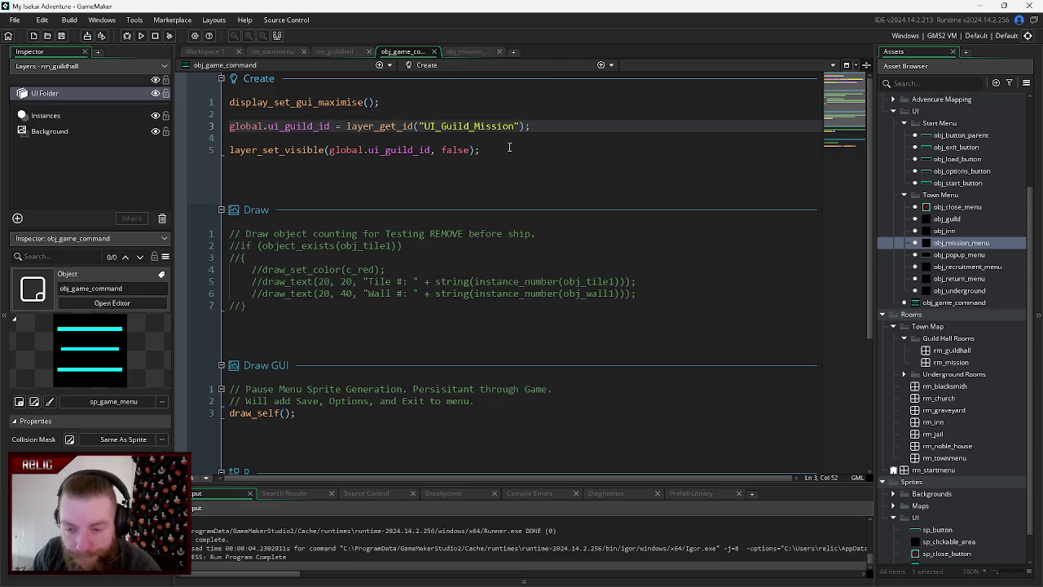
pyautogui.click(531, 127)
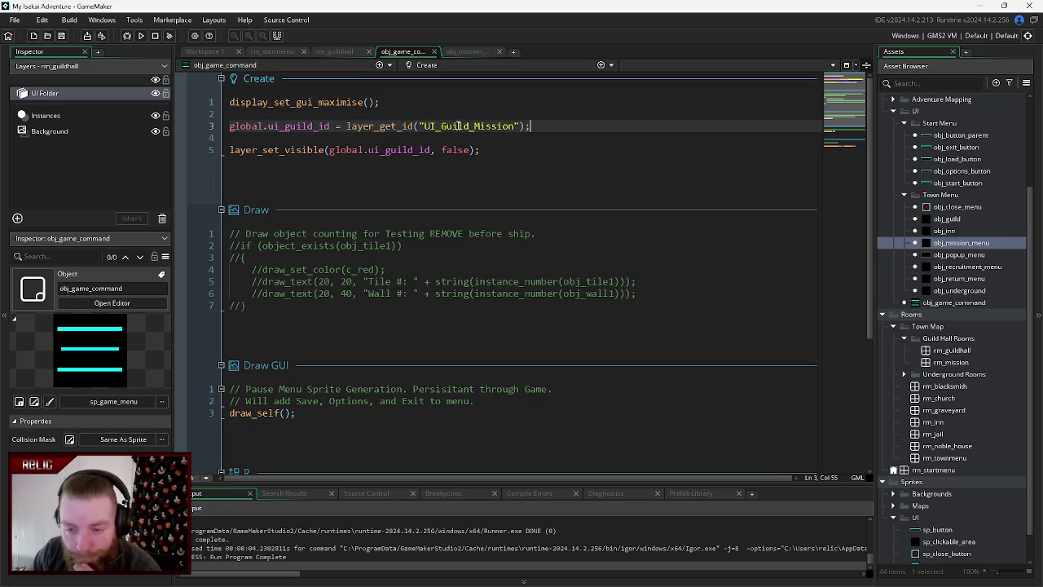
# - Check rm_guildhall's layer names, then reopen obj_game_command's Create code as the first editor tab
pyautogui.doubleClick(51, 95)
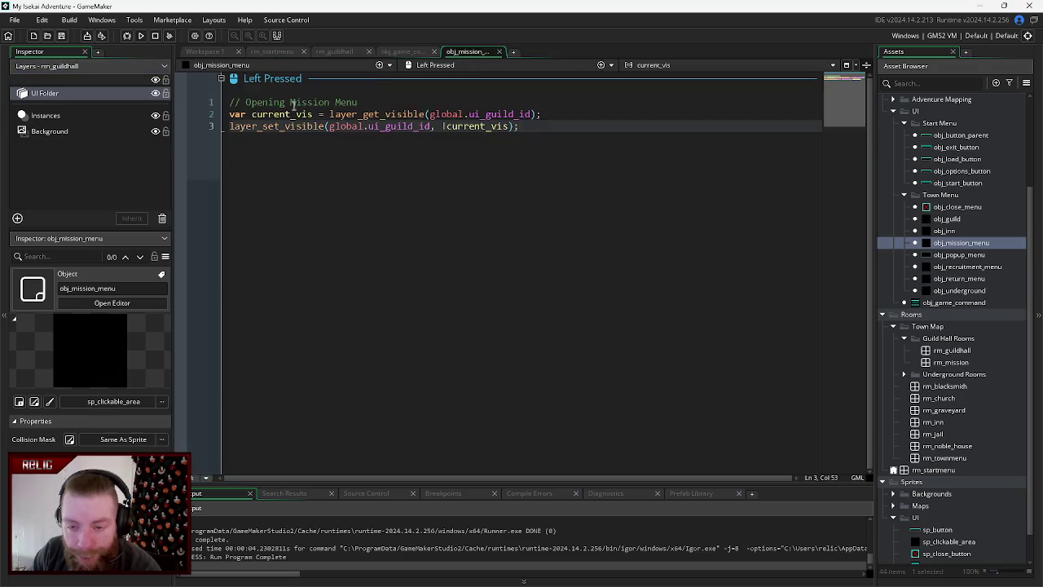
pyautogui.click(81, 99)
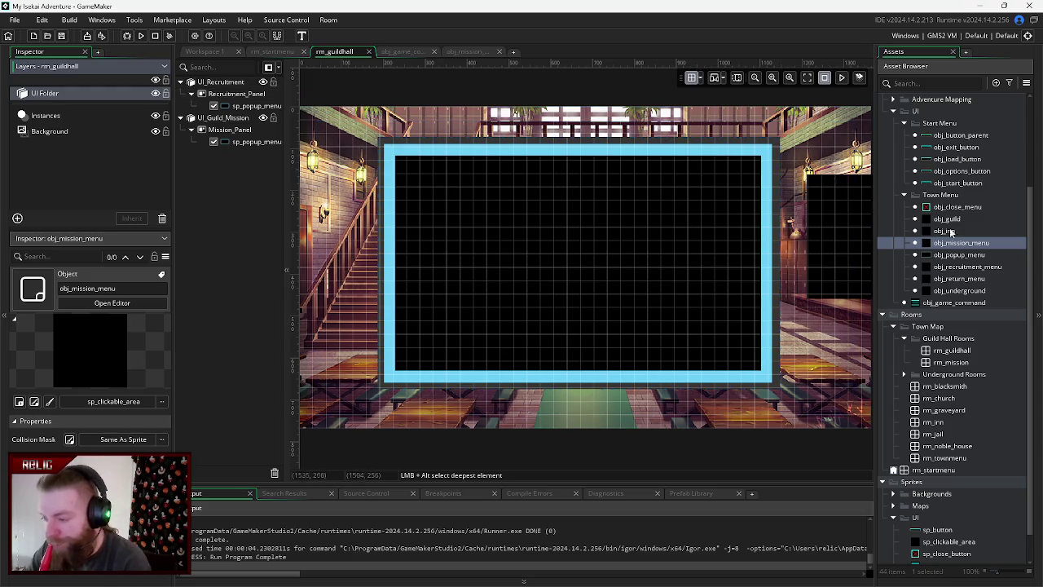
pyautogui.doubleClick(953, 302)
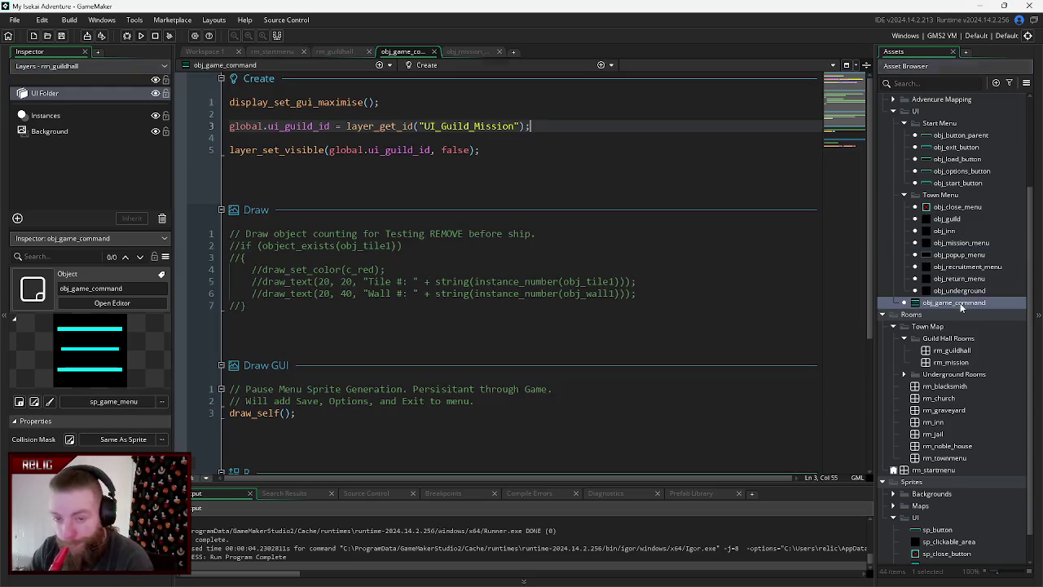
pyautogui.moveTo(405, 52); pyautogui.dragTo(259, 54)
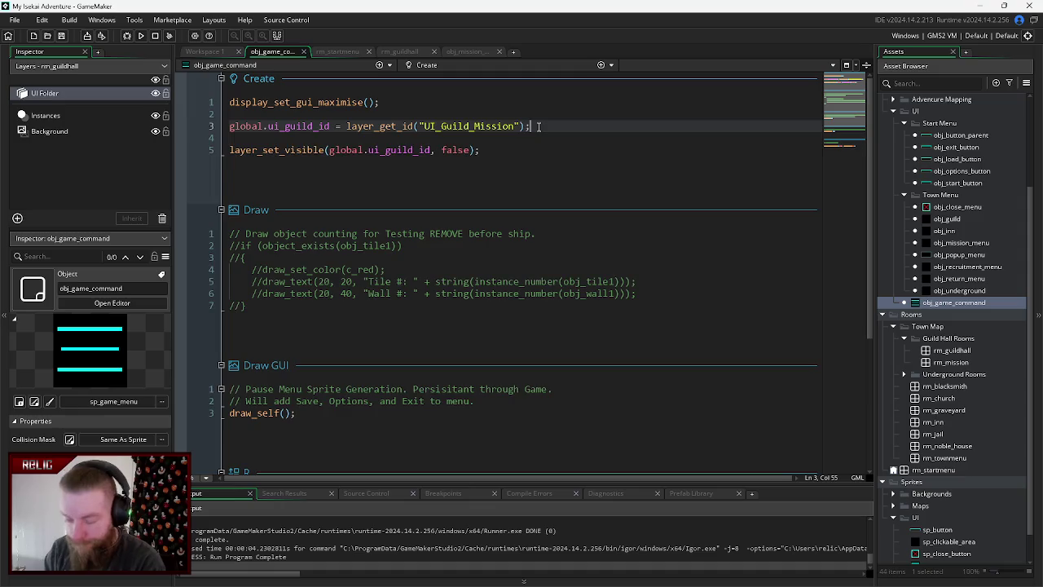
# - Add line 4 storing layer_get_id("UI_Recruitment") in global.ui_grecruitment_id
pyautogui.press('Return')
pyautogui.write('global')
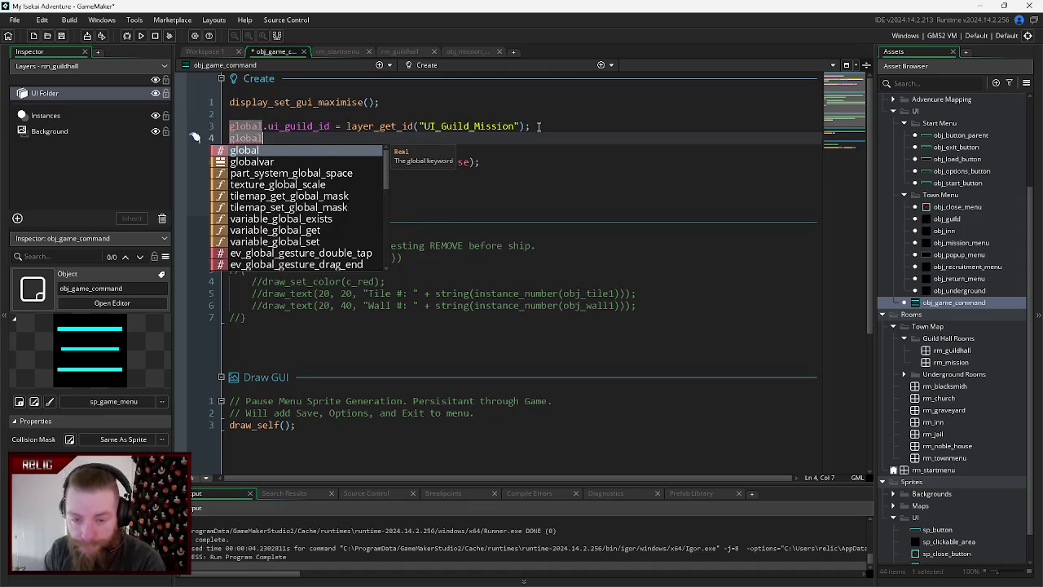
pyautogui.write('.ui_')
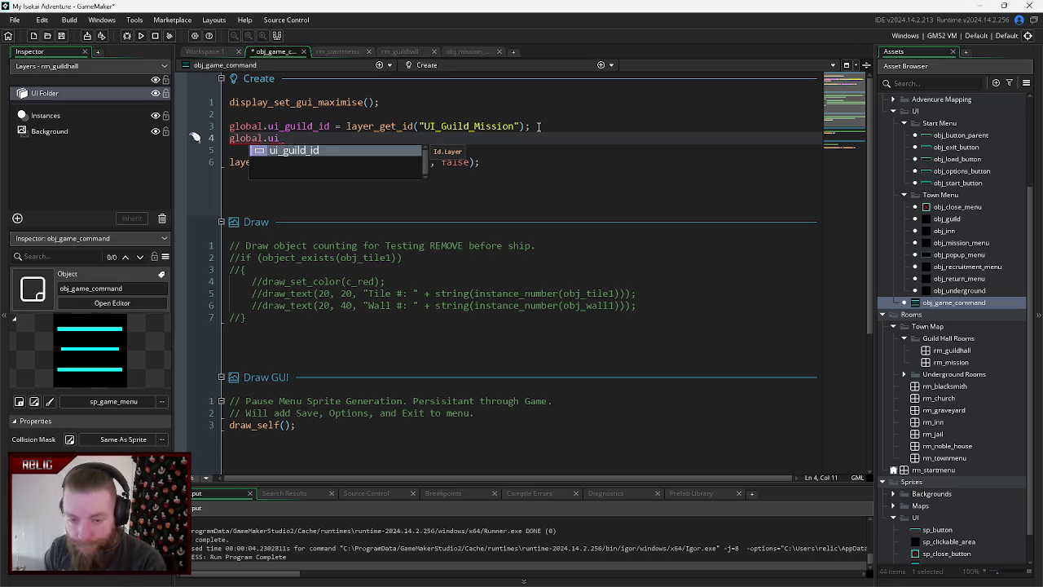
pyautogui.write('grecruitment_id ')
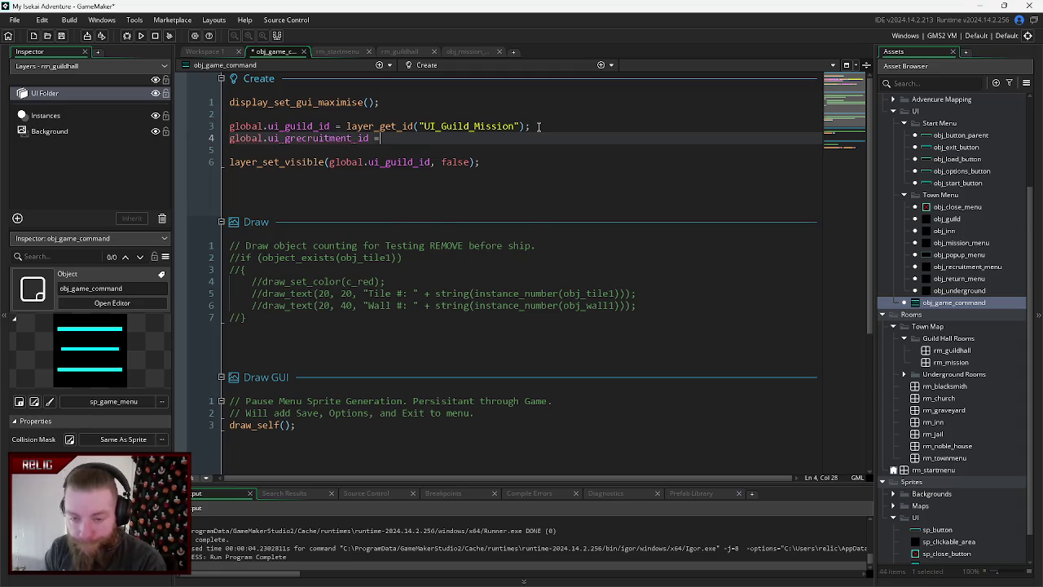
pyautogui.write('= layer_get')
pyautogui.write('_id')
pyautogui.write('("')
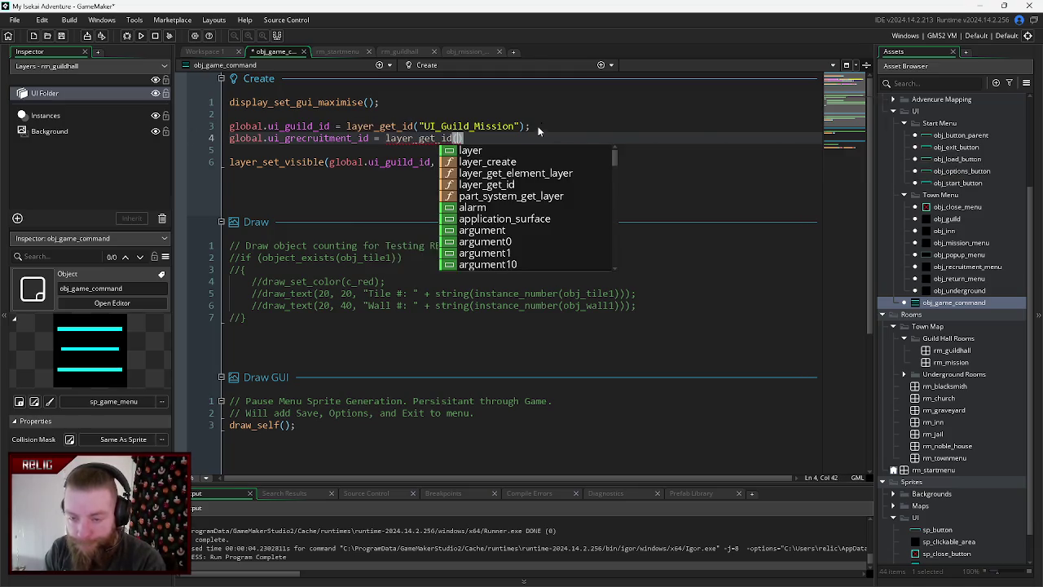
pyautogui.write('UI_')
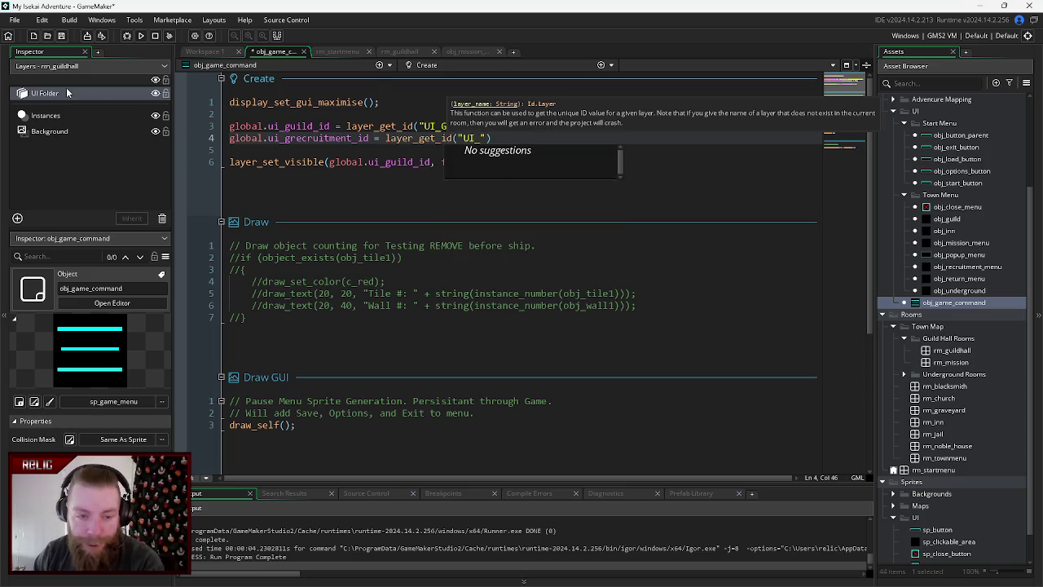
pyautogui.click(410, 53)
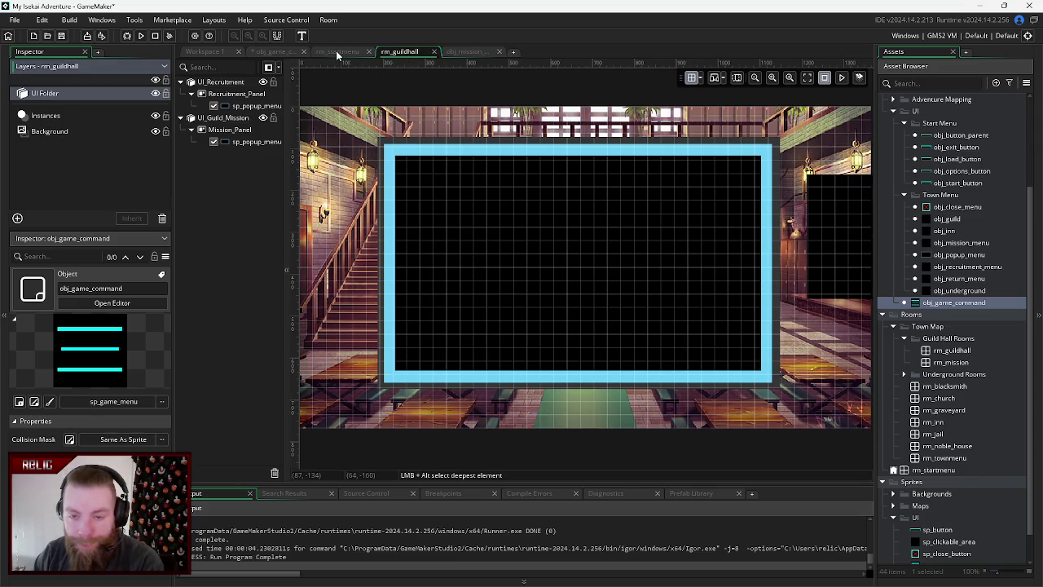
pyautogui.click(286, 54)
pyautogui.write('Recruitment')
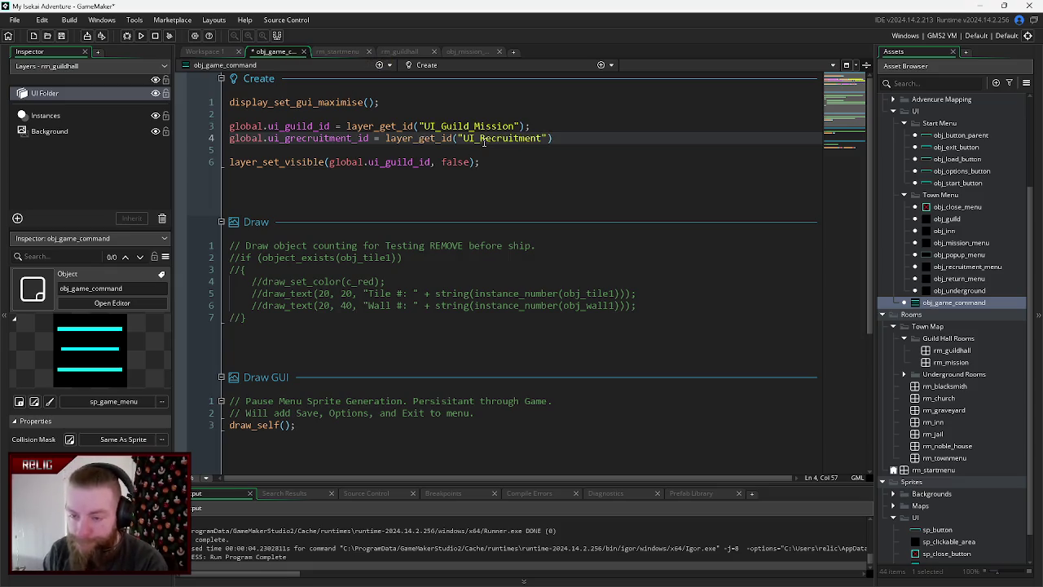
pyautogui.click(560, 138)
pyautogui.write(';')
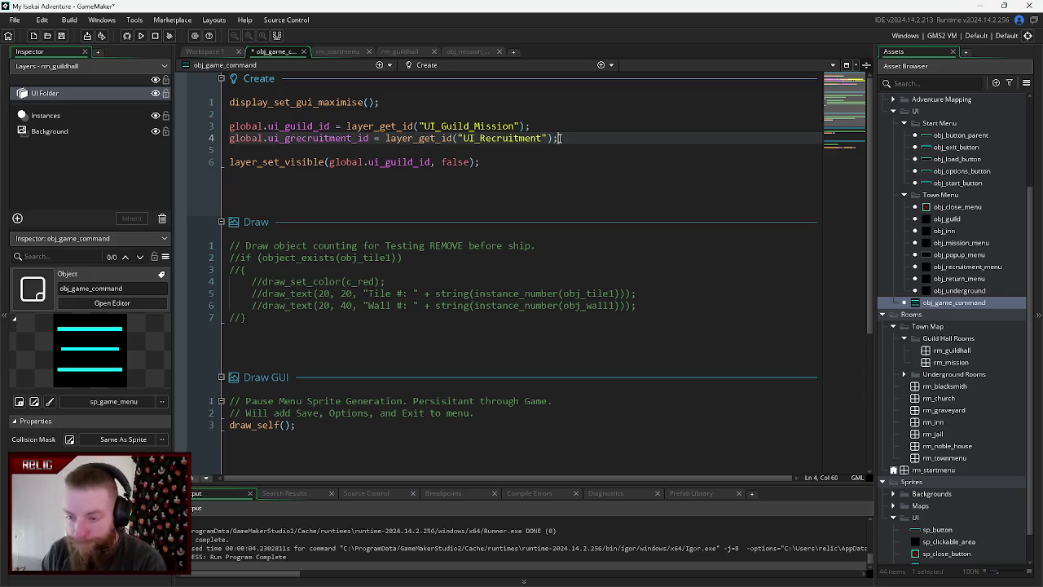
# - Add line 7: layer_set_visible(global.ui_grecruitment_id, false); to hide the recruitment layer
pyautogui.press('Down')
pyautogui.press('Down')
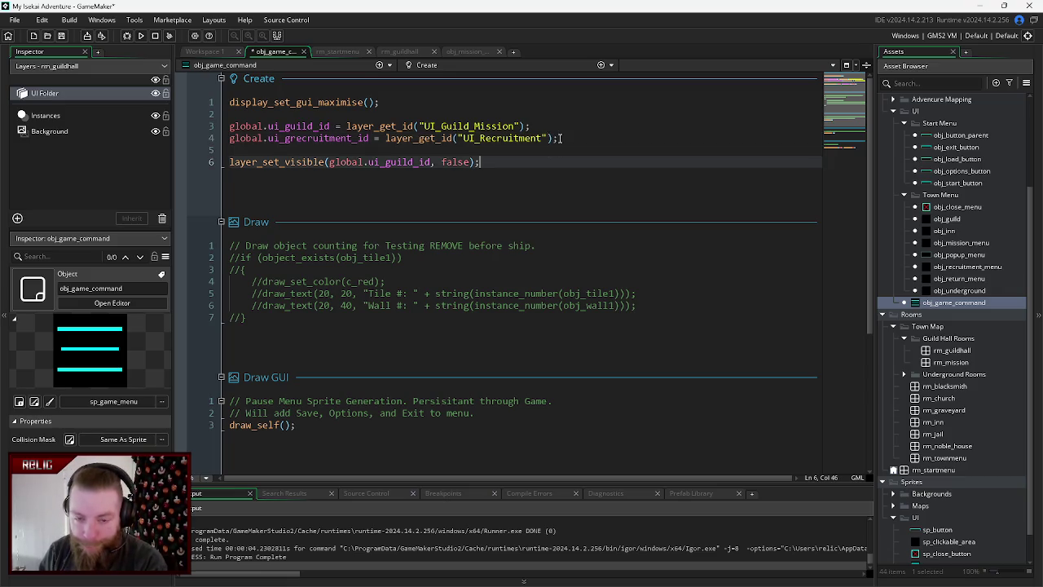
pyautogui.press('Return')
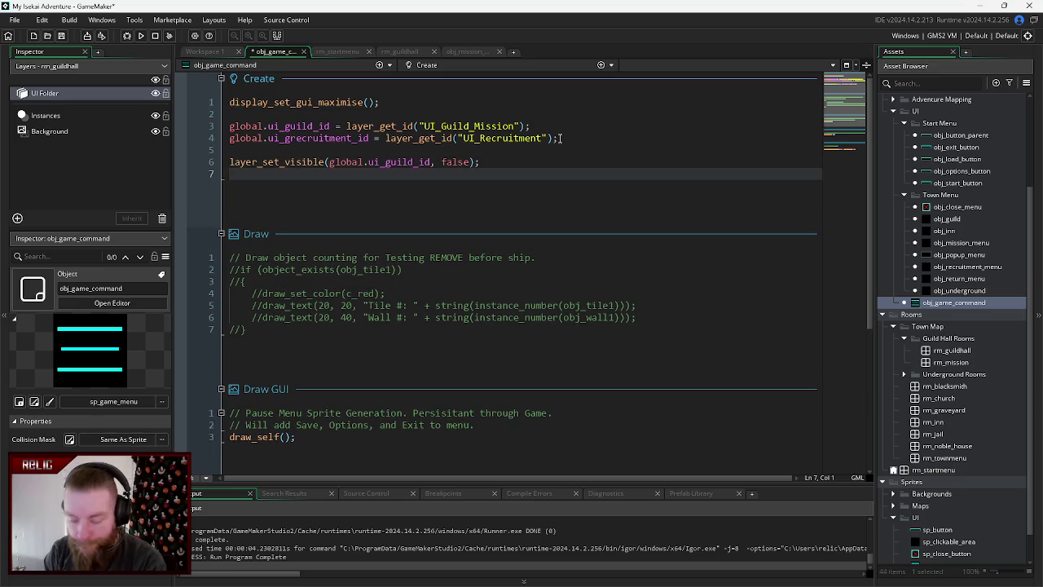
pyautogui.write('layer_set_visibile')
pyautogui.press('BackSpace')
pyautogui.write('l')
pyautogui.press('BackSpace')
pyautogui.write('le')
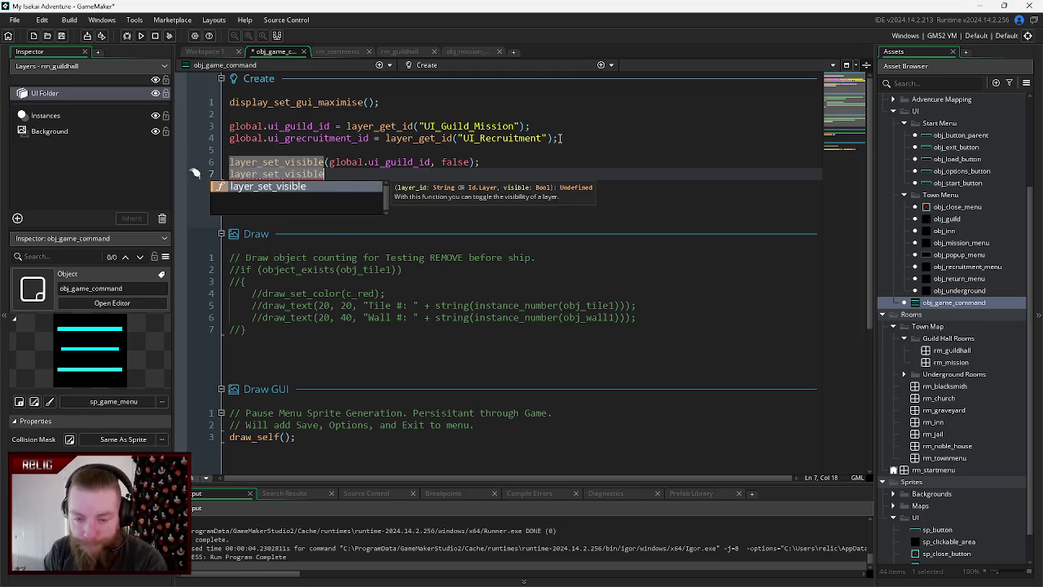
pyautogui.write('(global.ui_')
pyautogui.press('Return')
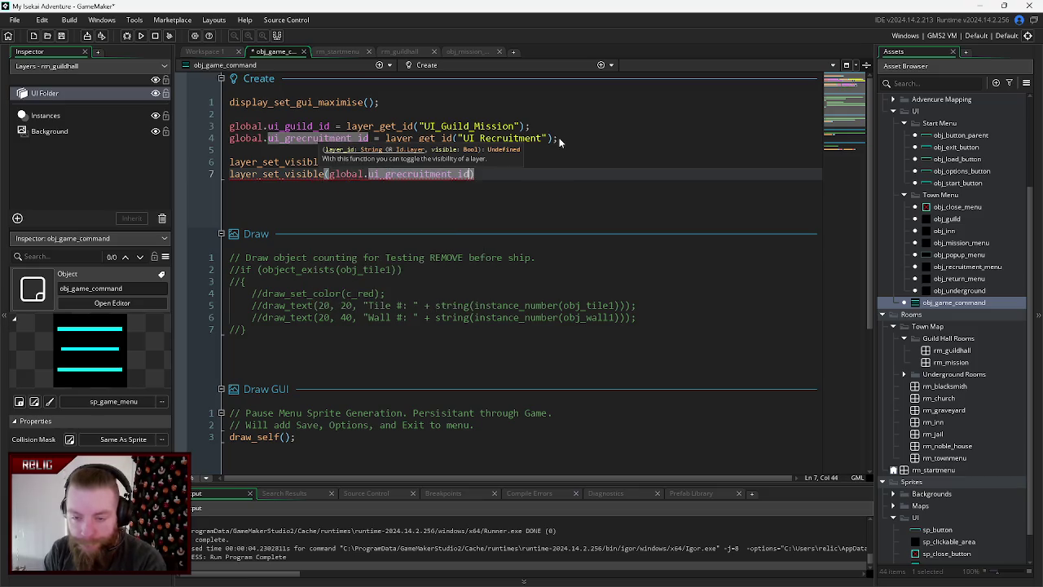
pyautogui.write(', falst')
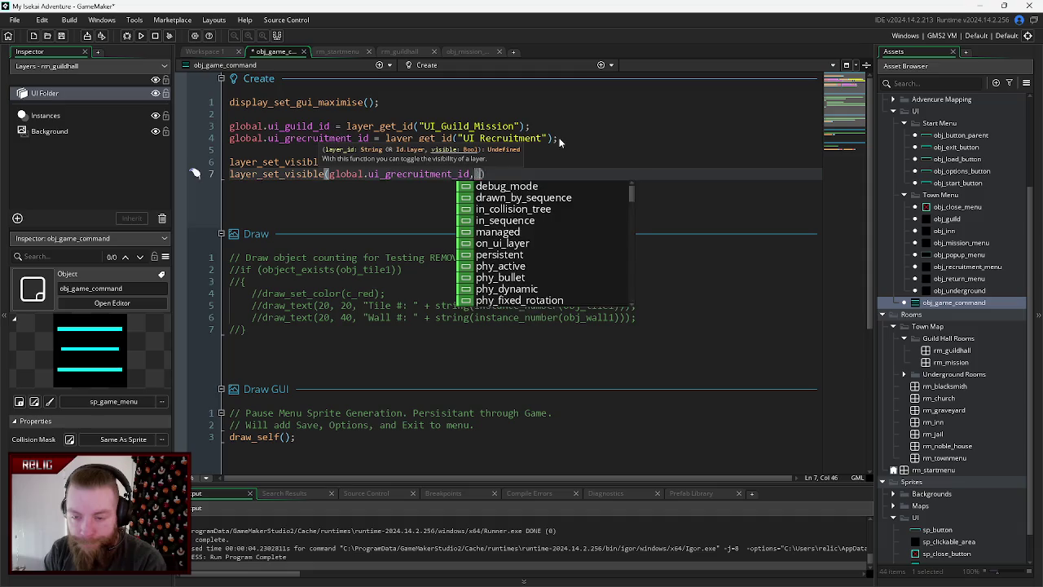
pyautogui.press('BackSpace')
pyautogui.write('e')
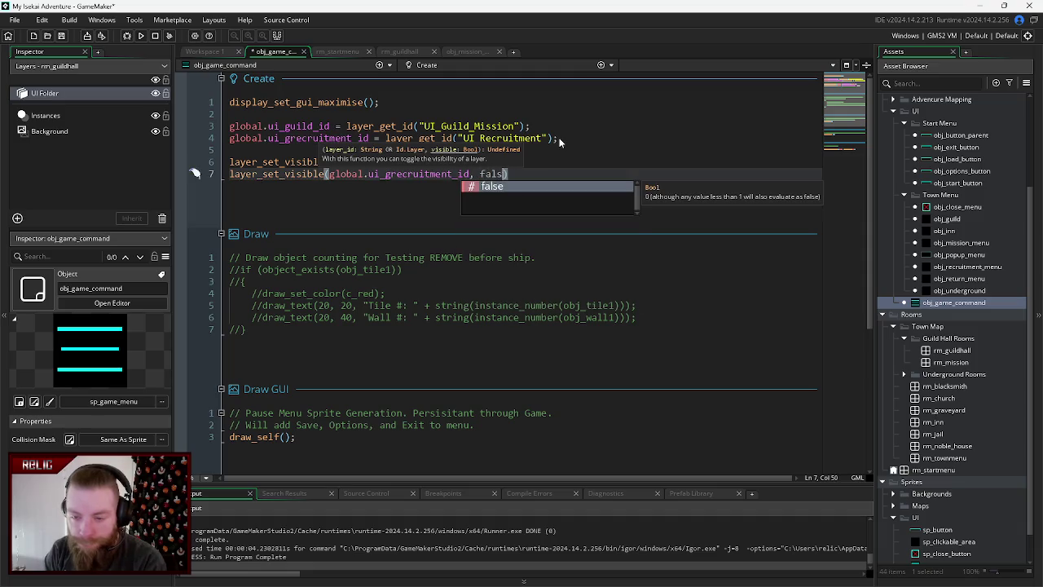
pyautogui.write(')')
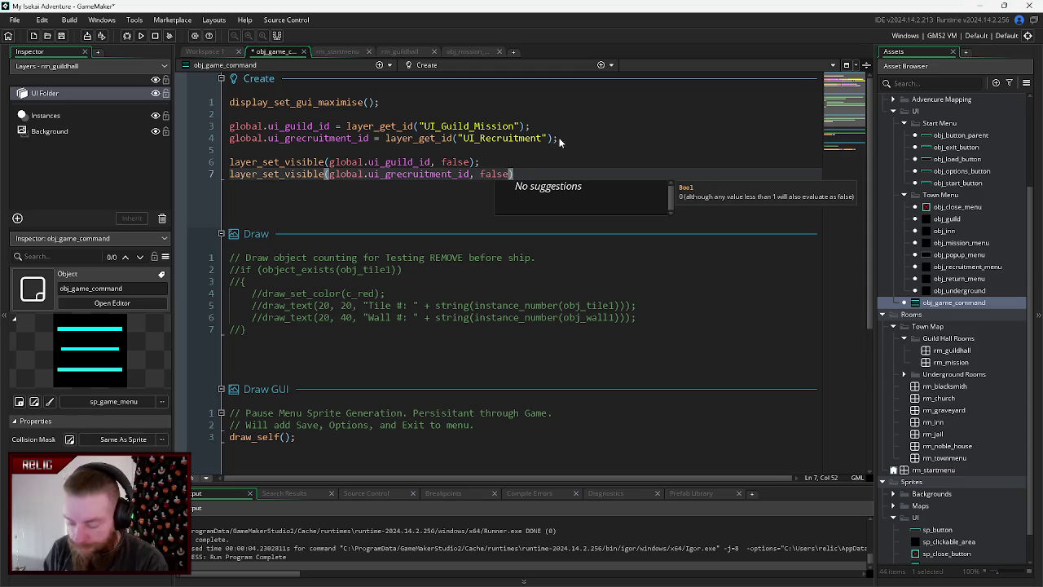
pyautogui.write(';')
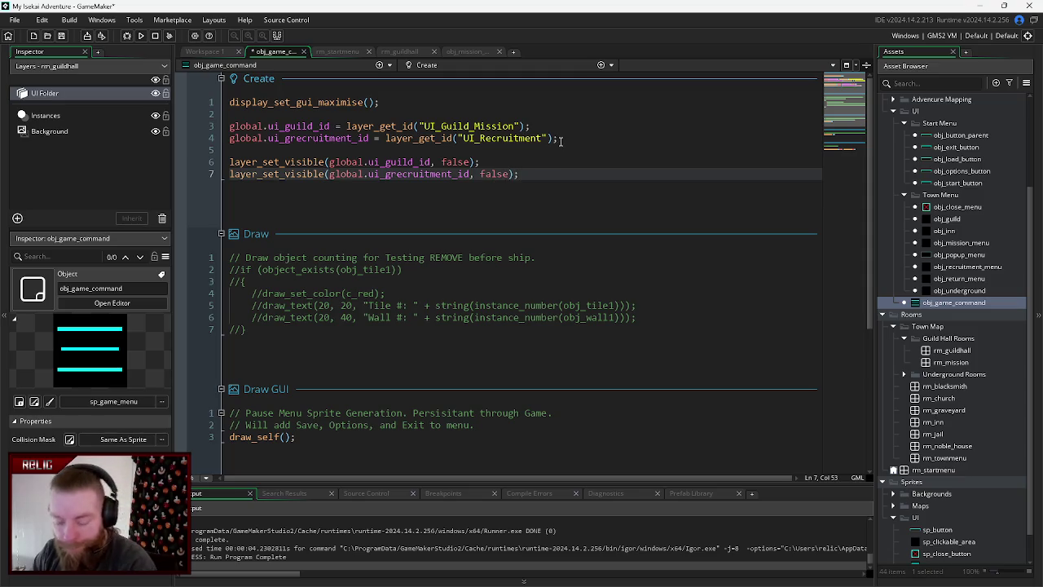
# - Run the game, enter the GUILD hall from the town, test a click, and close the game
pyautogui.press('F5')
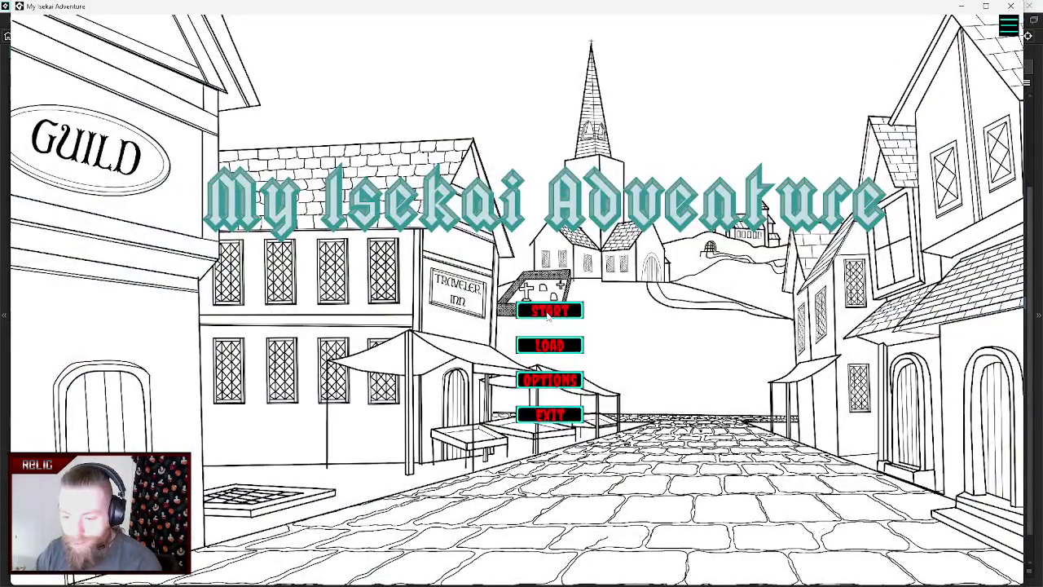
pyautogui.click(549, 316)
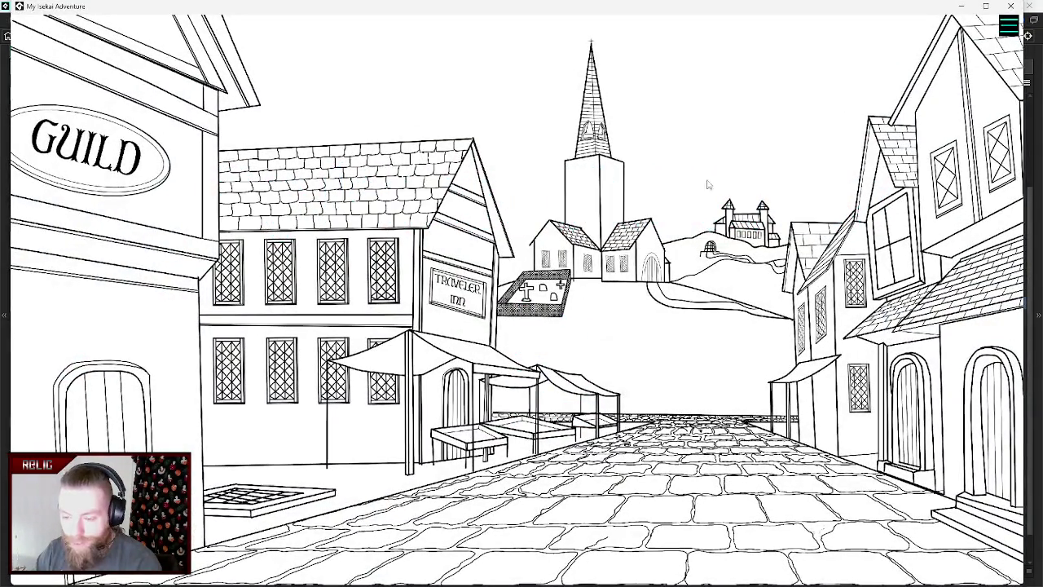
pyautogui.click(109, 153)
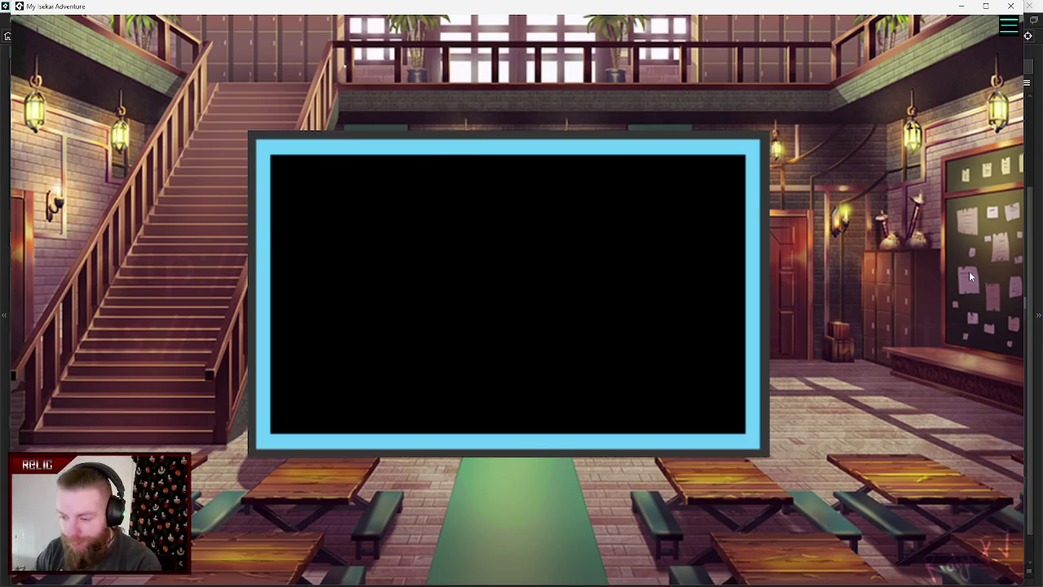
pyautogui.click(988, 248)
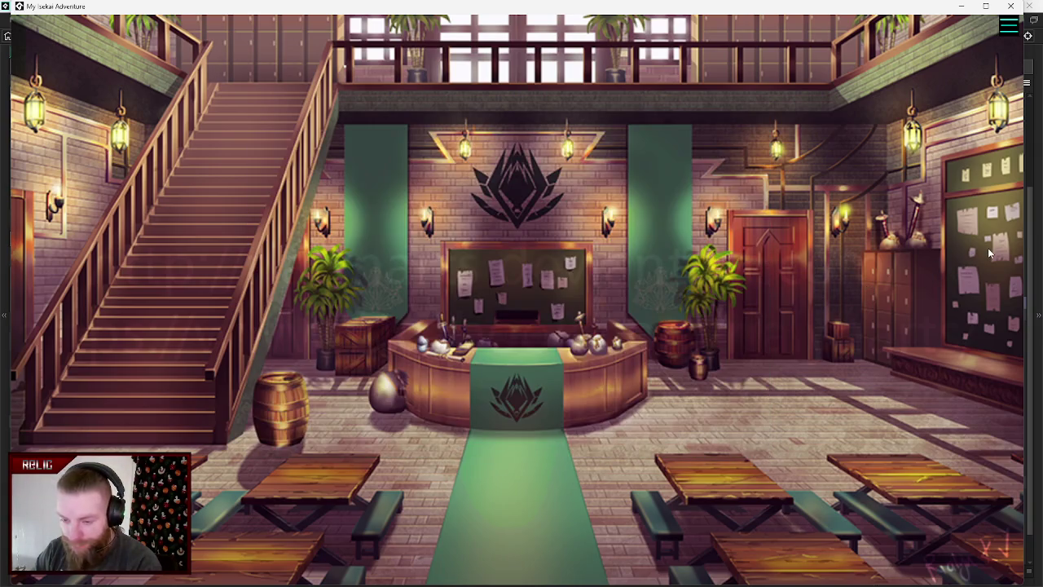
pyautogui.click(1011, 6)
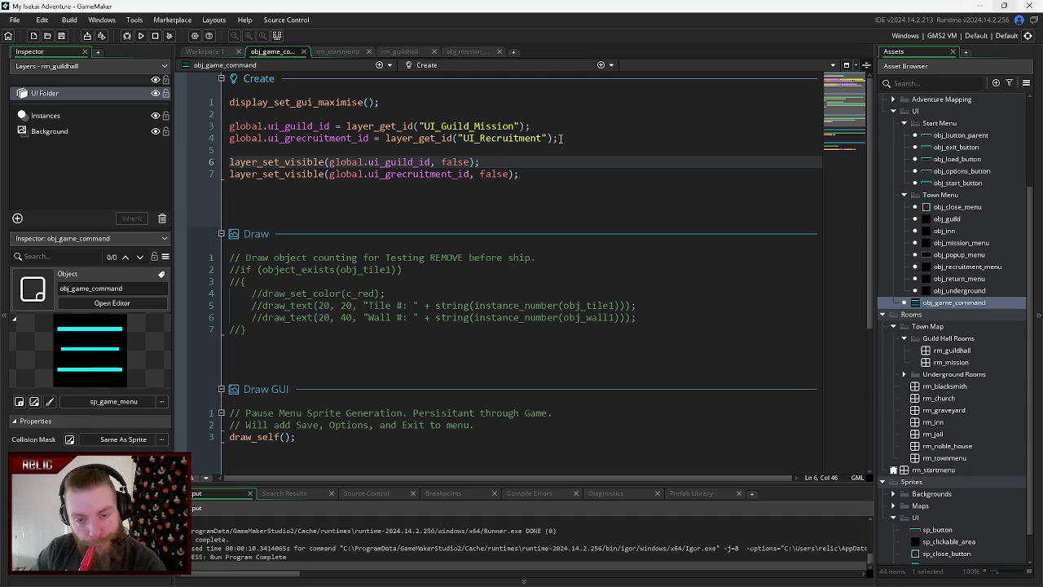
# - Add the comment ///Guild Hall UI Elements above the layer lookups
pyautogui.click(306, 114)
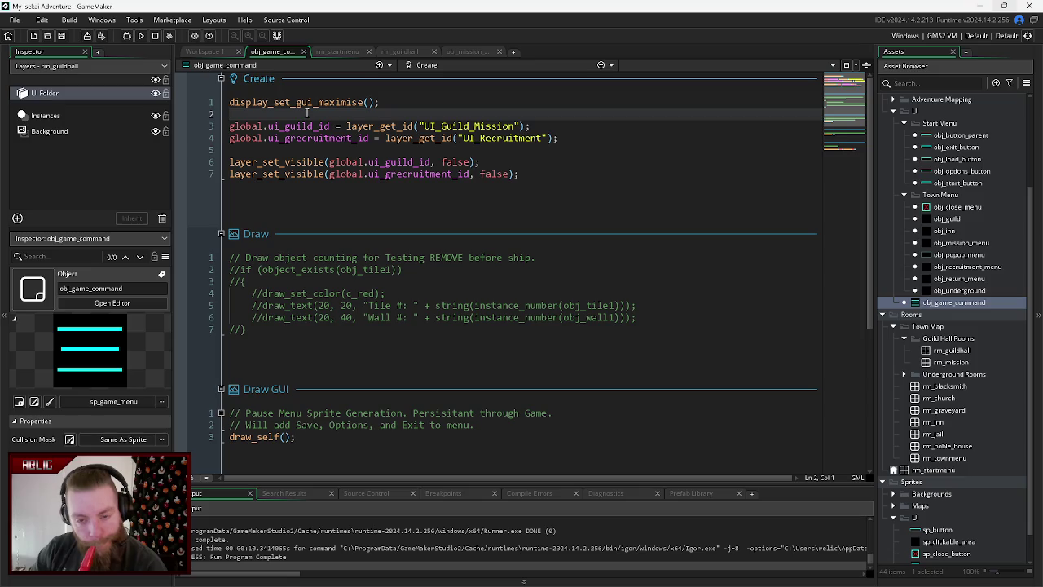
pyautogui.press('Return')
pyautogui.write('/')
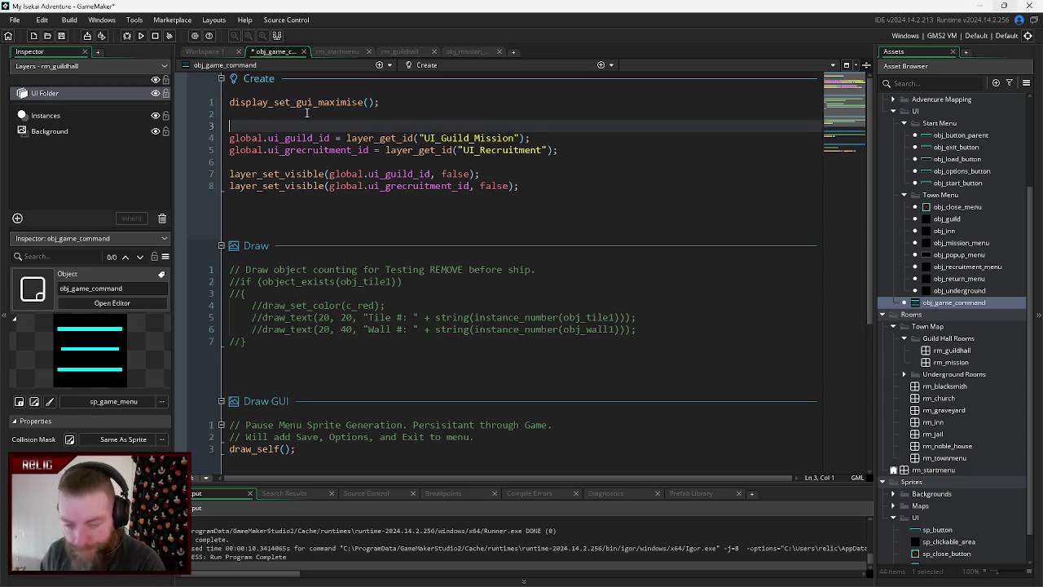
pyautogui.write('//')
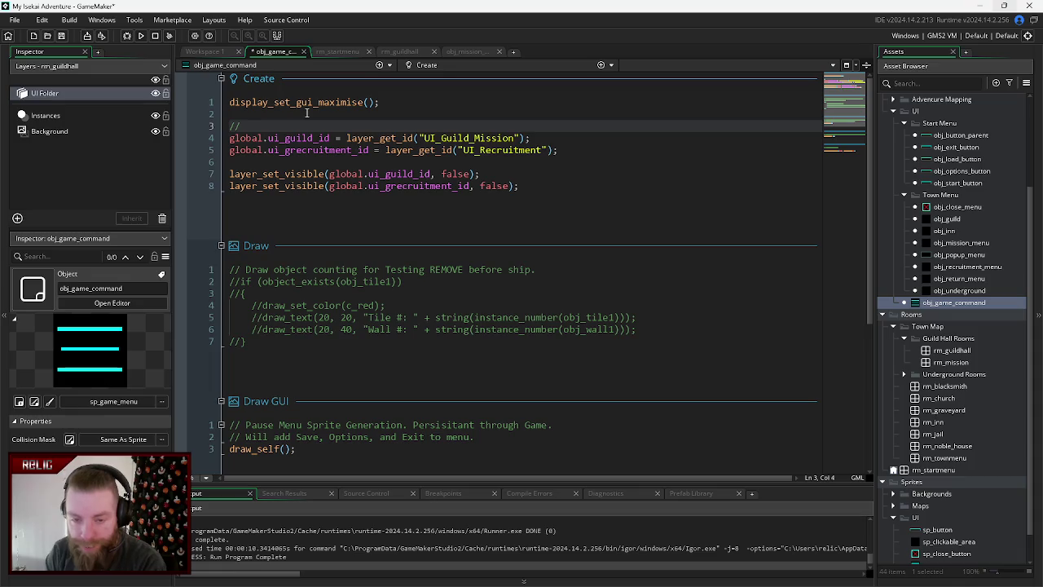
pyautogui.write('Guild')
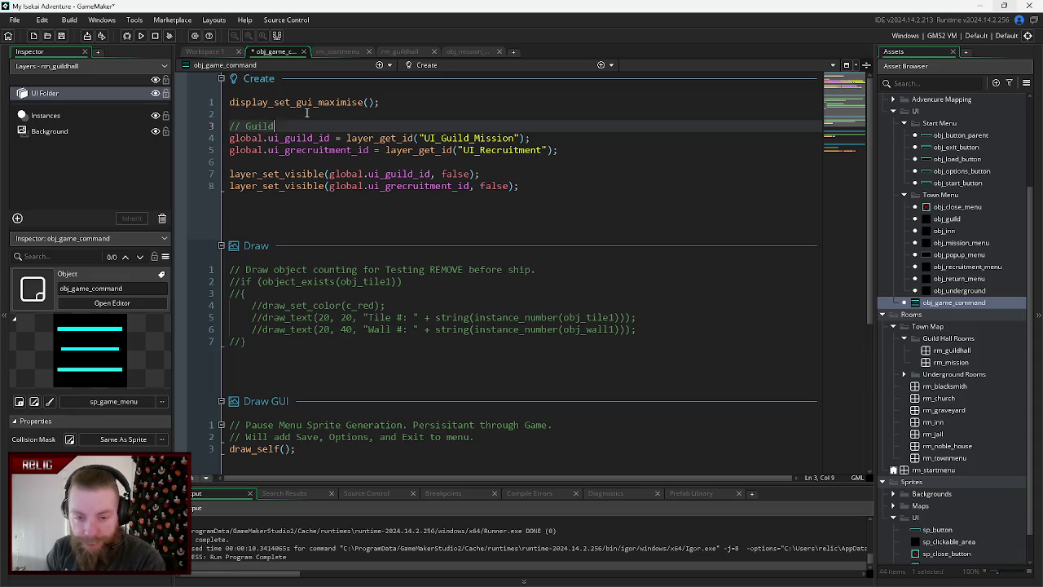
pyautogui.write(' Hall UI Elements')
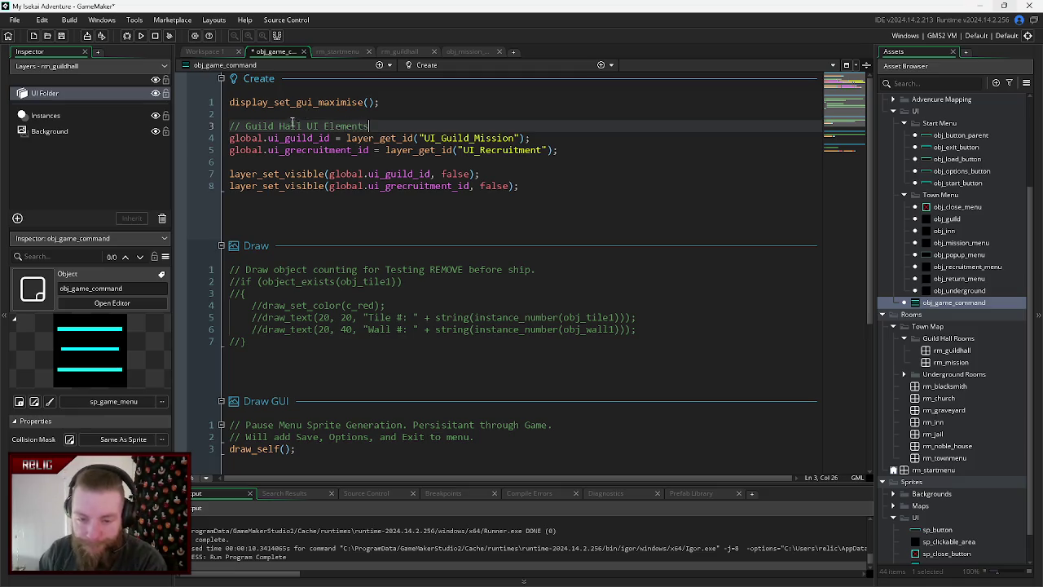
# - Add a Guild Hall UI Elements comment above the hide calls noting visibility starts disabled
pyautogui.click(282, 162)
pyautogui.press('Return')
pyautogui.write('// Guild Hall UI')
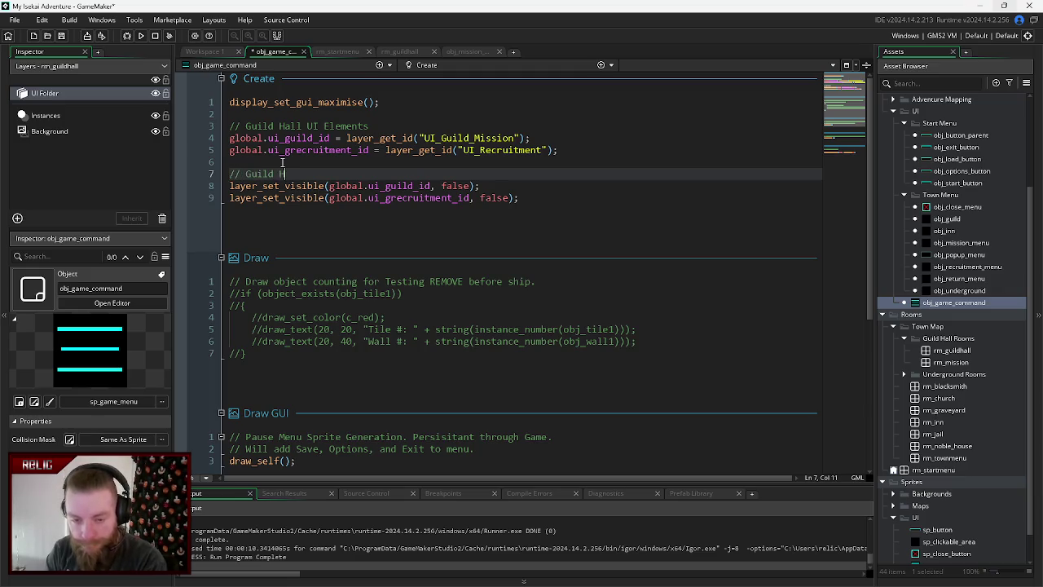
pyautogui.write(' Elem')
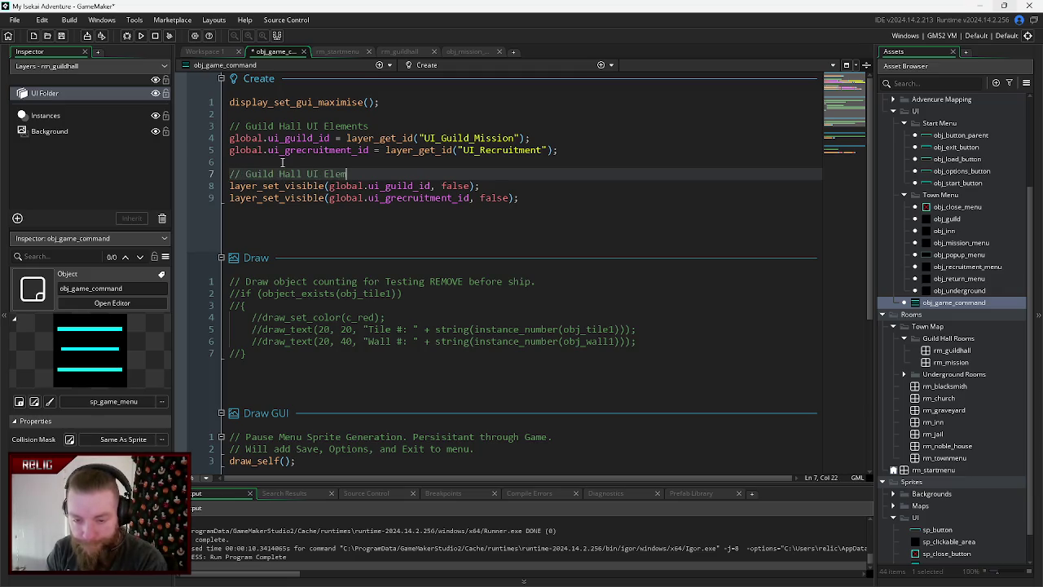
pyautogui.write('ents Disabled')
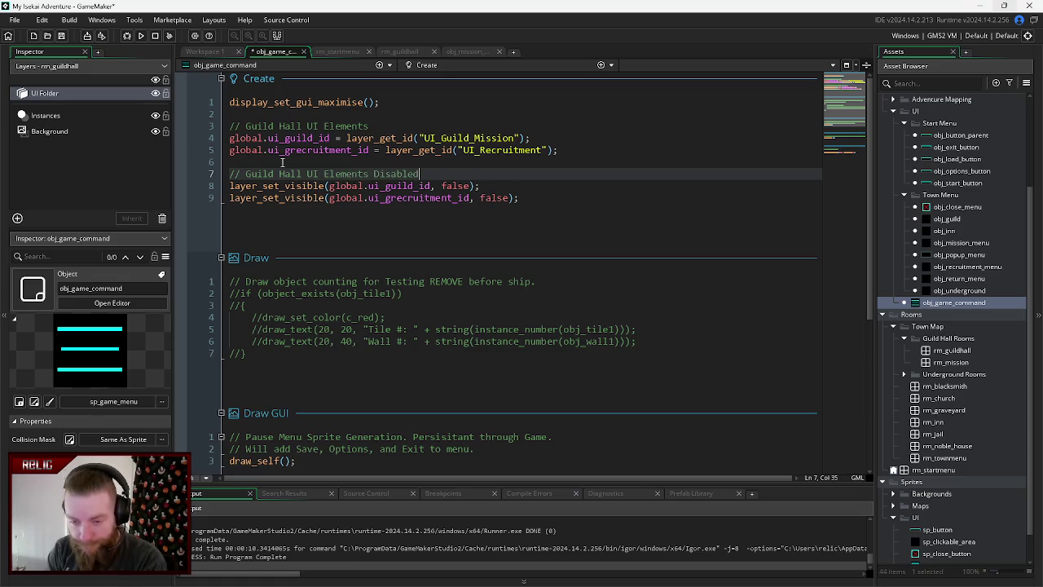
pyautogui.press('BackSpace')
pyautogui.press('BackSpace')
pyautogui.press('BackSpace')
pyautogui.press('BackSpace')
pyautogui.press('BackSpace')
pyautogui.press('BackSpace')
pyautogui.press('BackSpace')
pyautogui.press('BackSpace')
pyautogui.write('Vis')
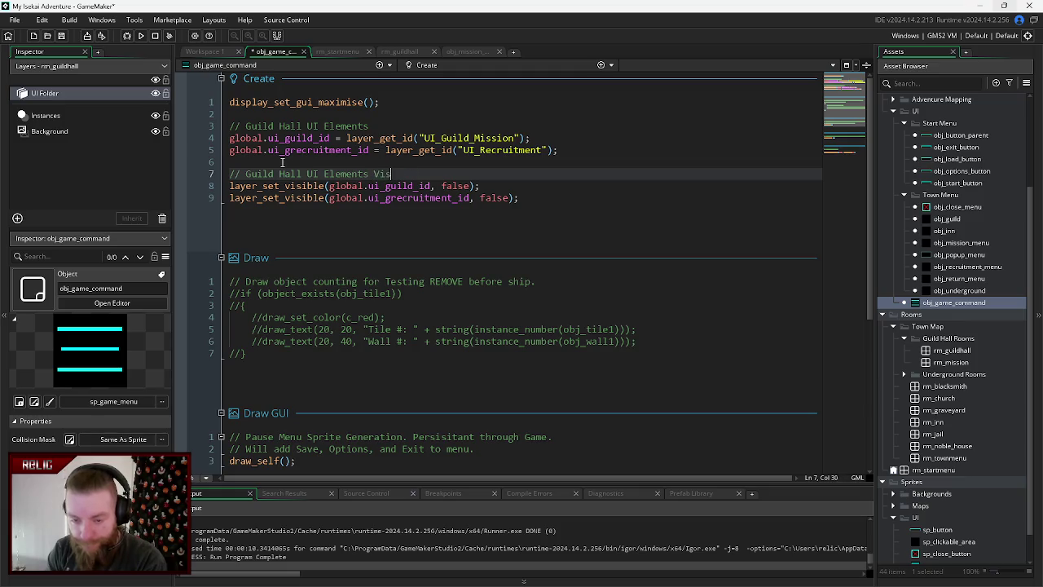
pyautogui.write('iabilty ')
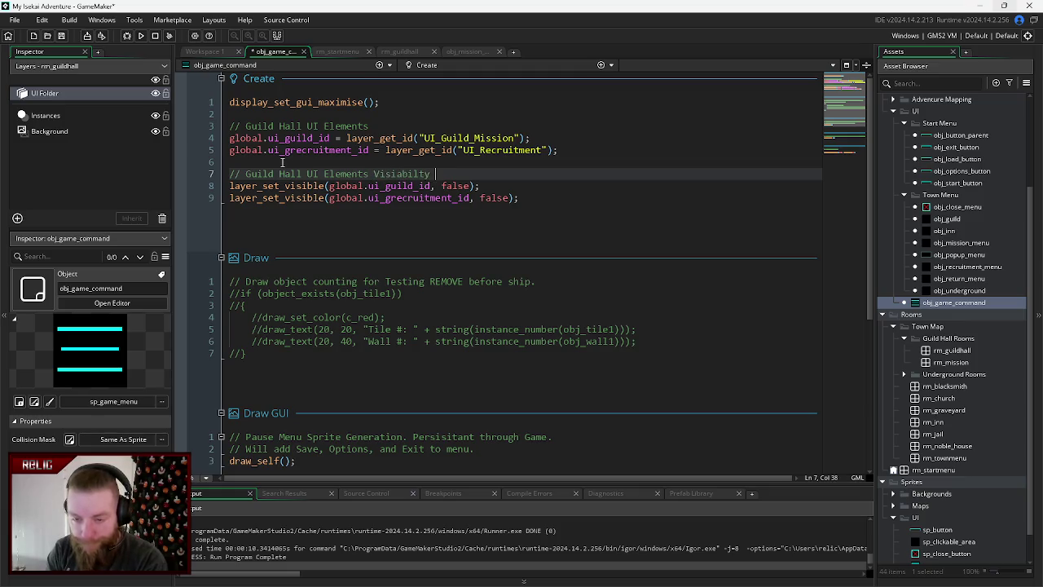
pyautogui.write('Disabled Start')
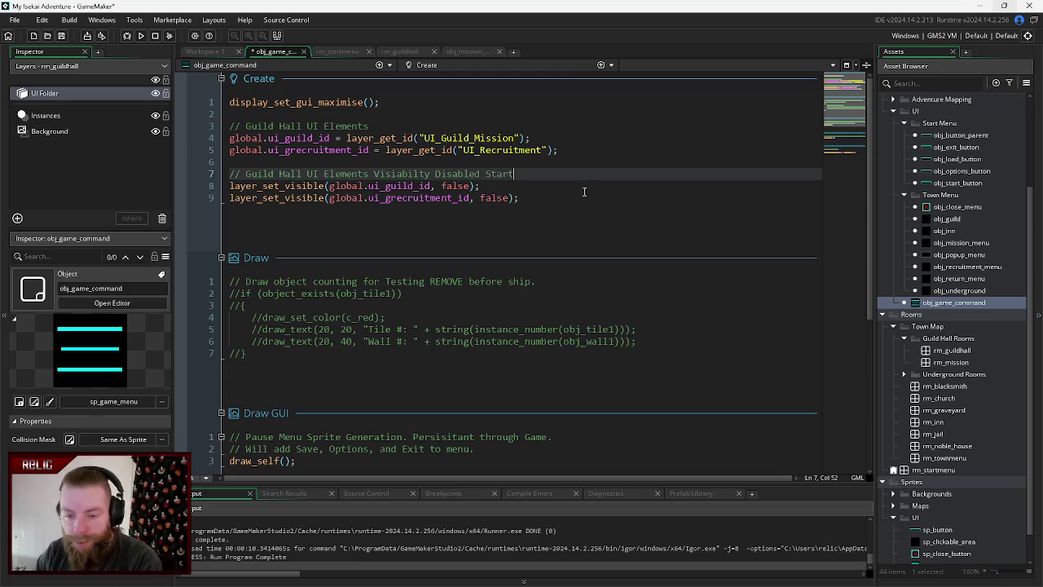
pyautogui.press('BackSpace')
pyautogui.press('BackSpace')
pyautogui.press('BackSpace')
pyautogui.press('BackSpace')
pyautogui.press('BackSpace')
pyautogui.press('BackSpace')
pyautogui.write('Star')
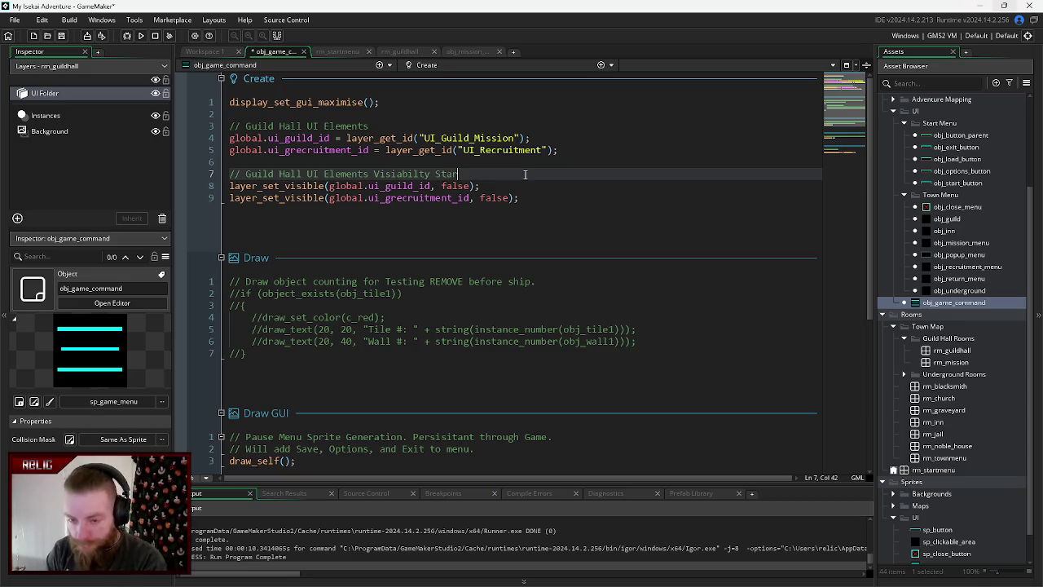
pyautogui.write('t Disabled.')
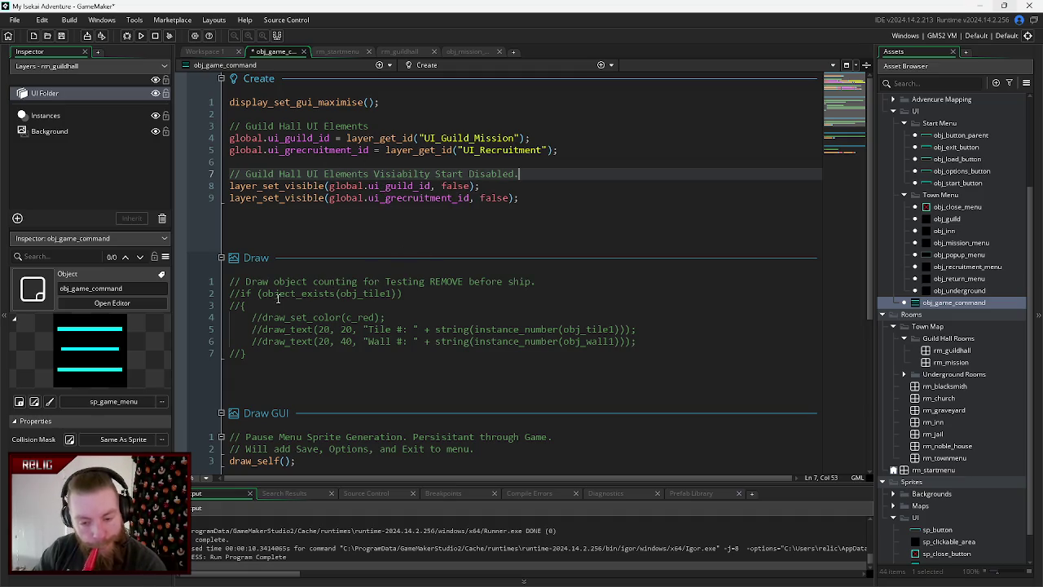
# - Replace the Draw event's debug tile-counting code with the comment '// Blank for Meow.'
pyautogui.moveTo(264, 353); pyautogui.dragTo(247, 281)
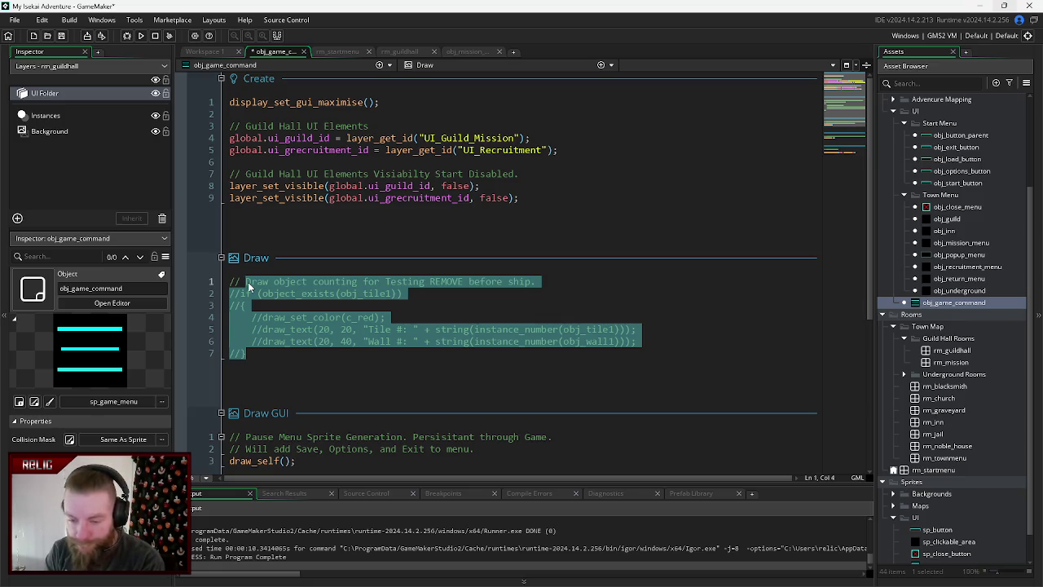
pyautogui.press('BackSpace')
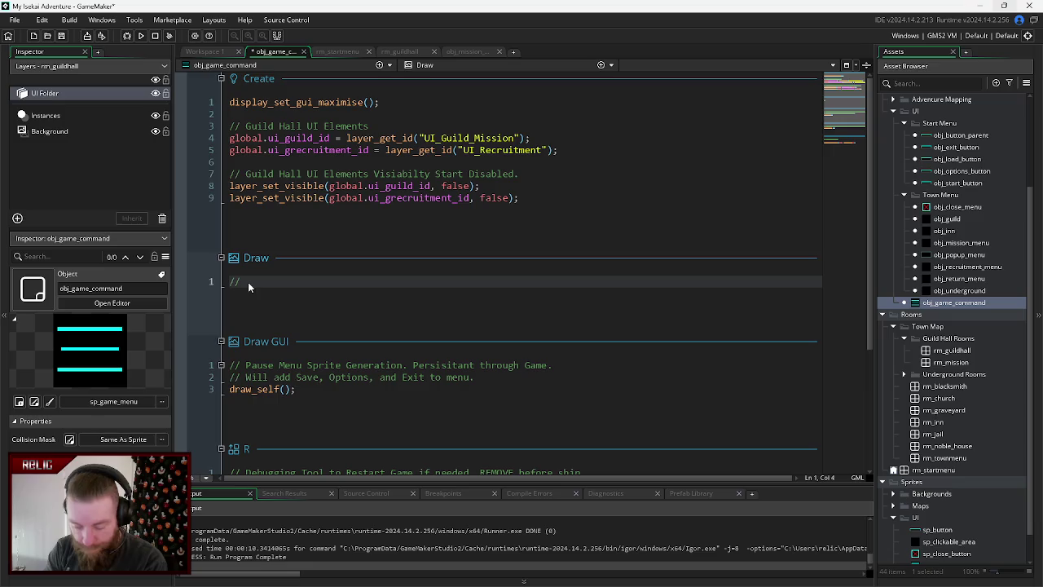
pyautogui.write('Plank for Meow')
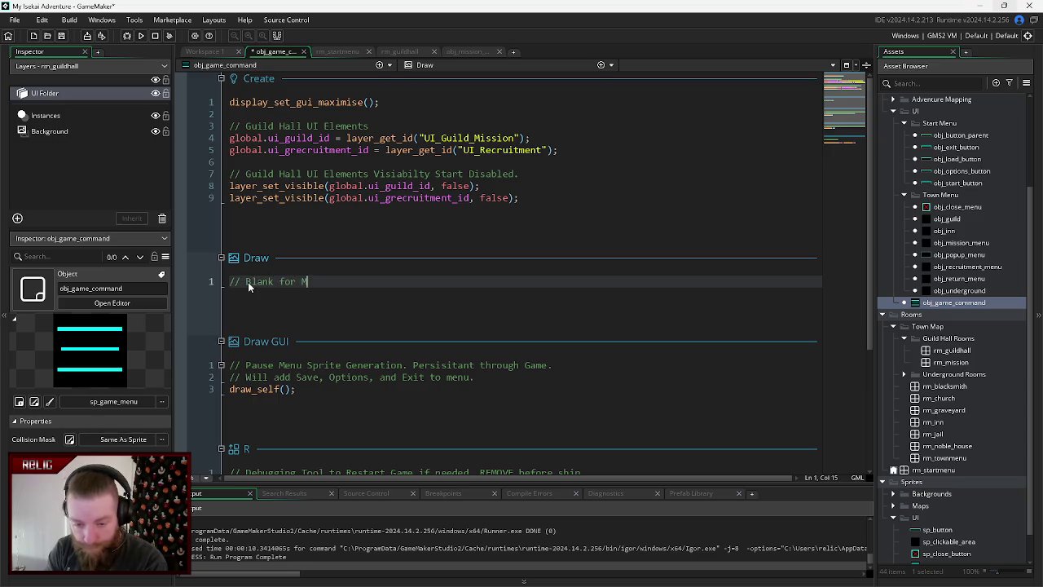
pyautogui.write('.')
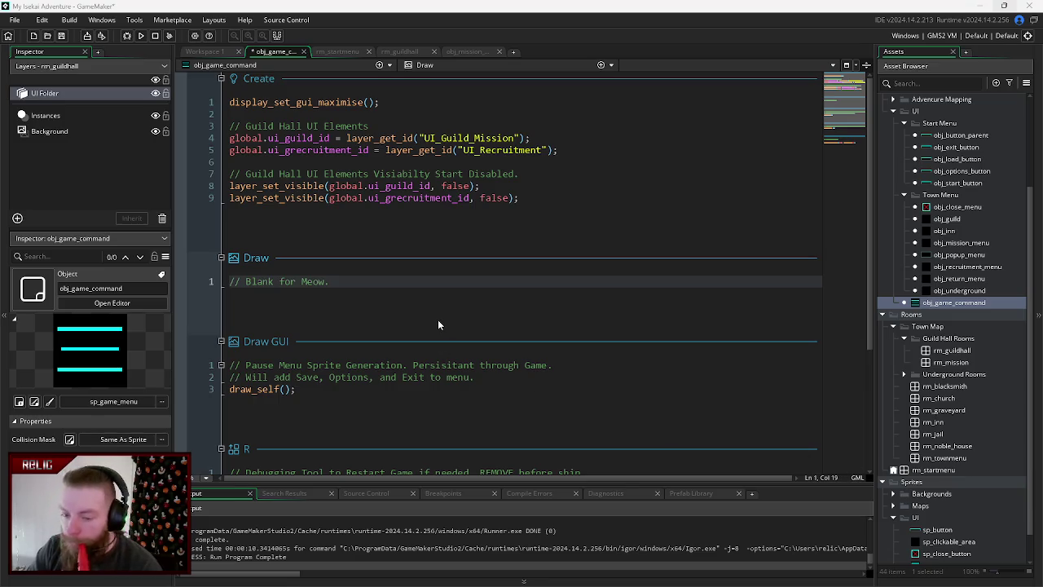
pyautogui.scroll(-4, 302, 349)
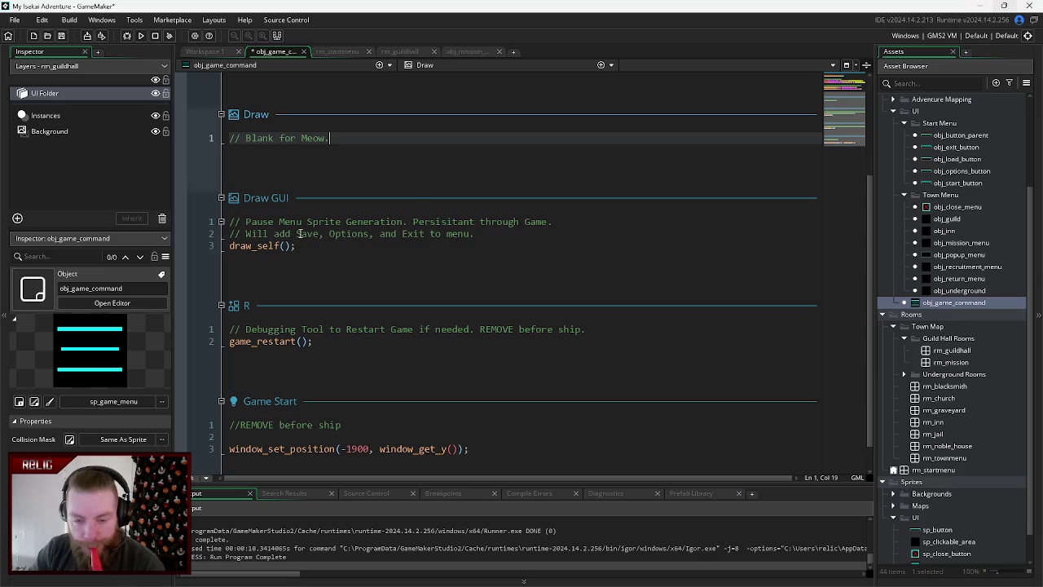
# - Finish the Create event's visibility comment and save the object's code
pyautogui.click(474, 234)
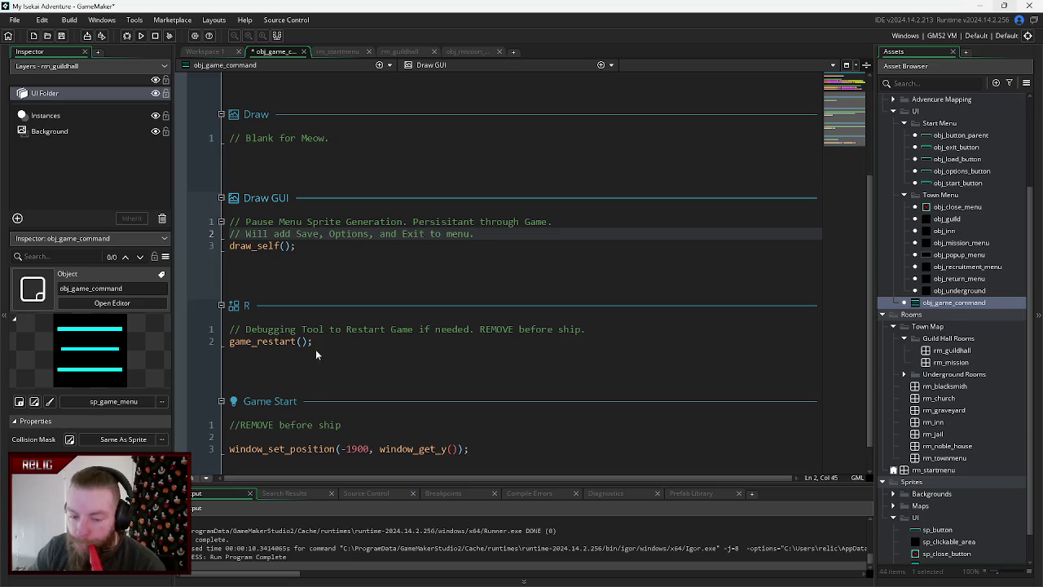
pyautogui.scroll(-1, 338, 410)
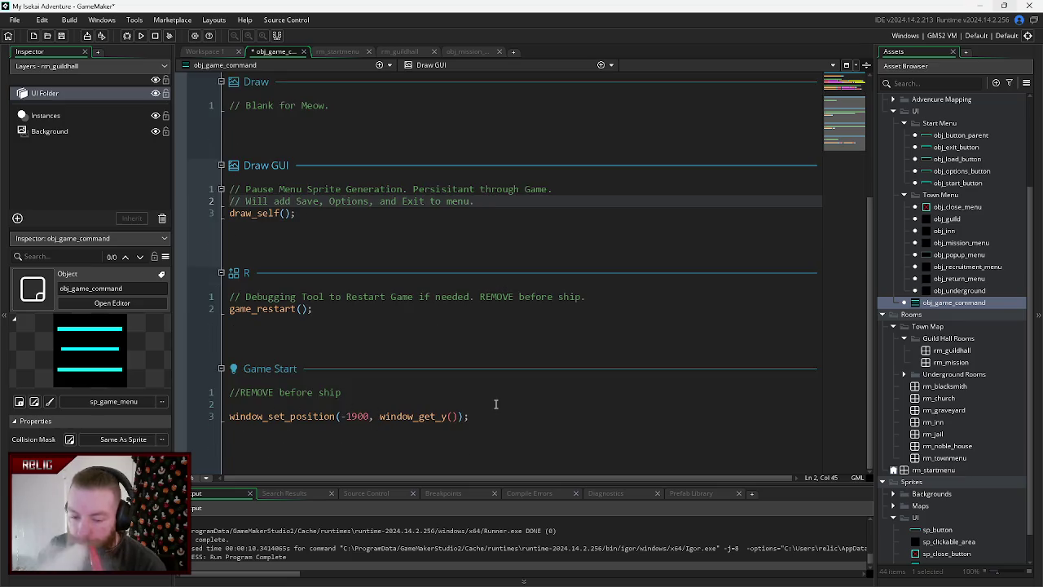
pyautogui.scroll(5, 496, 409)
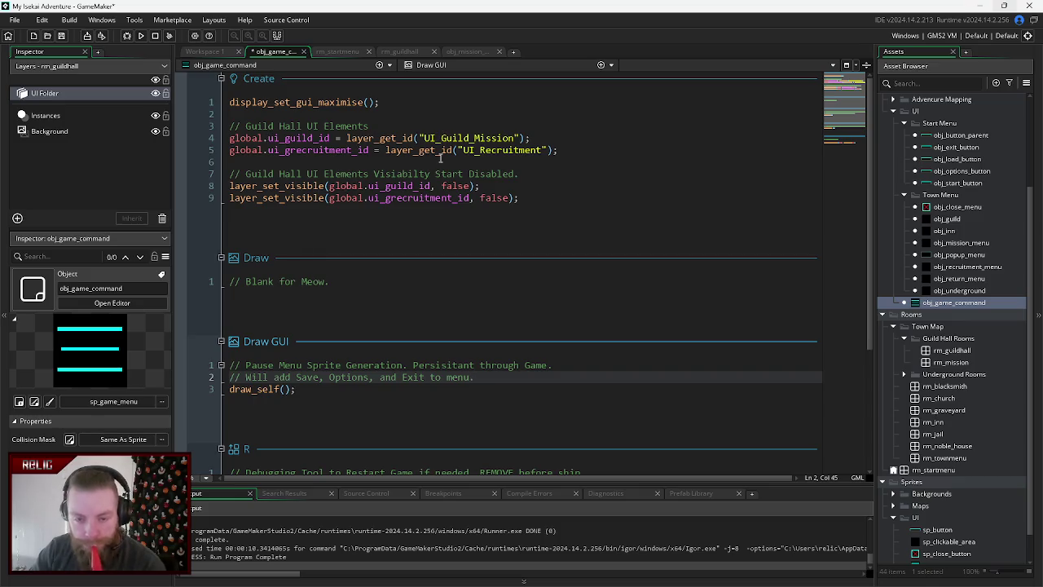
pyautogui.click(550, 198)
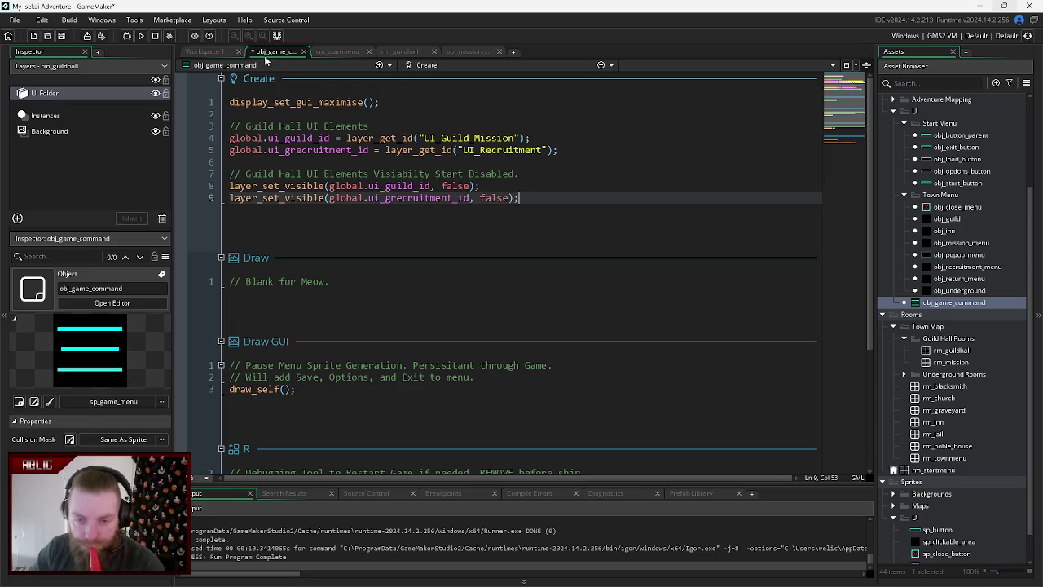
pyautogui.hotkey('ctrl', 's')
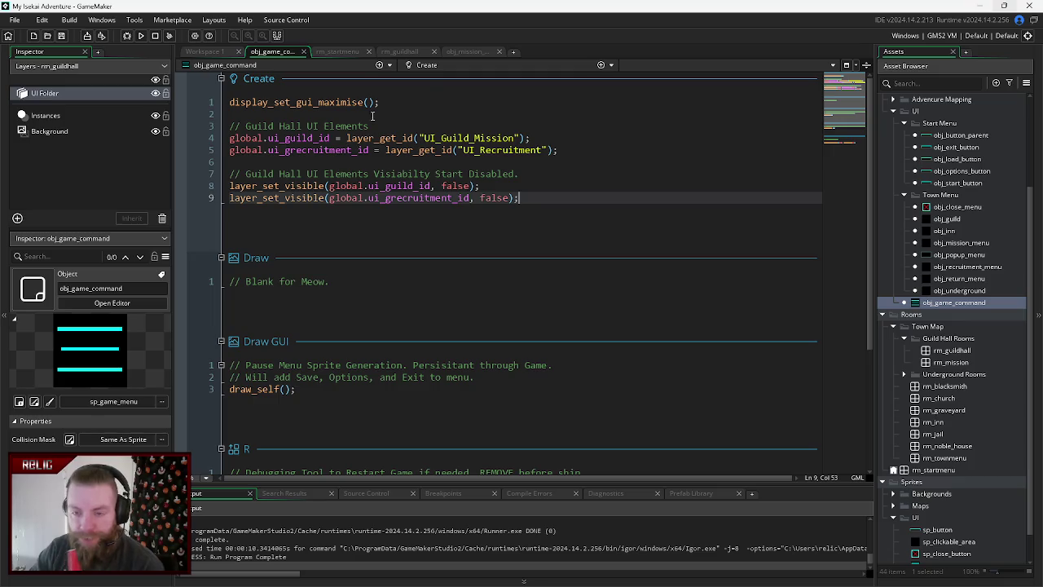
pyautogui.click(346, 54)
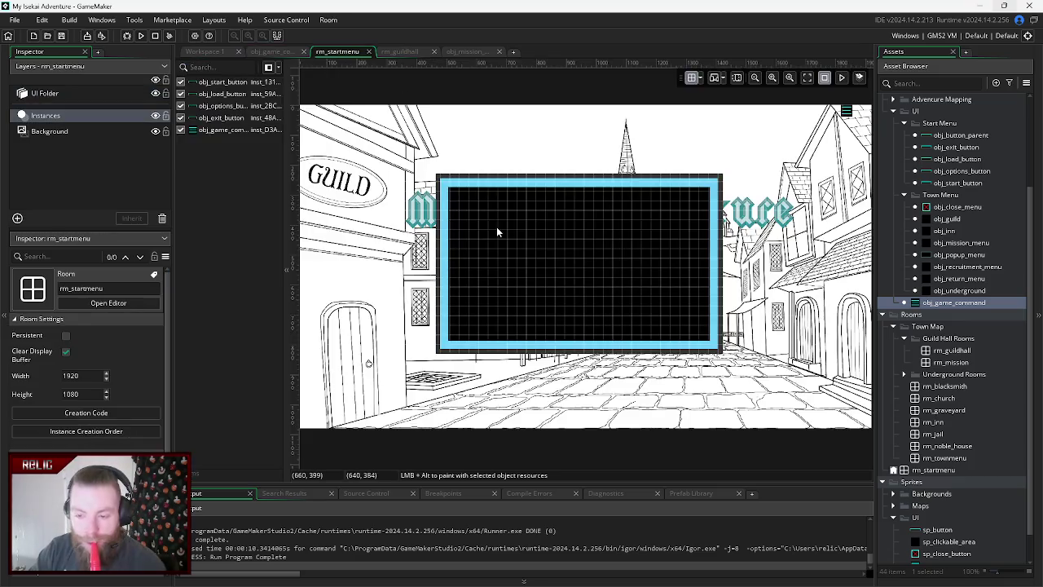
# - In rm_guildhall, open obj_mission_menu's code and duplicate the object
pyautogui.click(411, 50)
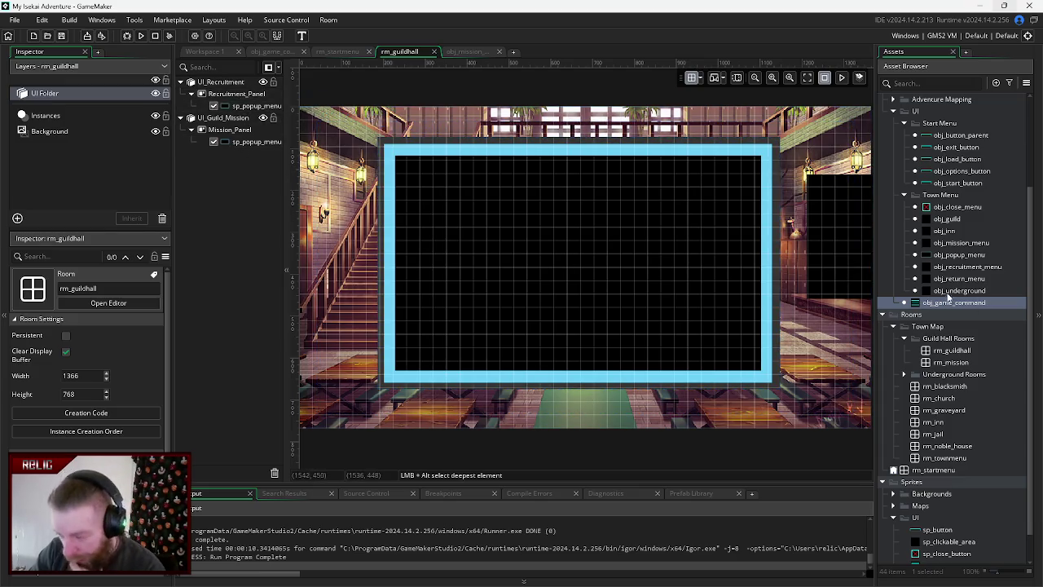
pyautogui.click(959, 244)
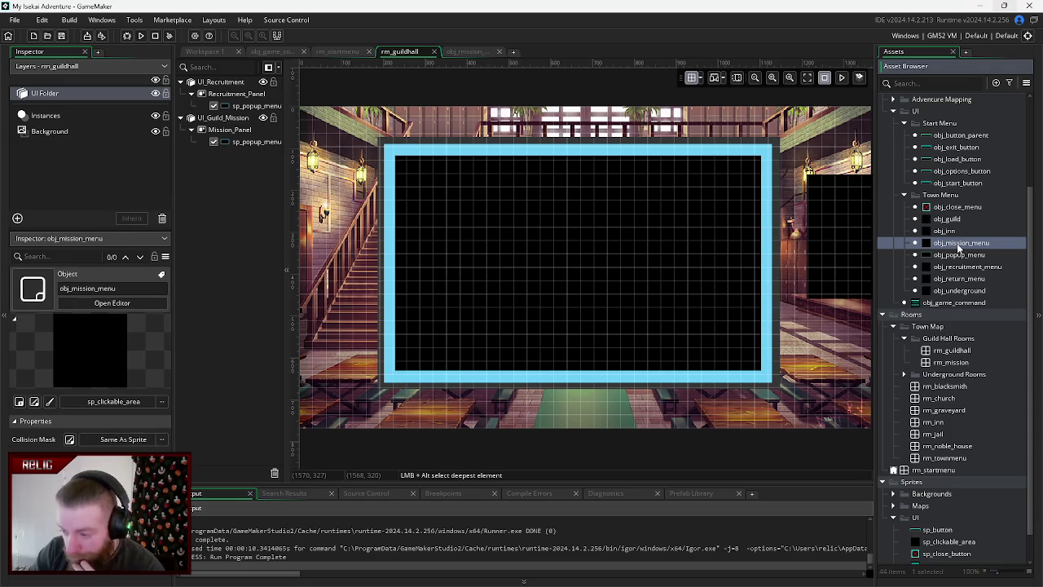
pyautogui.doubleClick(959, 245)
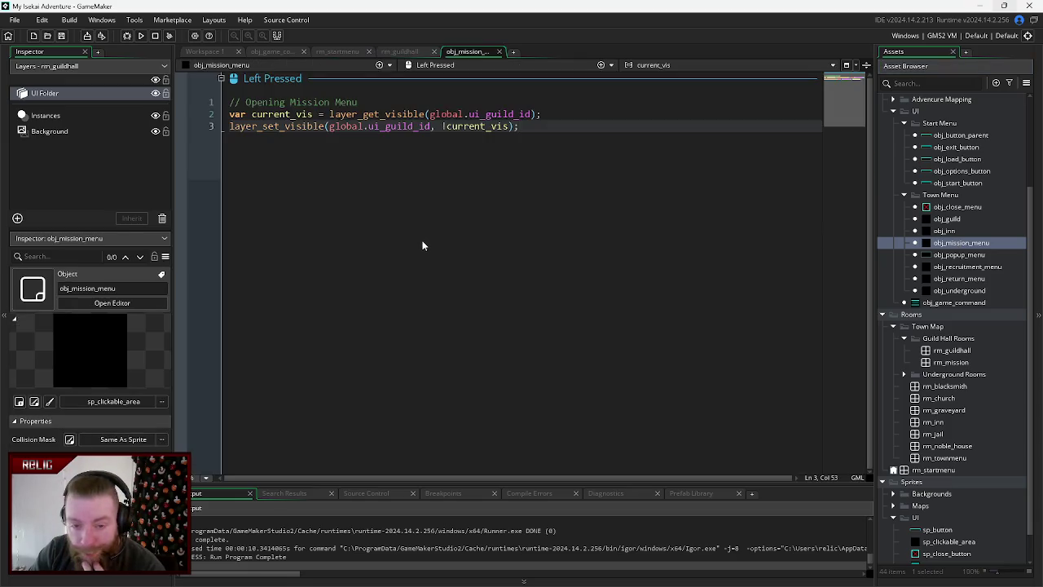
pyautogui.rightClick(956, 243)
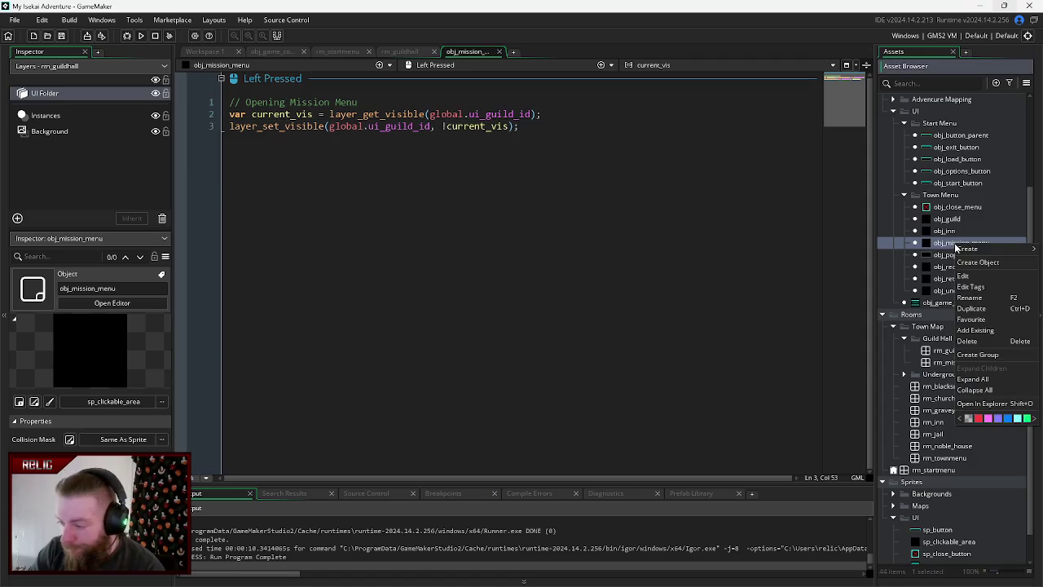
pyautogui.click(971, 309)
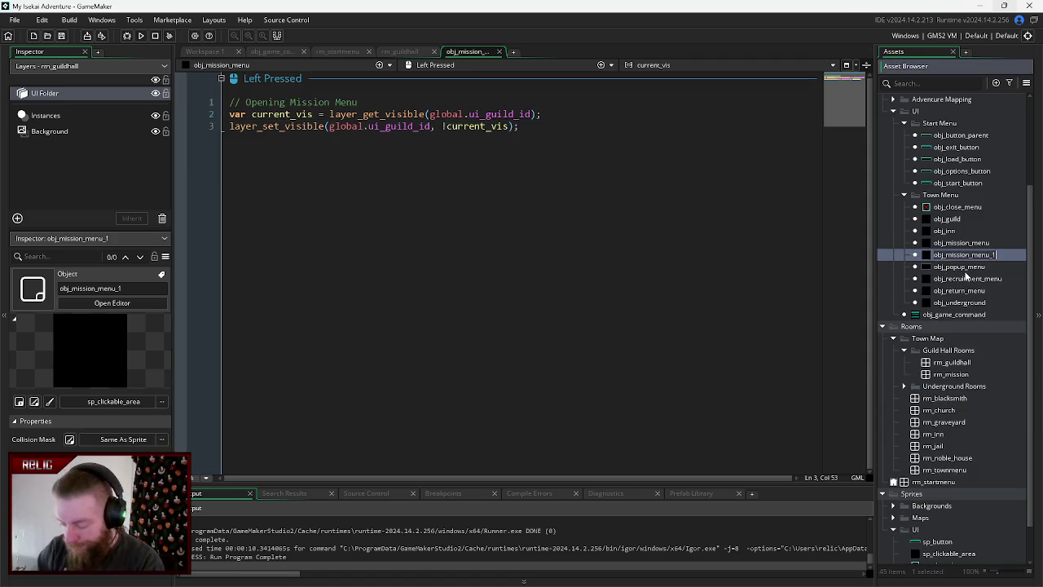
# - Shorten the duplicate's name, delete it, and open obj_recruitment_menu's Left Pressed code
pyautogui.press('Return')
pyautogui.press('BackSpace')
pyautogui.press('BackSpace')
pyautogui.press('BackSpace')
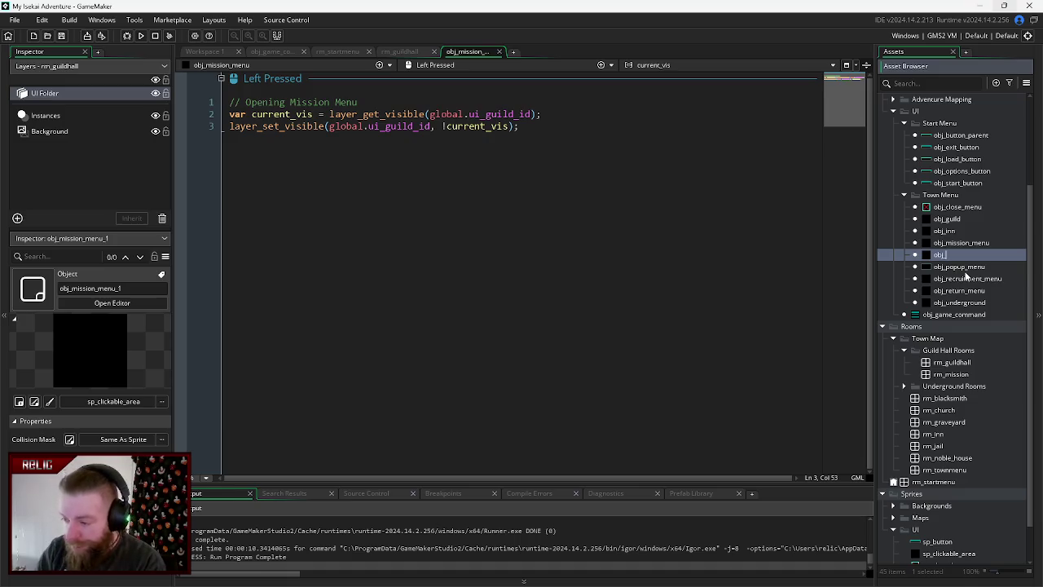
pyautogui.press('Return')
pyautogui.rightClick(938, 209)
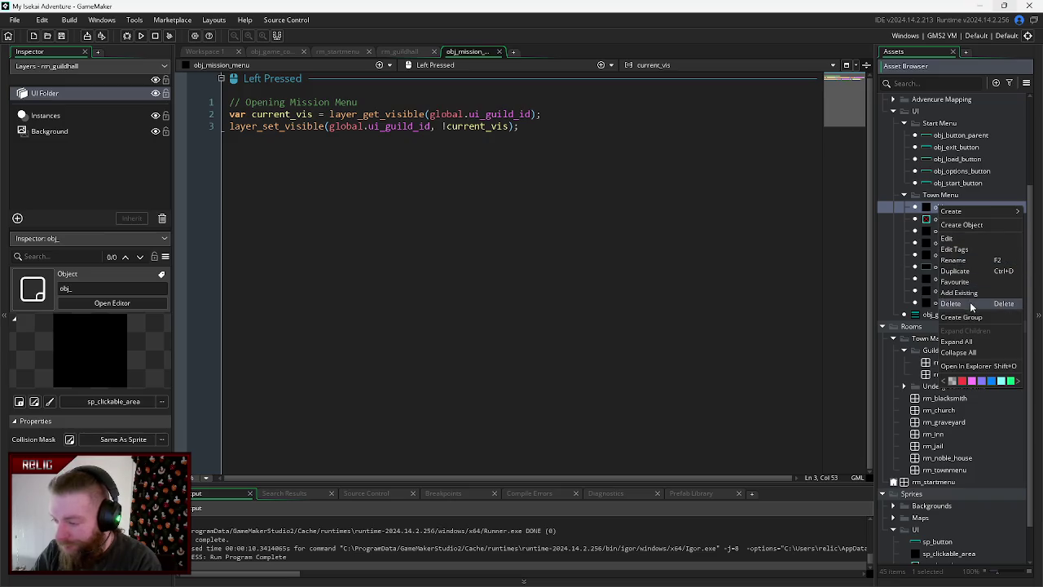
pyautogui.click(969, 303)
pyautogui.doubleClick(959, 267)
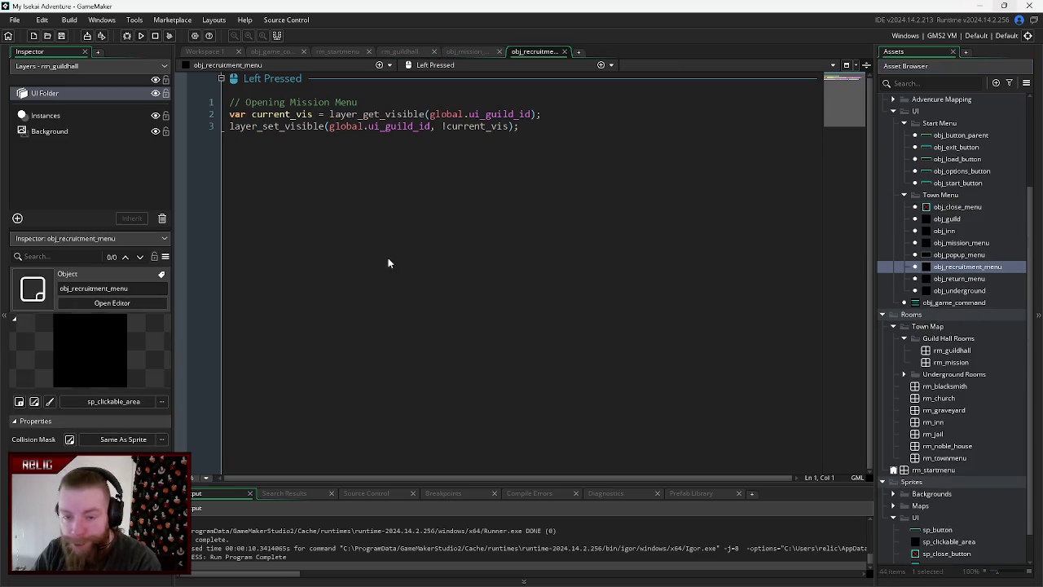
# - Change line 2's variable from global.ui_guild_id to global.ui_grecruitment
pyautogui.moveTo(531, 114); pyautogui.dragTo(469, 116)
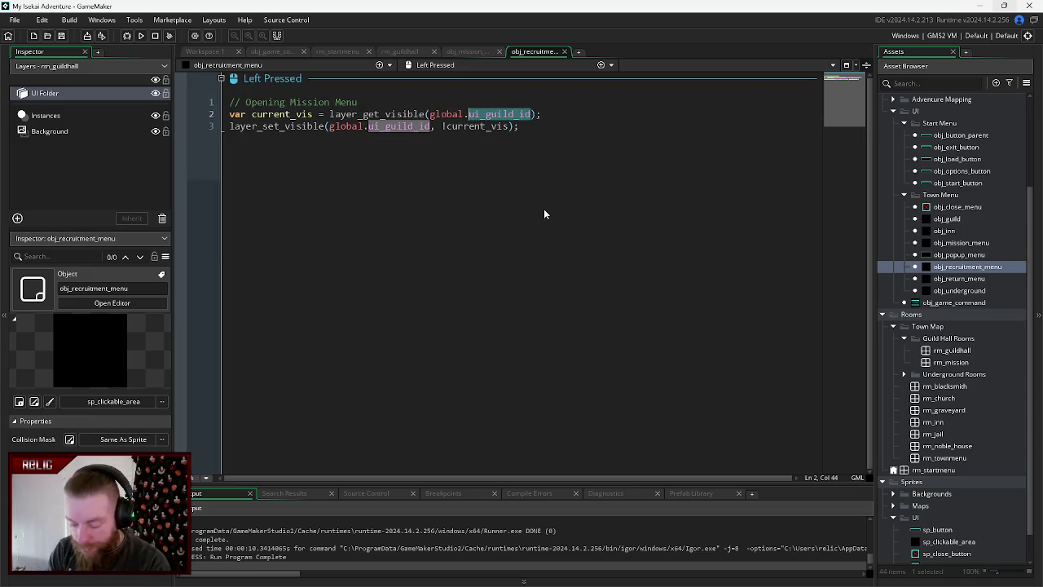
pyautogui.write('ui')
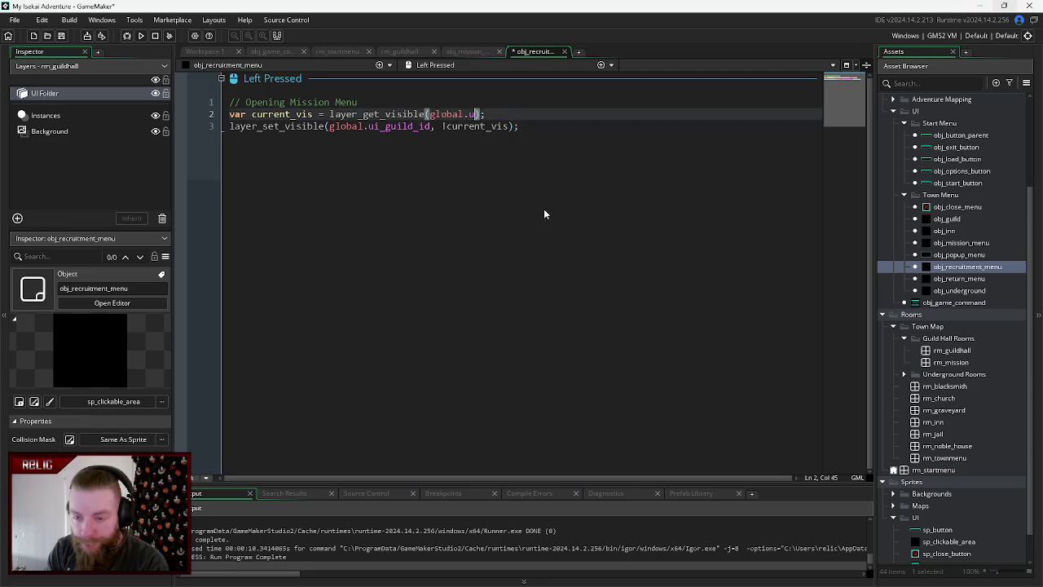
pyautogui.write('_recr')
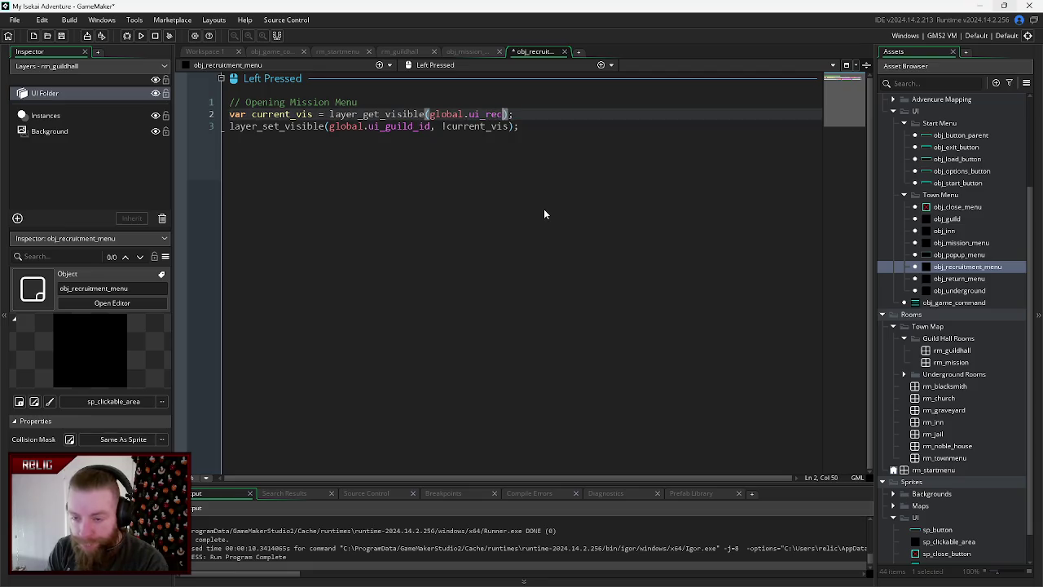
pyautogui.press('BackSpace')
pyautogui.press('BackSpace')
pyautogui.press('BackSpace')
pyautogui.press('BackSpace')
pyautogui.press('BackSpace')
pyautogui.press('BackSpace')
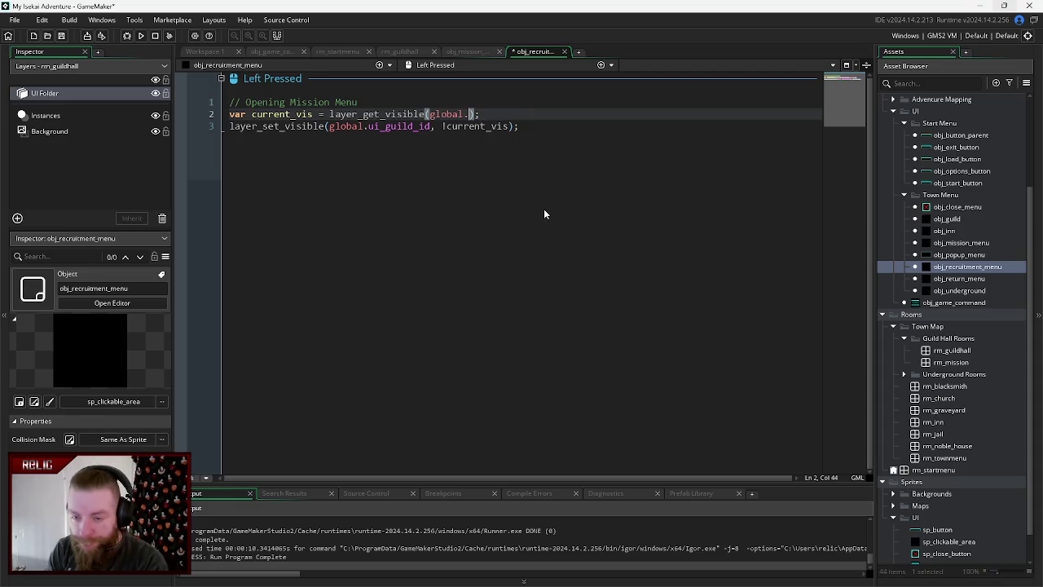
pyautogui.write('ui')
pyautogui.write('gu')
pyautogui.press('BackSpace')
pyautogui.press('BackSpace')
pyautogui.write('_grecri')
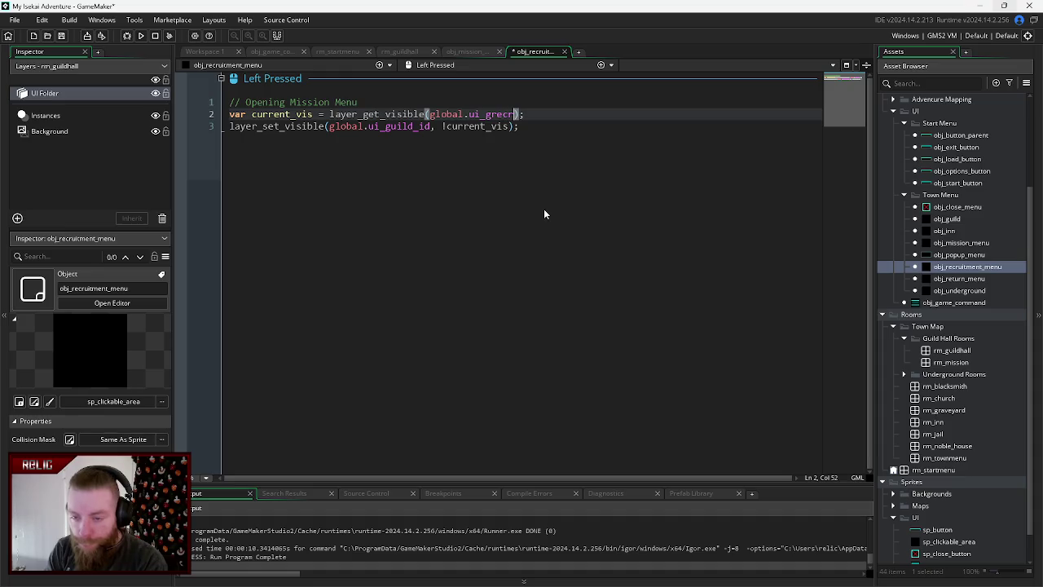
pyautogui.press('BackSpace')
pyautogui.write('uitment')
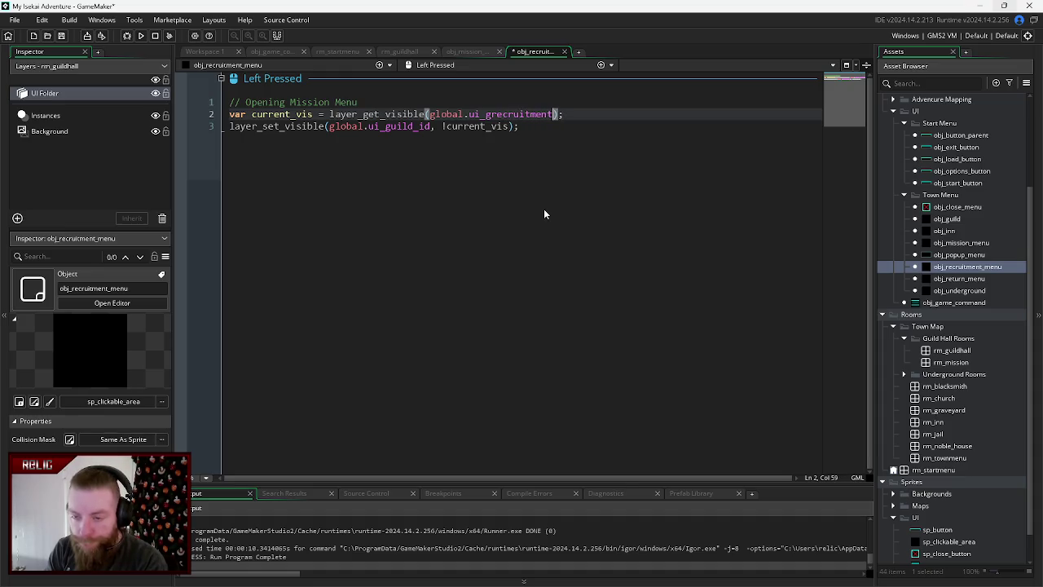
# - Rename line 3's variable to ui_grecruitment as well and save the recruitment menu code
pyautogui.press('Down')
pyautogui.hotkey('ctrl', 'Left')
pyautogui.hotkey('ctrl', 'Left')
pyautogui.hotkey('ctrl', 'Left')
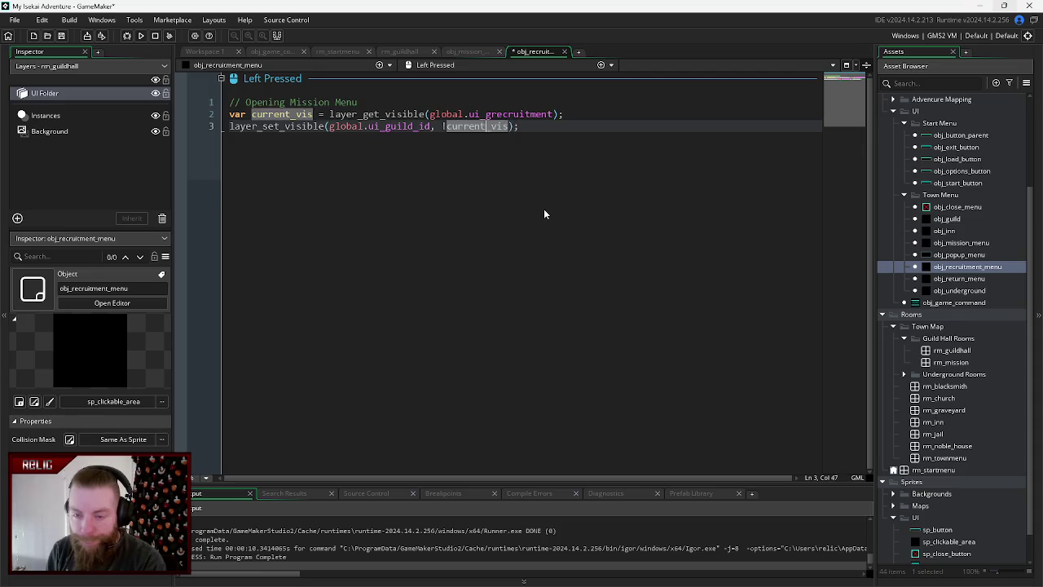
pyautogui.press('Right')
pyautogui.press('Right')
pyautogui.hotkey('shift', 'Left')
pyautogui.hotkey('shift', 'Left')
pyautogui.hotkey('shift', 'Left')
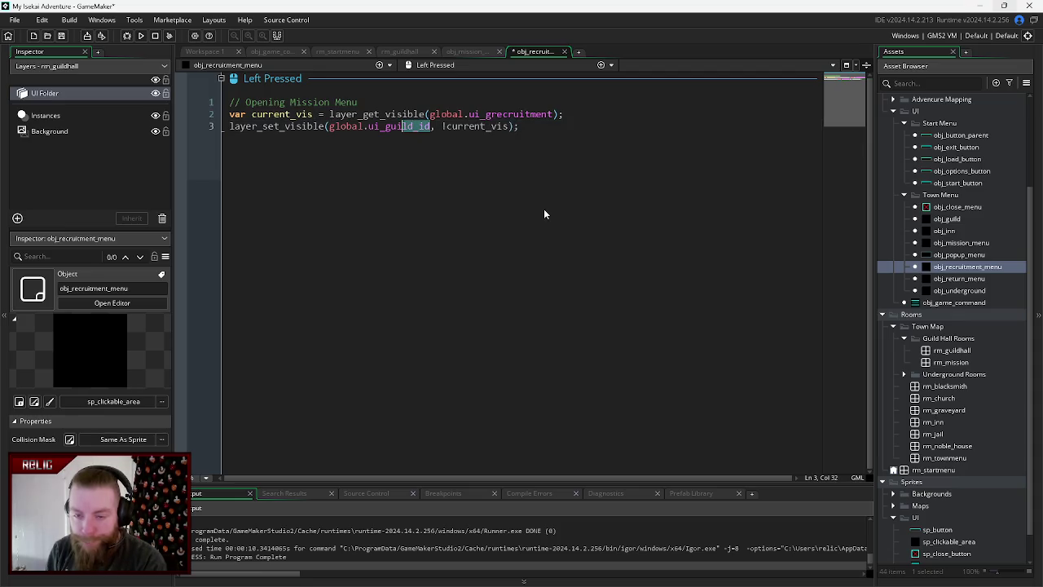
pyautogui.write('grecruit')
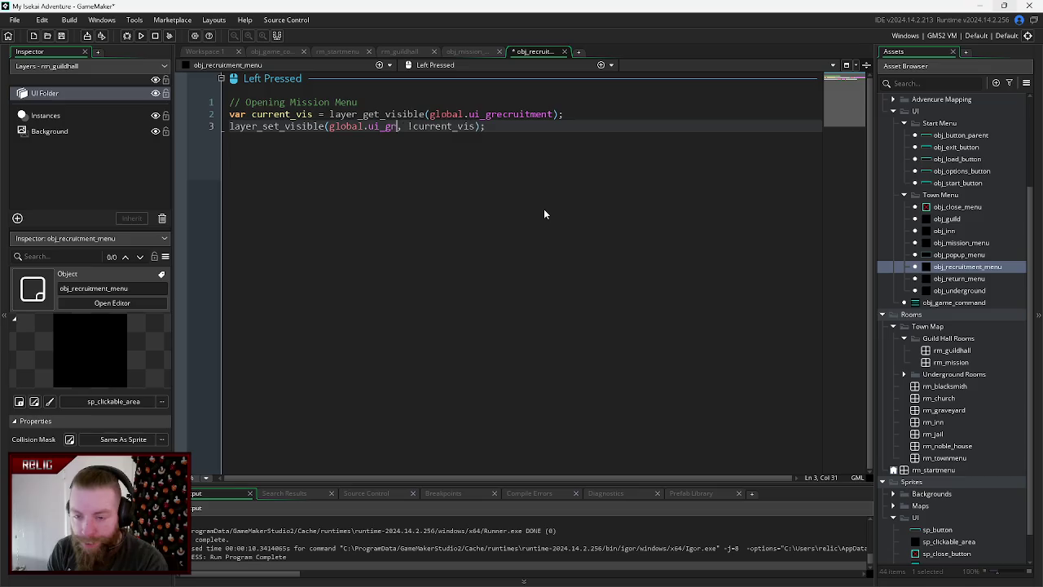
pyautogui.write('ment')
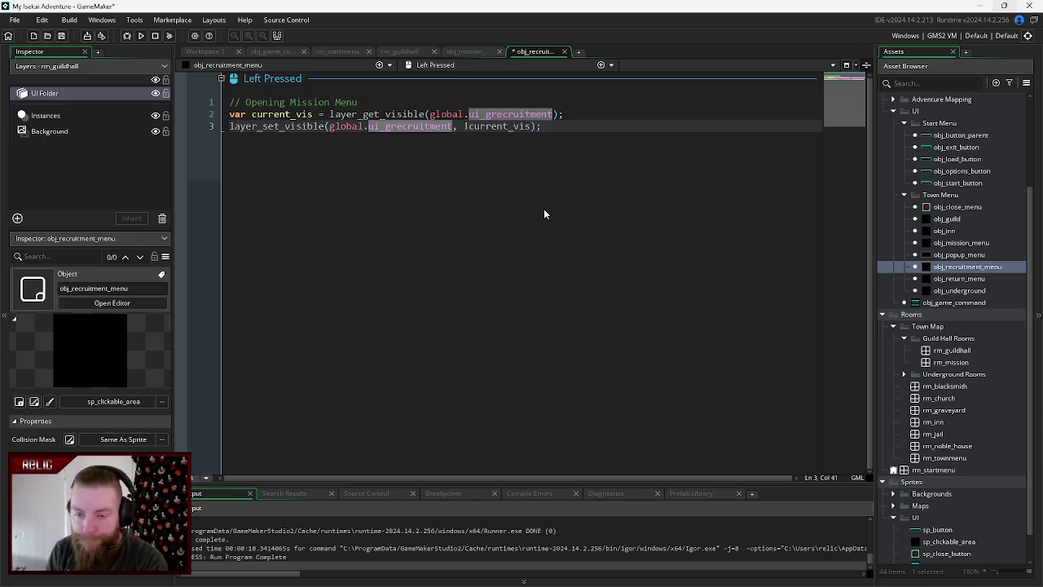
pyautogui.press('End')
pyautogui.hotkey('ctrl', 's')
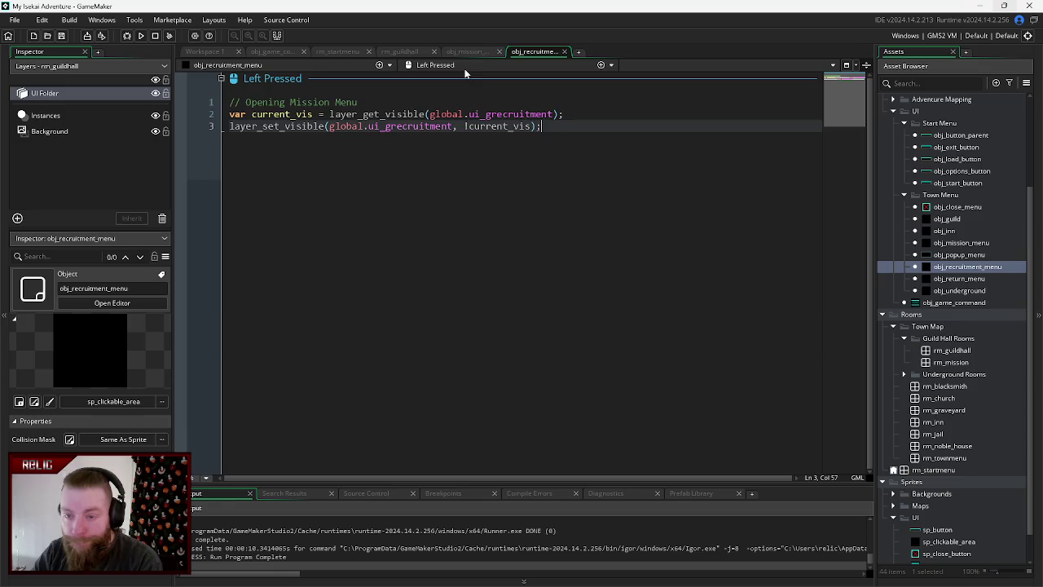
# - Switch through the open editor tabs to obj_game_command's code
pyautogui.click(466, 52)
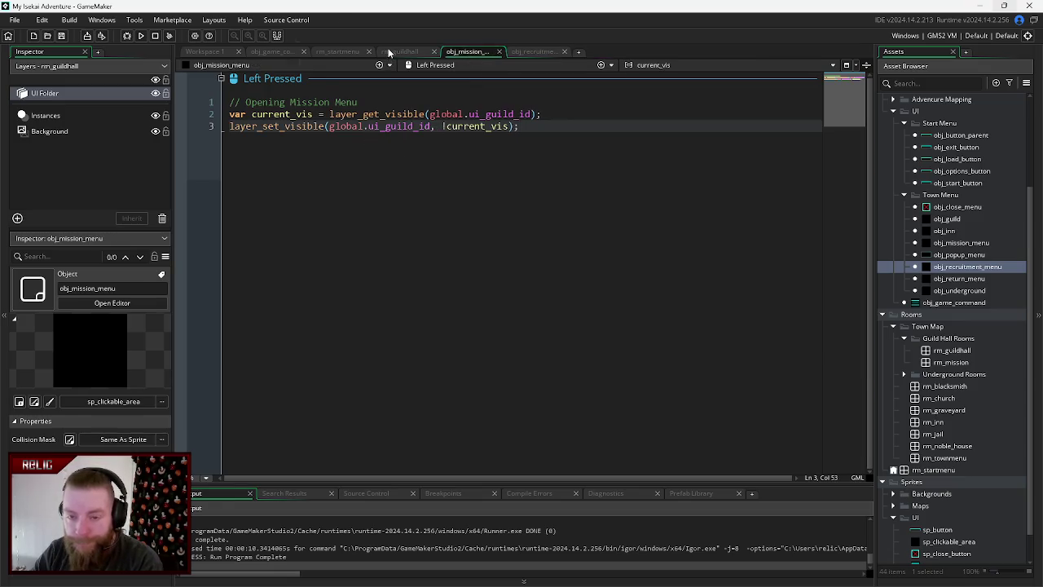
pyautogui.click(391, 51)
pyautogui.click(349, 52)
pyautogui.click(271, 52)
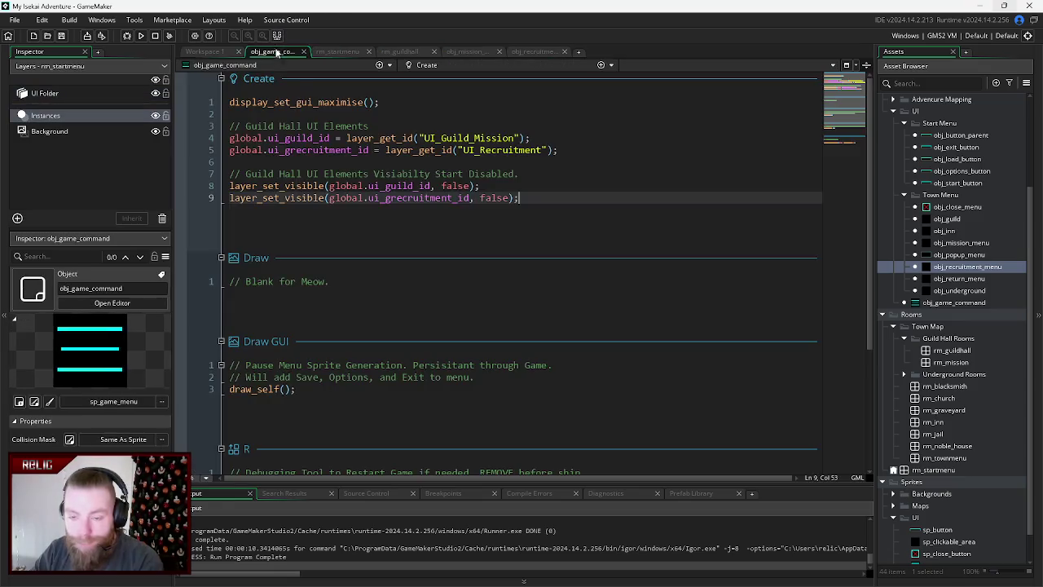
# - In obj_game_command, rename ui_guild_id to ui_gmission_id on lines 8 and 4 and save
pyautogui.doubleClick(430, 186)
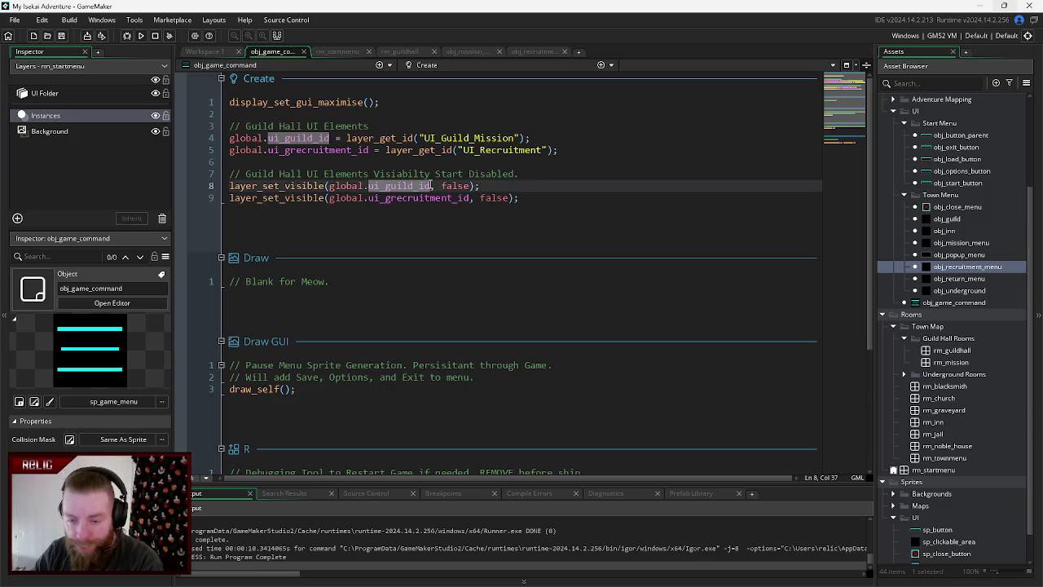
pyautogui.click(414, 186)
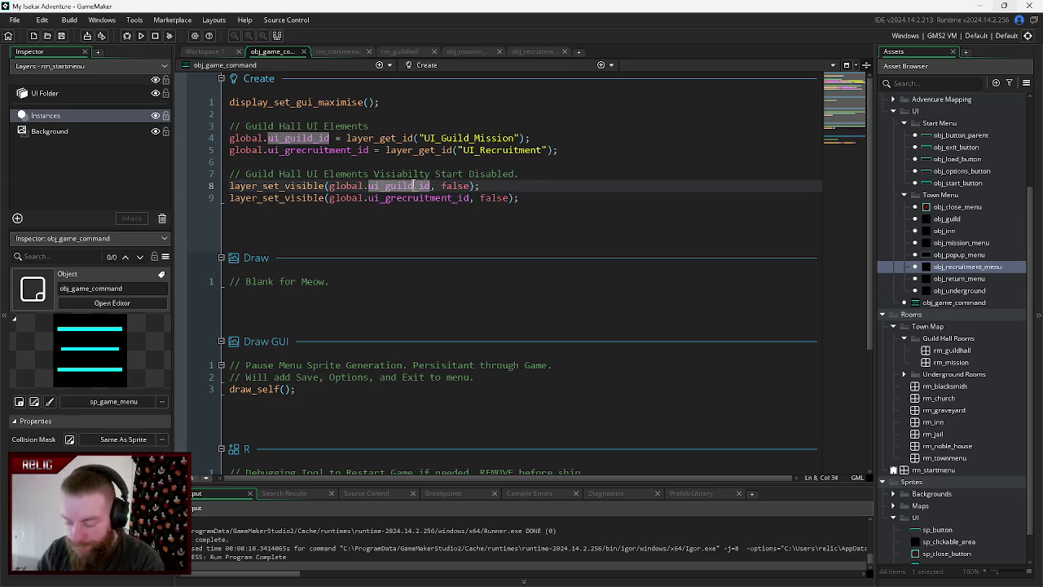
pyautogui.press('BackSpace')
pyautogui.press('BackSpace')
pyautogui.press('BackSpace')
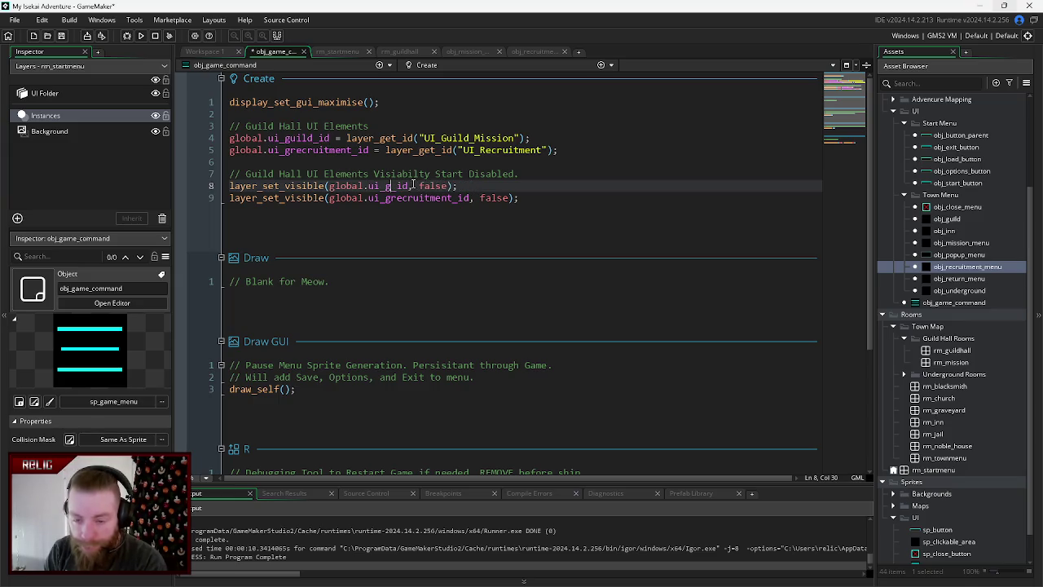
pyautogui.write('mission')
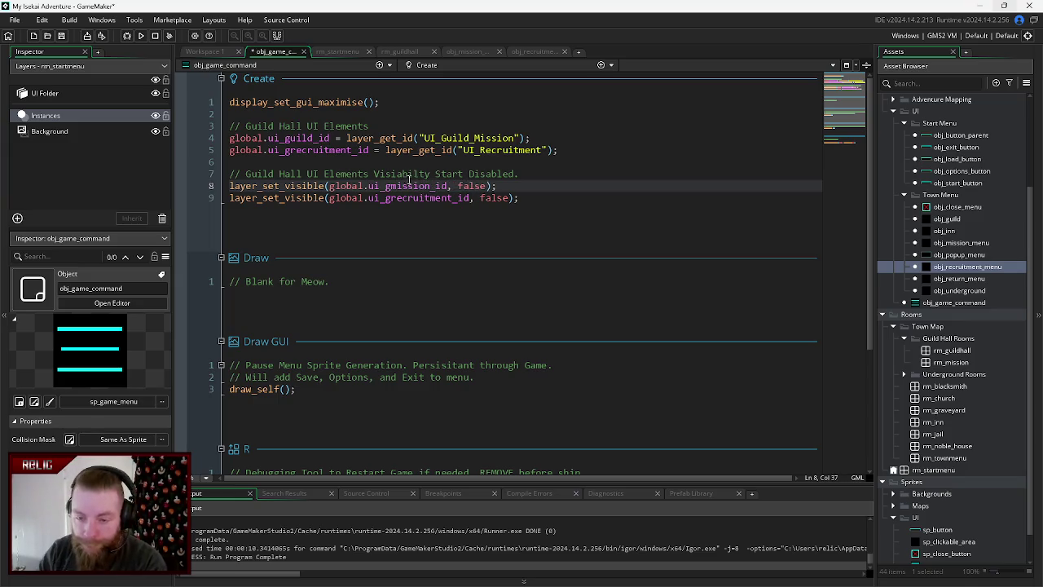
pyautogui.click(313, 139)
pyautogui.press('BackSpace')
pyautogui.press('BackSpace')
pyautogui.press('BackSpace')
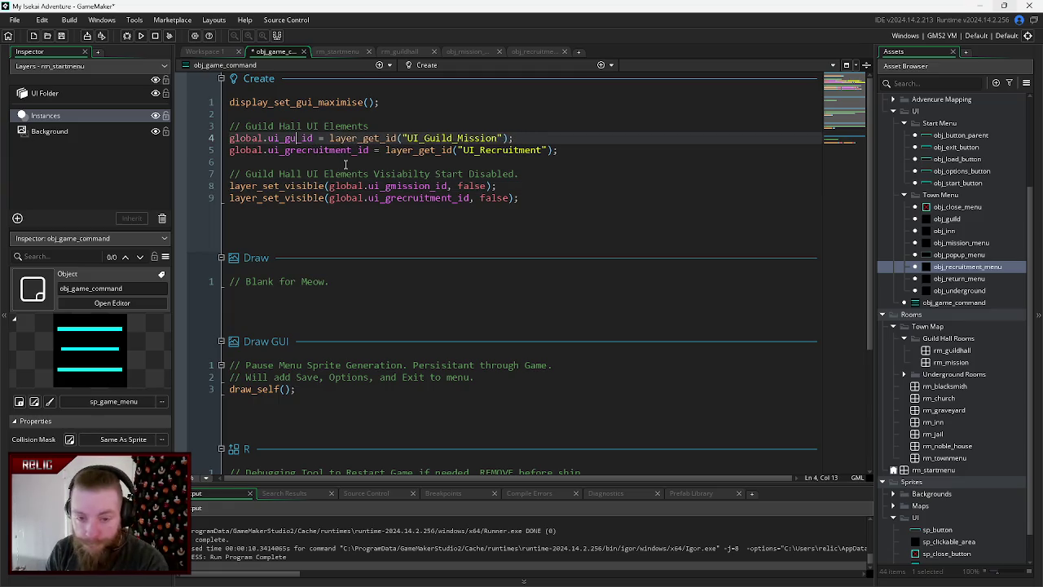
pyautogui.write('mission')
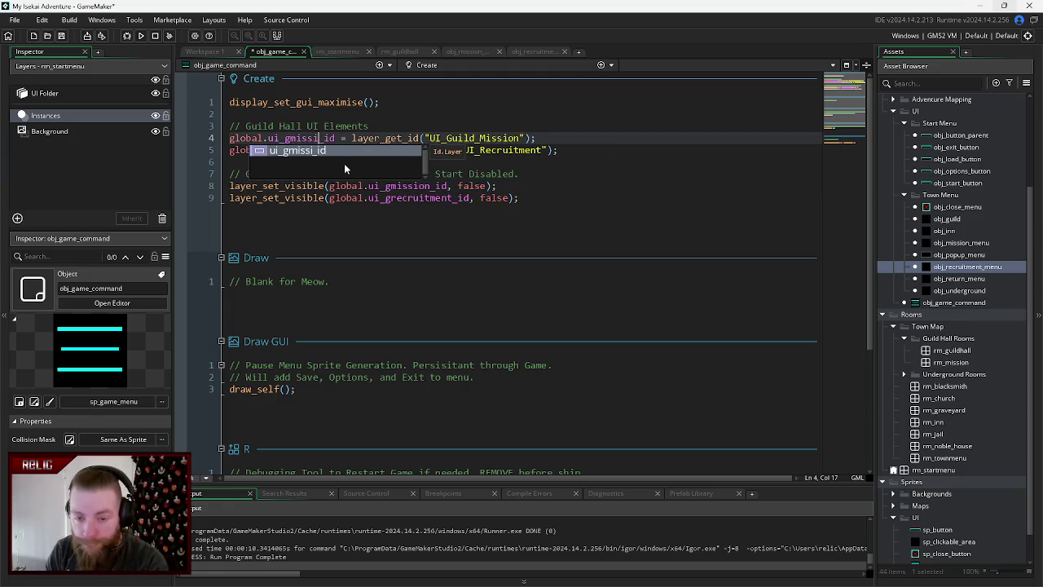
pyautogui.click(518, 228)
pyautogui.hotkey('ctrl', 's')
# - Change ui_guild_id to ui_gmission_id on obj_mission_menu's lines 2 and 3, save, and run the game
pyautogui.click(465, 51)
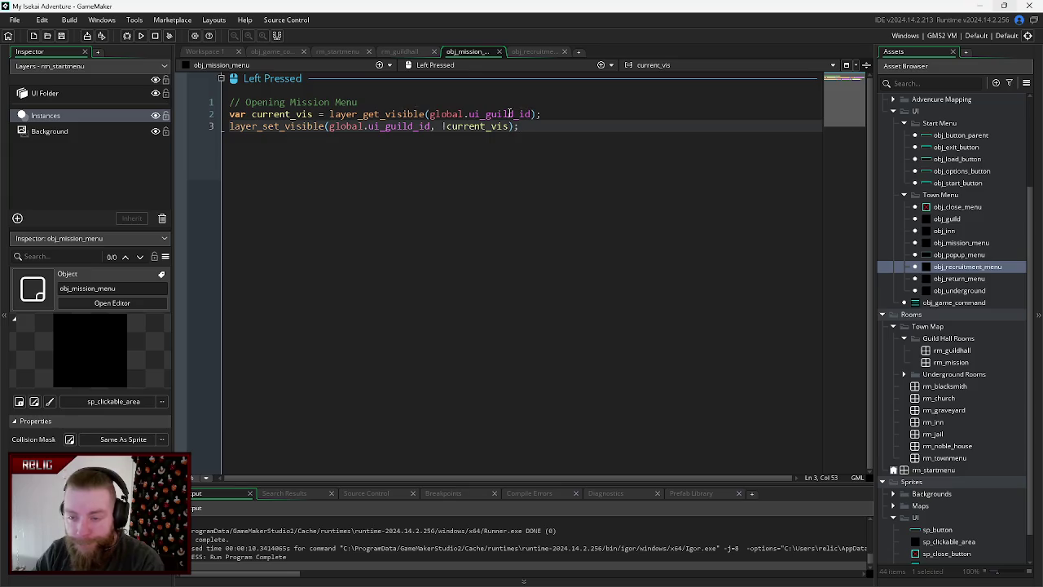
pyautogui.moveTo(515, 114); pyautogui.dragTo(492, 116)
pyautogui.write('m')
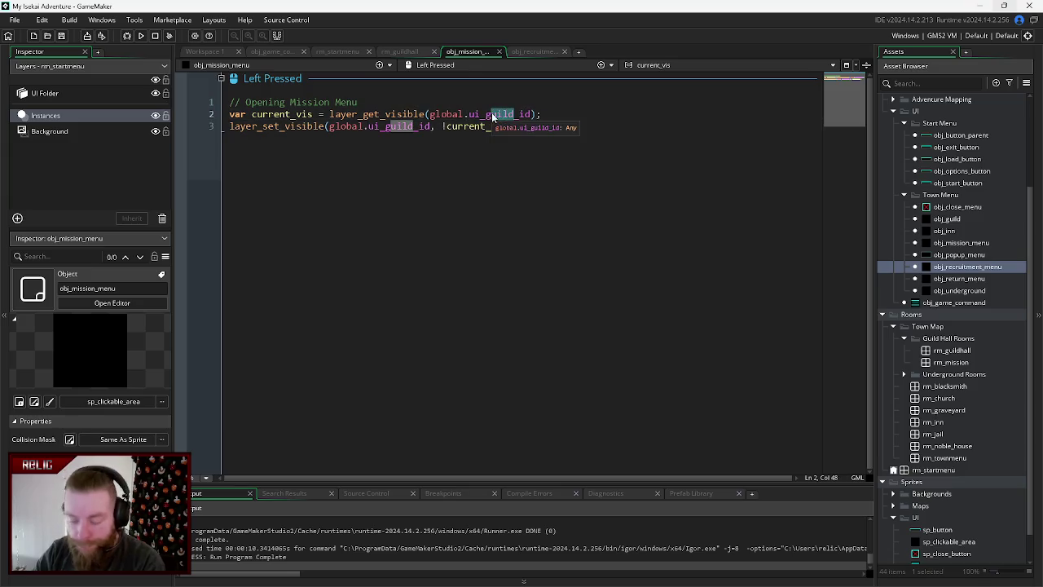
pyautogui.write('ission')
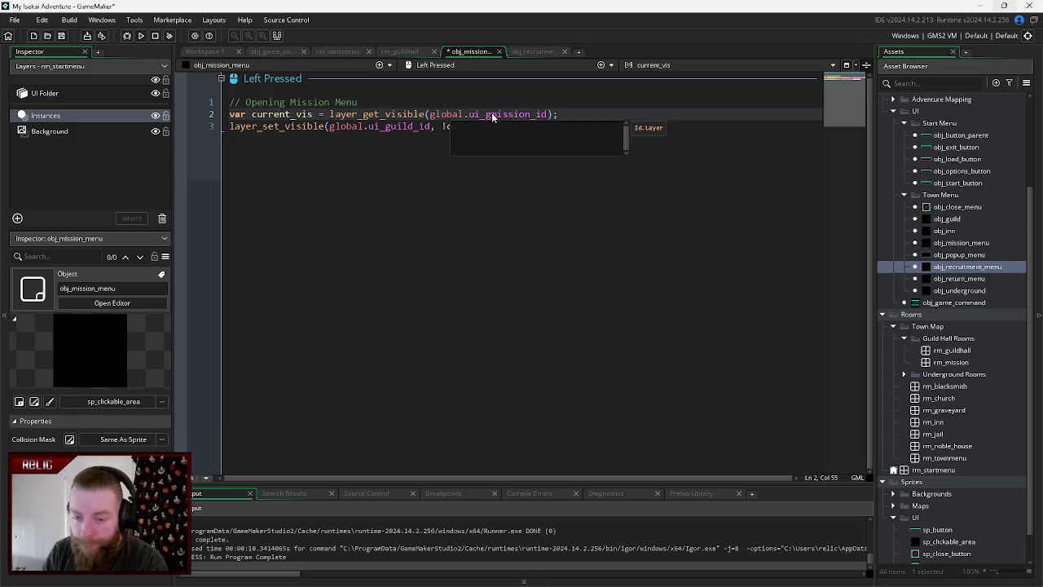
pyautogui.moveTo(413, 126); pyautogui.dragTo(391, 130)
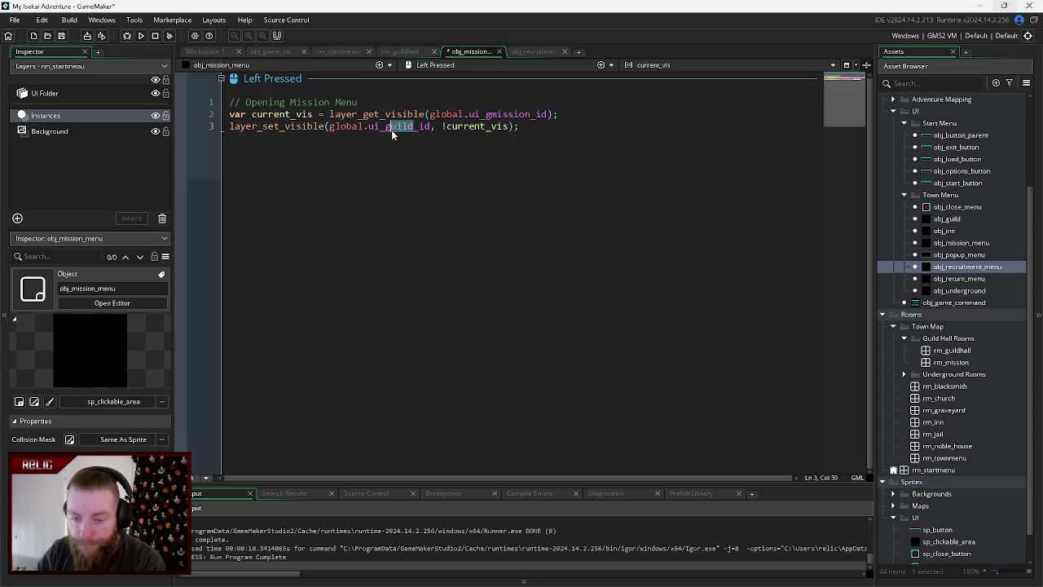
pyautogui.write('mission')
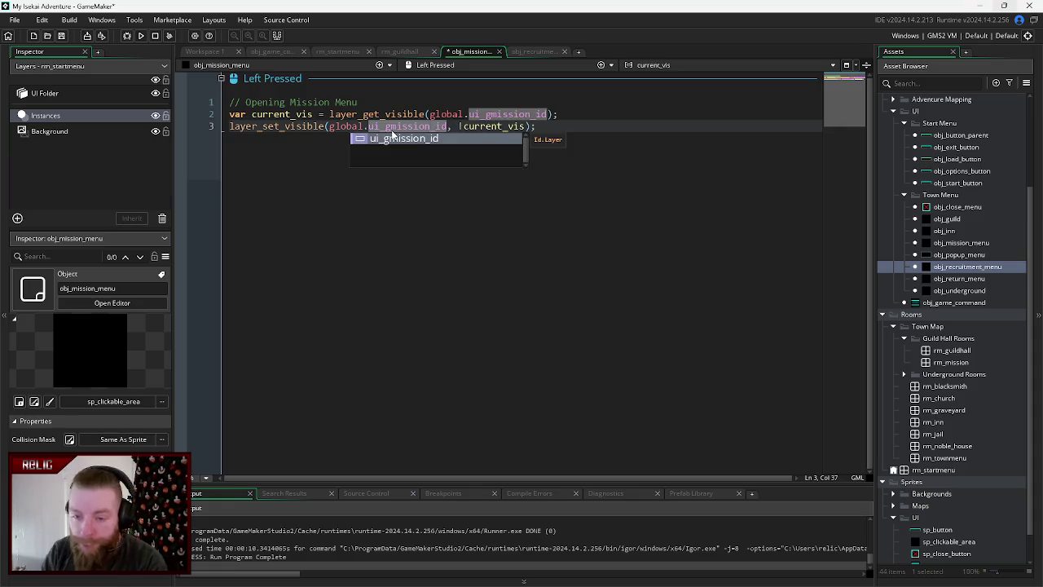
pyautogui.hotkey('ctrl', 's')
pyautogui.press('End')
pyautogui.press('F5')
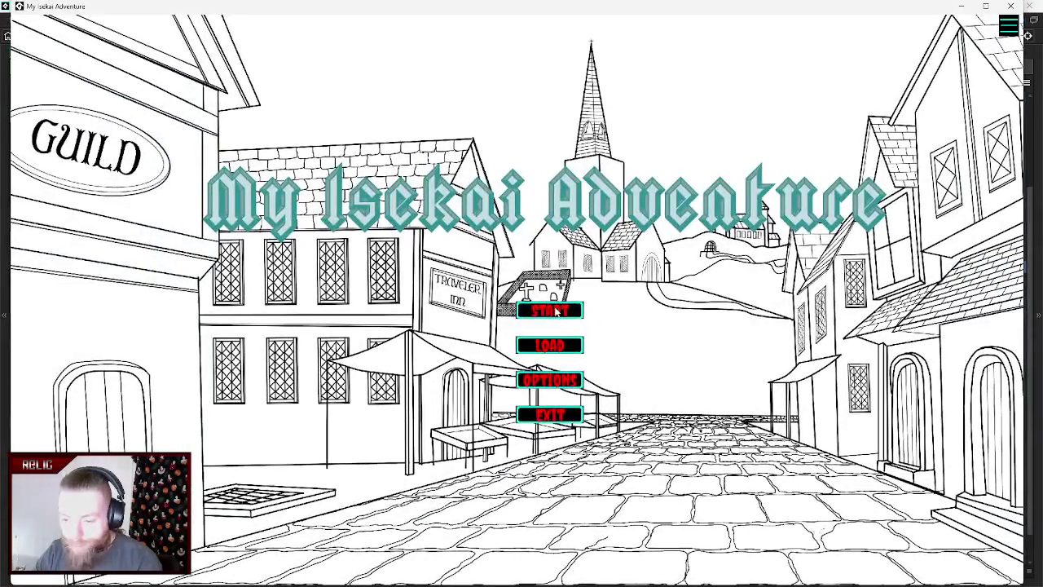
# - Start the game, press the guild hall's return button, and abort at the ui_guild_id code error
pyautogui.click(561, 310)
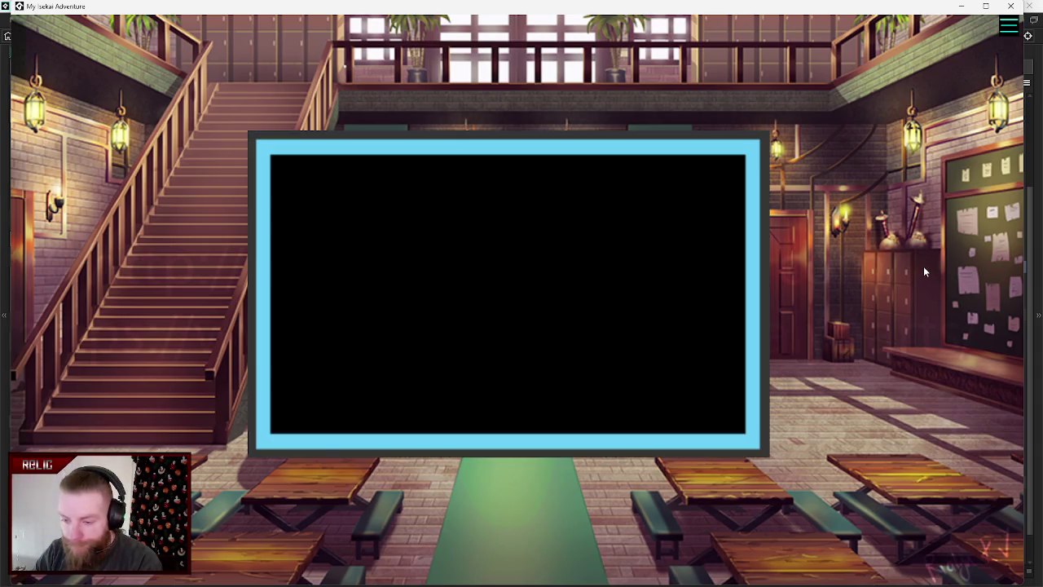
pyautogui.click(778, 262)
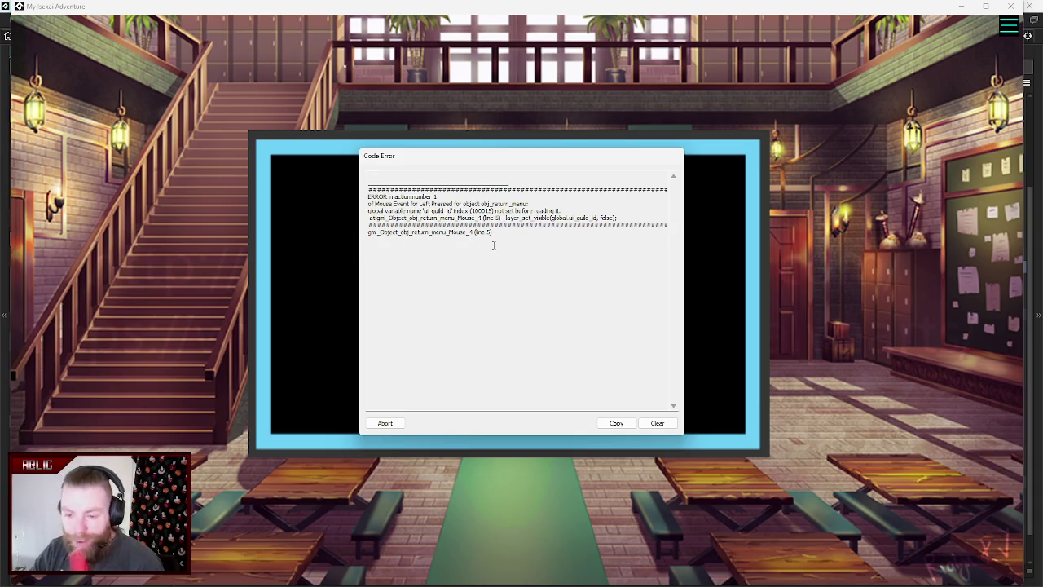
pyautogui.click(384, 423)
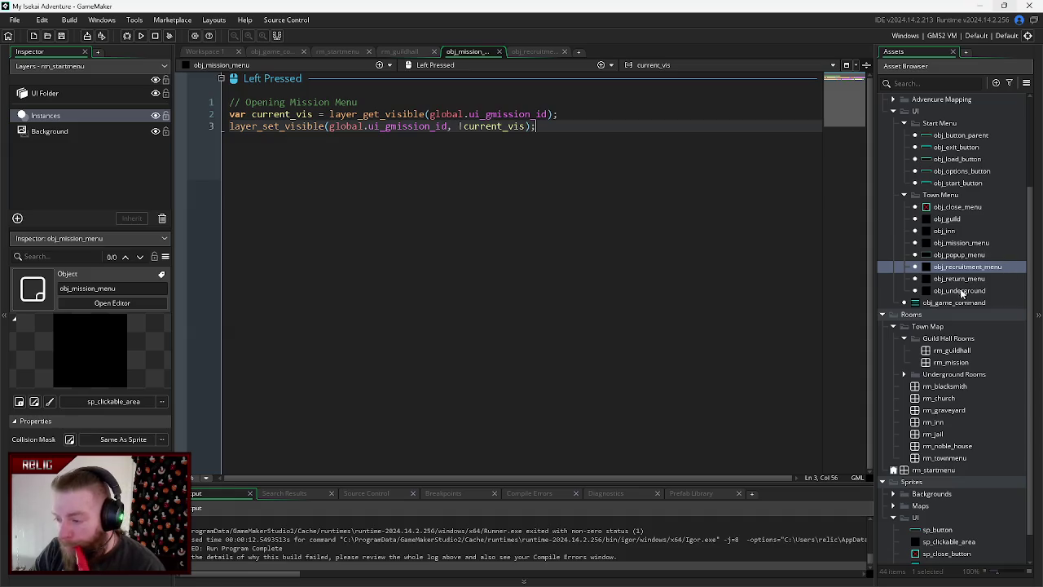
# - Open obj_return_menu's code and change line 5's ui_guild_id to ui_gmission_id
pyautogui.doubleClick(952, 280)
pyautogui.moveTo(414, 151); pyautogui.dragTo(392, 154)
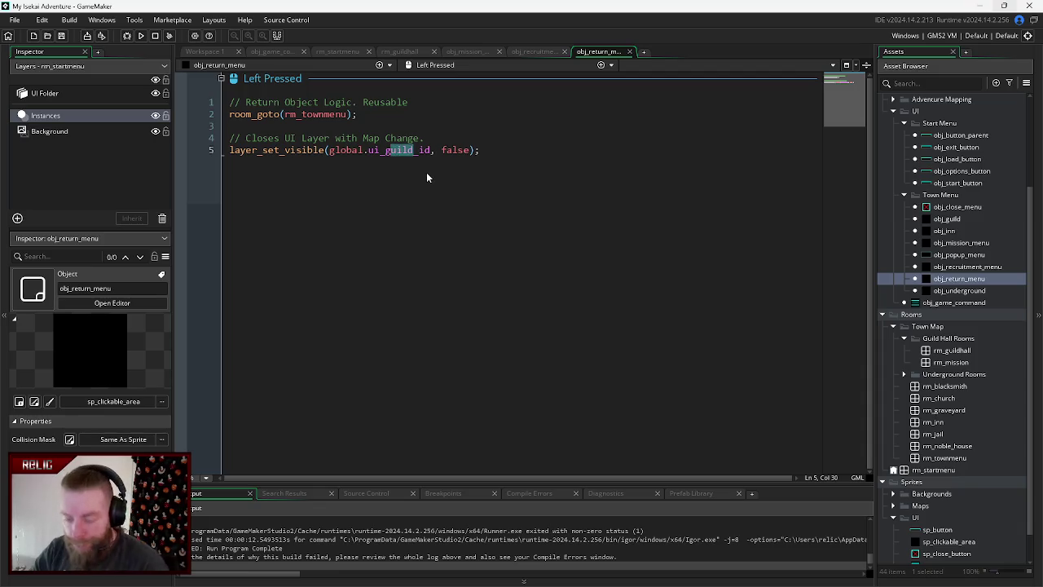
pyautogui.write('mission')
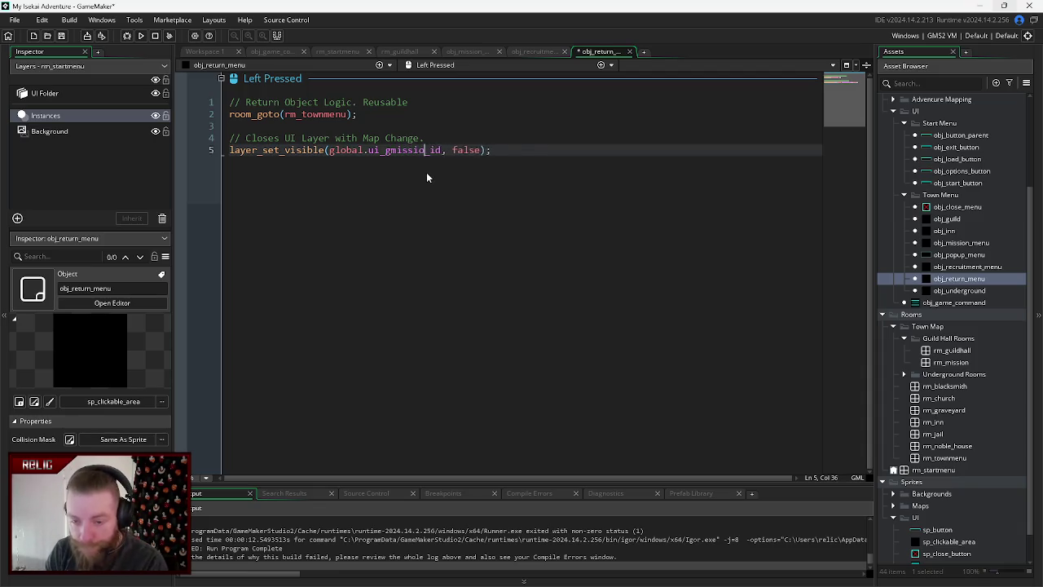
pyautogui.click(505, 150)
pyautogui.moveTo(504, 150); pyautogui.dragTo(228, 160)
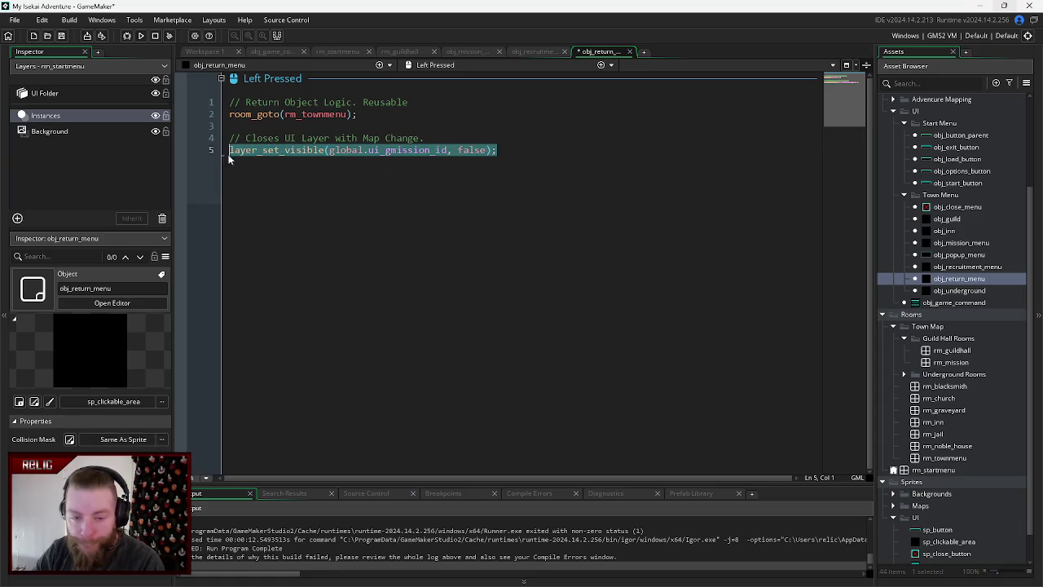
pyautogui.click(506, 150)
# - Add a copy of line 5 that hides ui_grecruitment_id, save, close the tab, and run again
pyautogui.press('Return')
pyautogui.write('layer_set_visible(global.ui_gmission_id, false);')
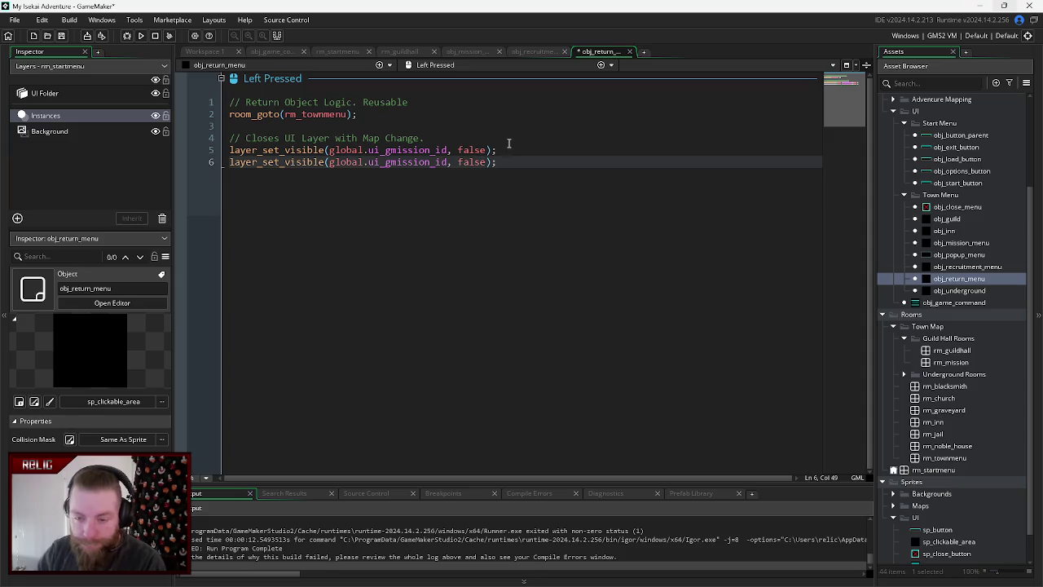
pyautogui.moveTo(429, 161); pyautogui.dragTo(396, 163)
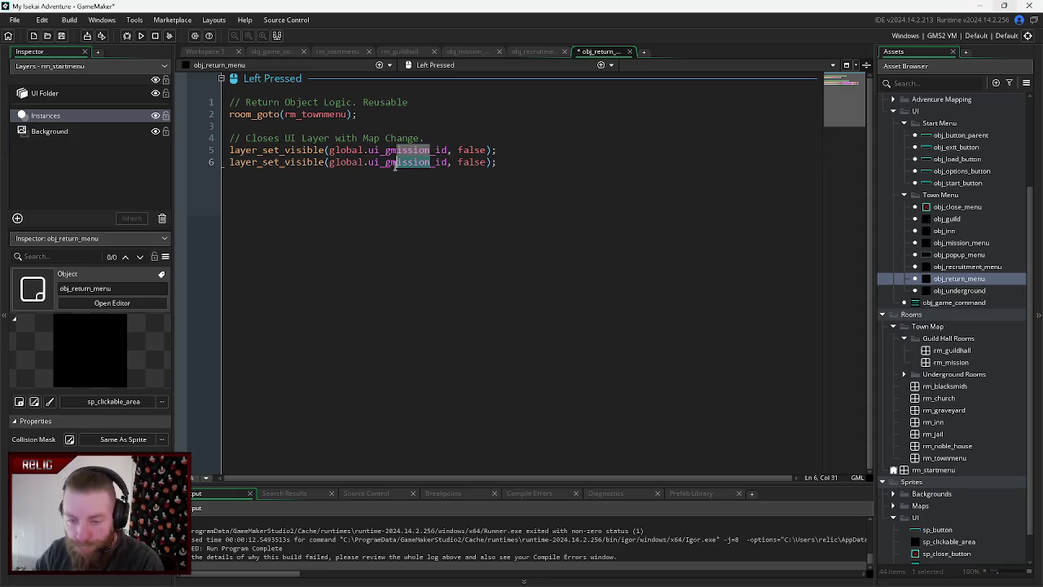
pyautogui.press('BackSpace')
pyautogui.press('BackSpace')
pyautogui.write('recruit')
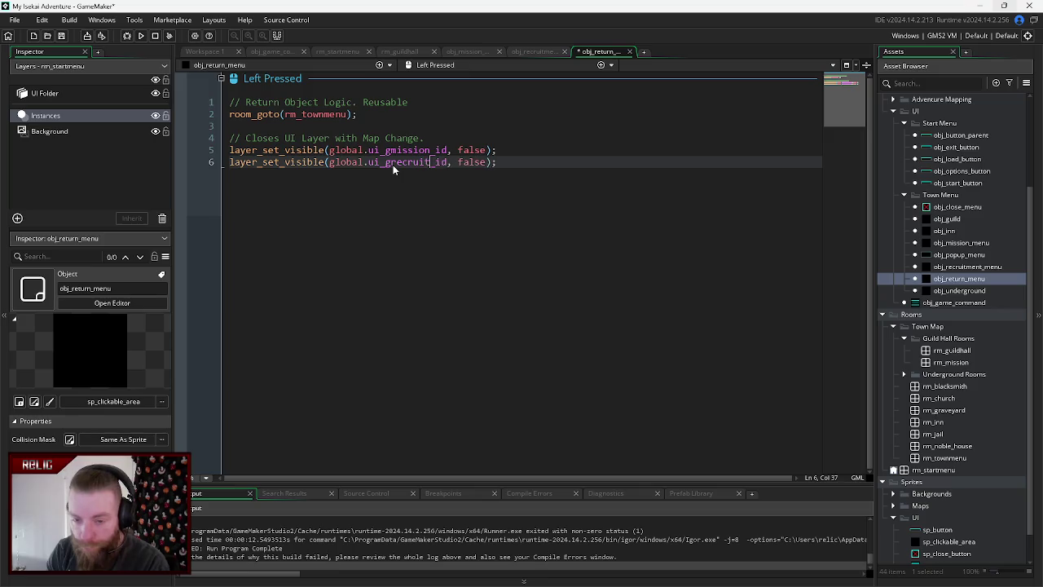
pyautogui.write('ment')
pyautogui.press('End')
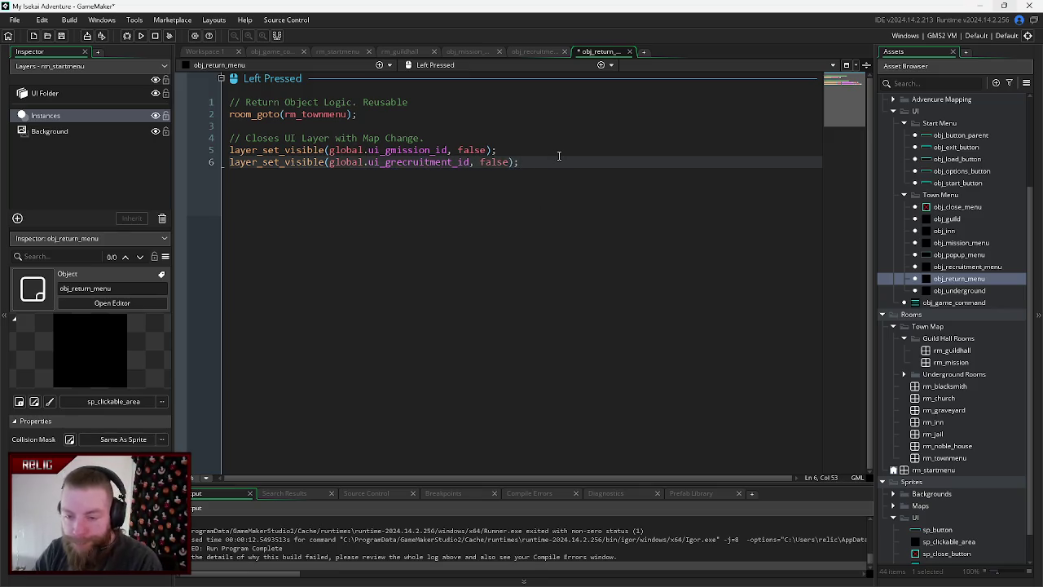
pyautogui.hotkey('ctrl', 's')
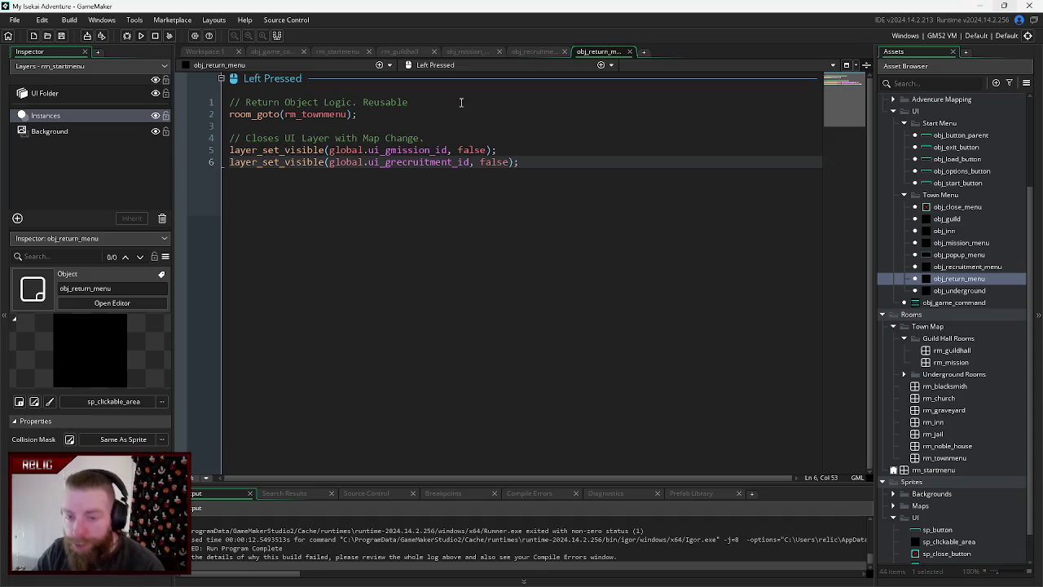
pyautogui.click(631, 51)
pyautogui.press('F5')
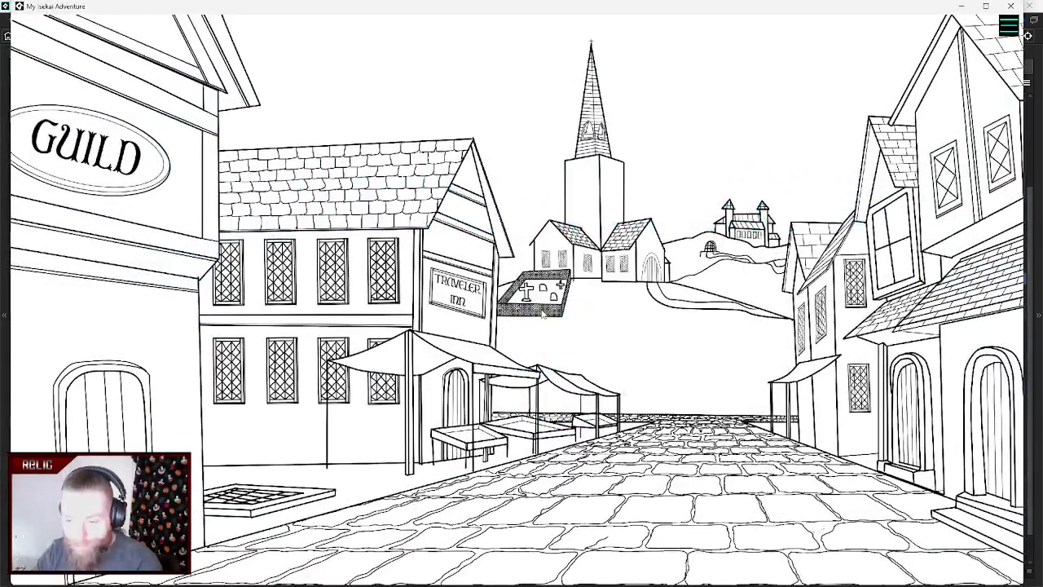
# - Enter the guild hall from town, go back, enter again, then return and close the game window
pyautogui.click(82, 172)
pyautogui.click(541, 250)
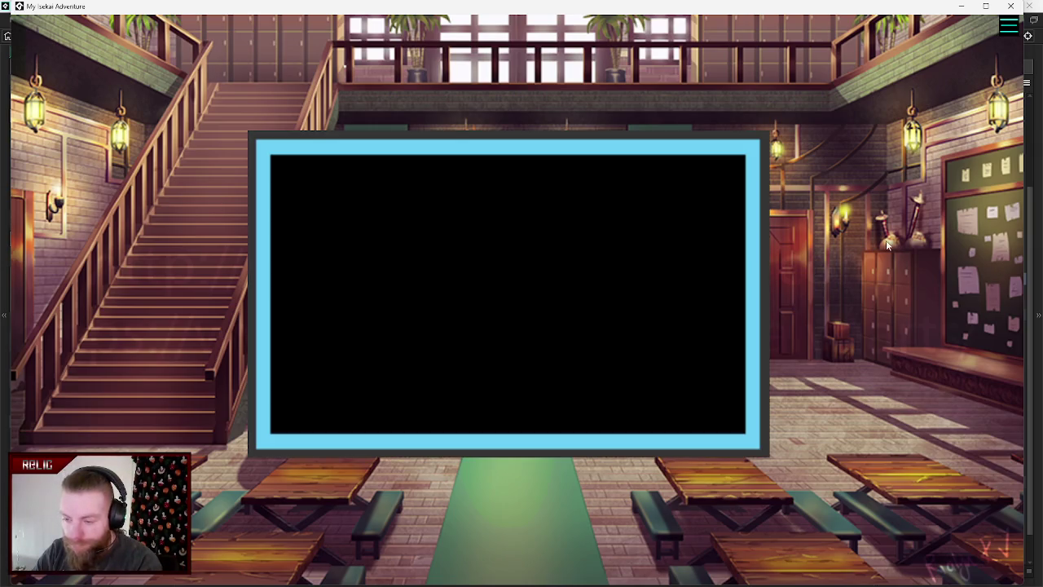
pyautogui.click(122, 126)
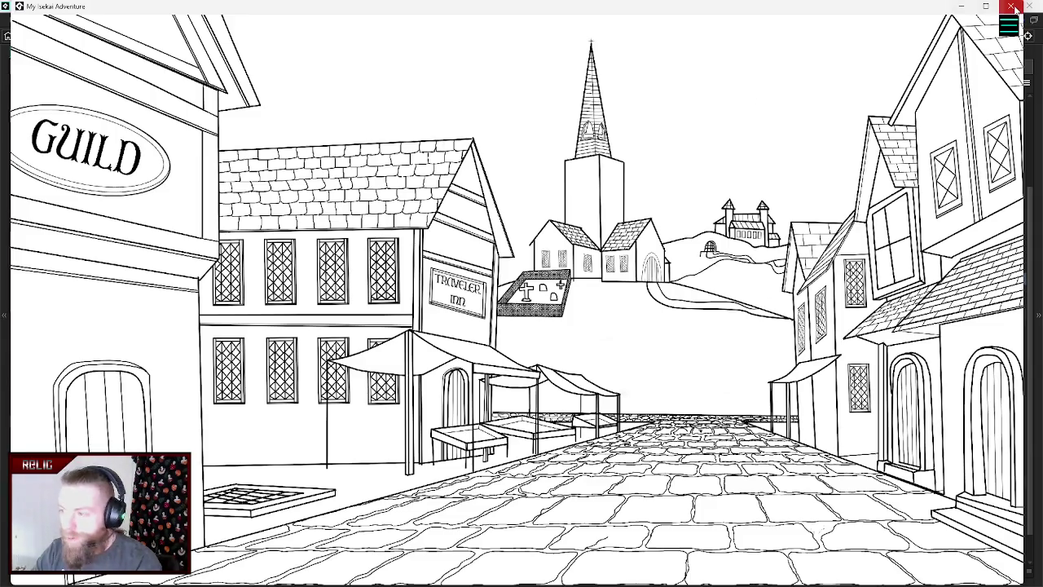
pyautogui.click(1011, 5)
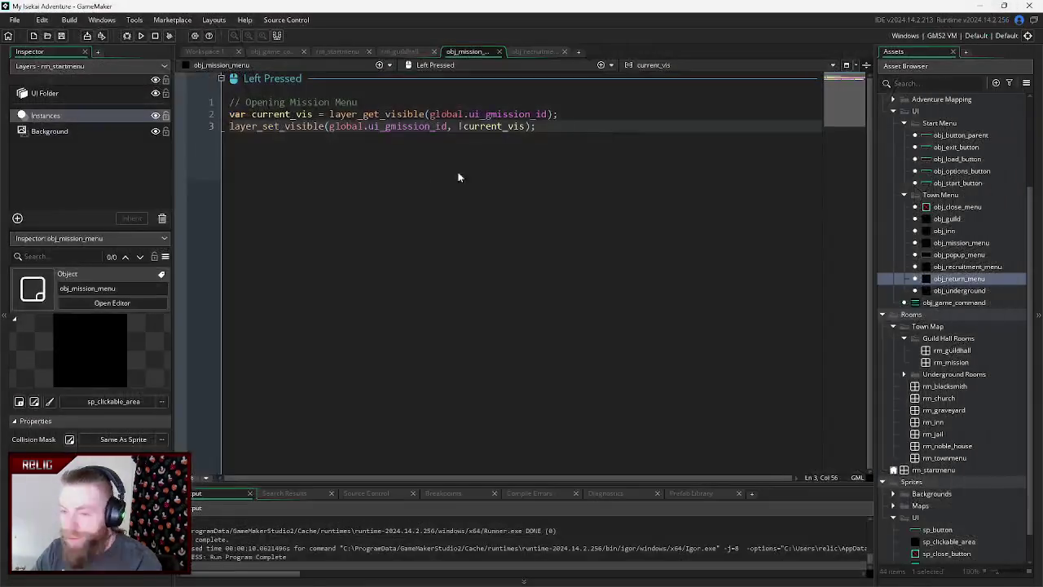
# - In rm_guildhall, hide the UI_Guild_Mission and UI_Recruitment layers
pyautogui.click(339, 52)
pyautogui.click(399, 51)
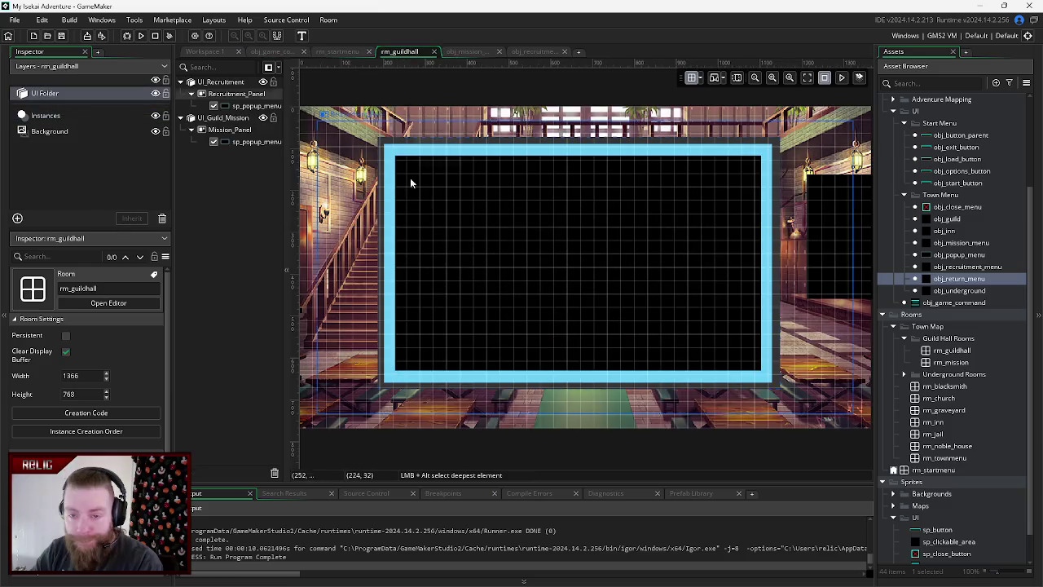
pyautogui.click(262, 117)
pyautogui.click(263, 81)
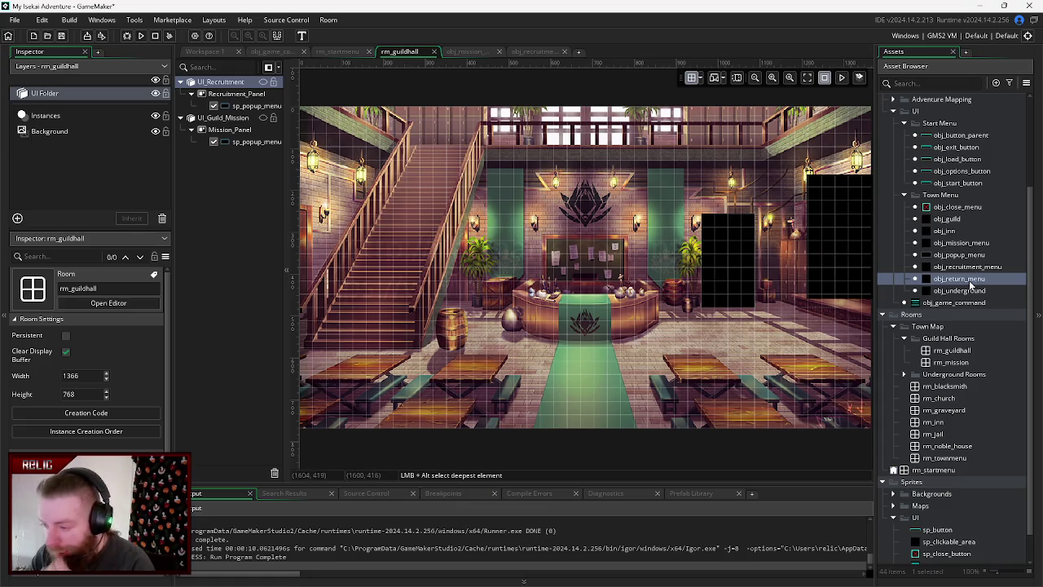
# - Decline a new UI layer and drop an obj_recruitment_menu instance onto the Instances layer
pyautogui.moveTo(968, 269)
pyautogui.mouseDown()
pyautogui.moveTo(736, 271)
pyautogui.moveTo(558, 253)
pyautogui.moveTo(548, 241)
pyautogui.mouseUp()
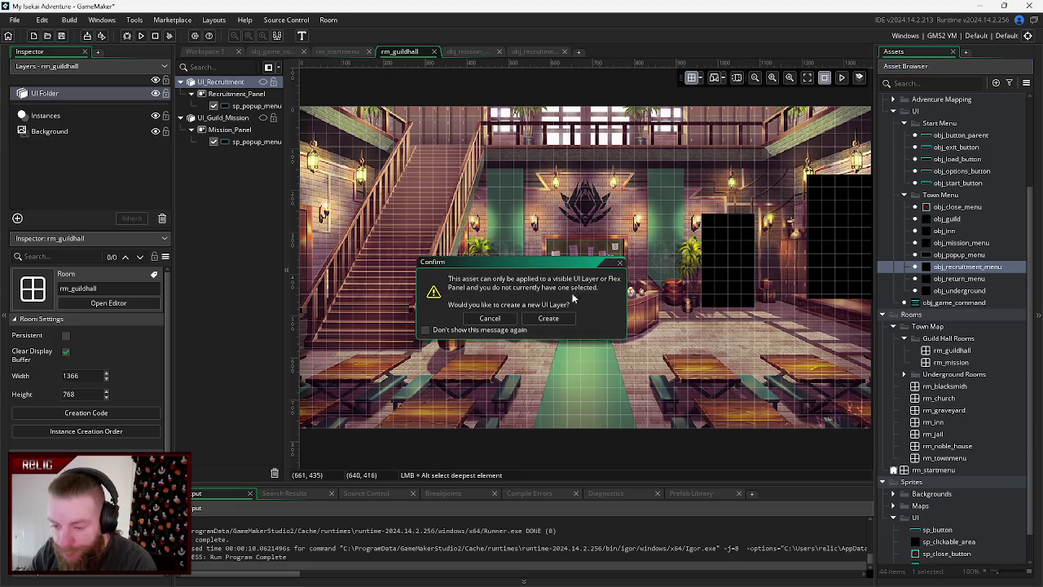
pyautogui.click(489, 318)
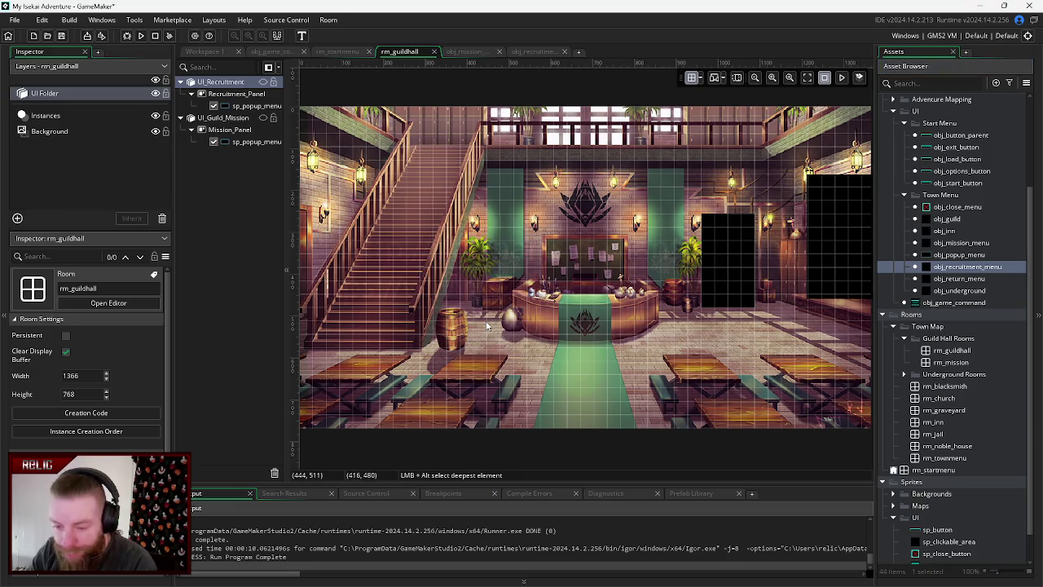
pyautogui.click(45, 115)
pyautogui.moveTo(968, 267); pyautogui.dragTo(554, 245)
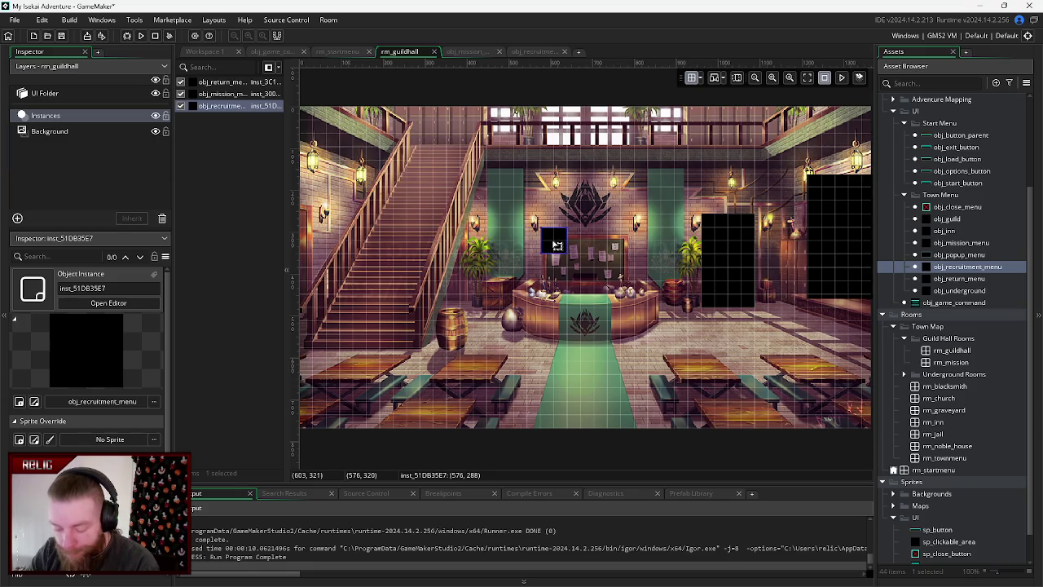
# - Position and stretch the recruitment button instance over the notice board, then open obj_recruitment_menu's code
pyautogui.moveTo(555, 240); pyautogui.dragTo(556, 248)
pyautogui.doubleClick(562, 258)
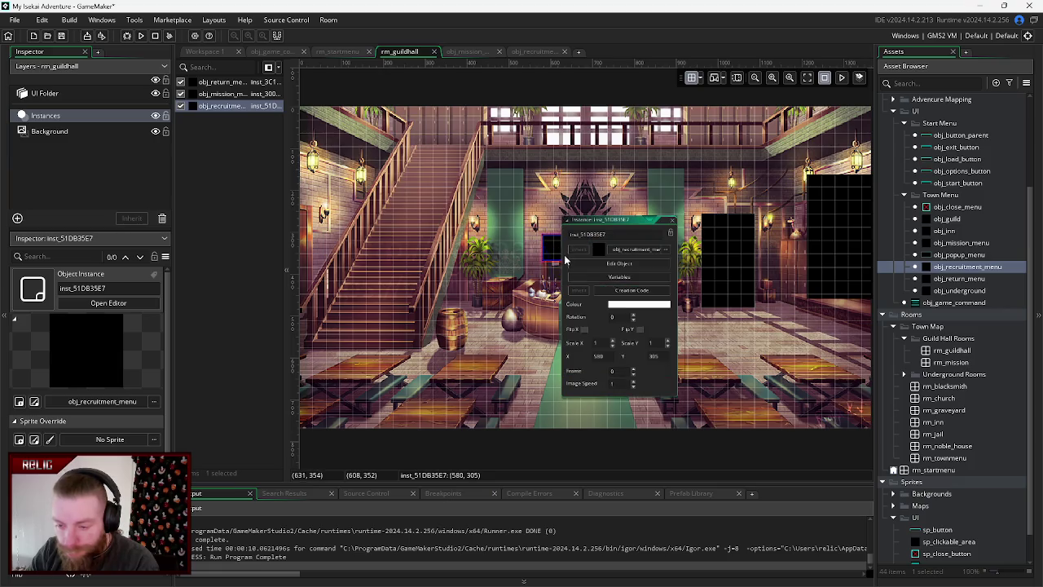
pyautogui.click(672, 224)
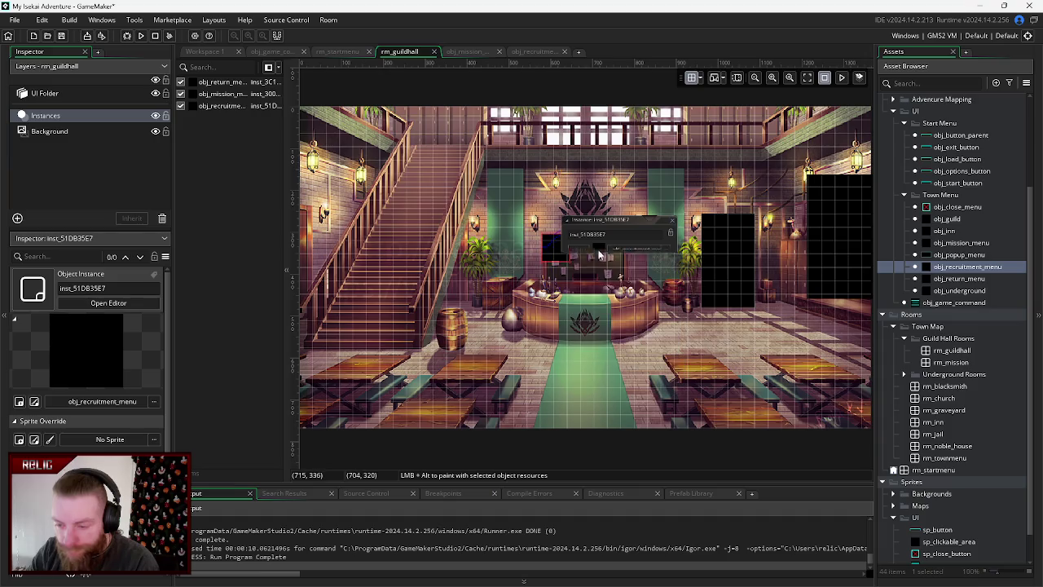
pyautogui.click(557, 248)
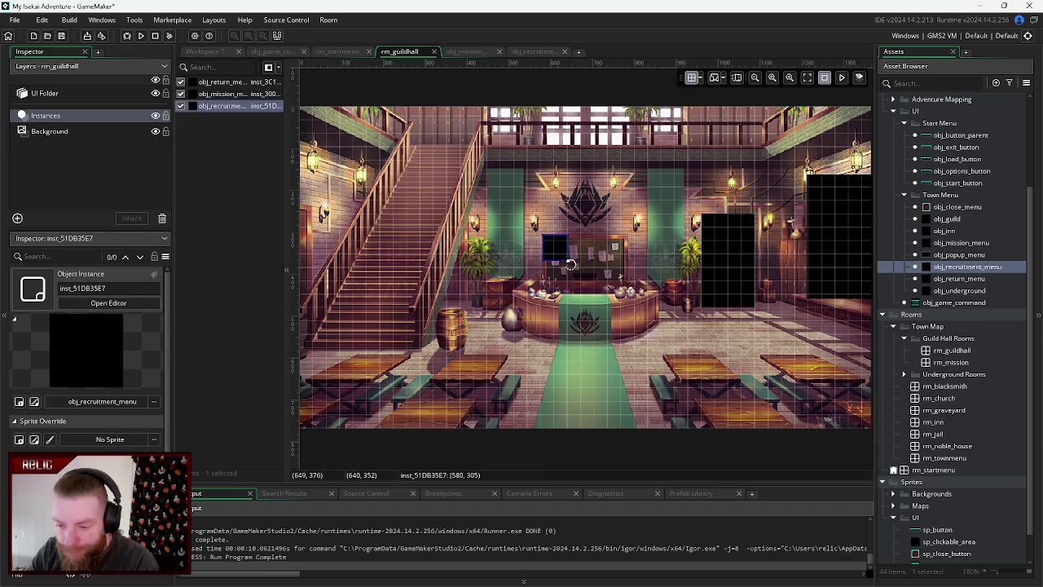
pyautogui.moveTo(571, 260); pyautogui.dragTo(629, 289)
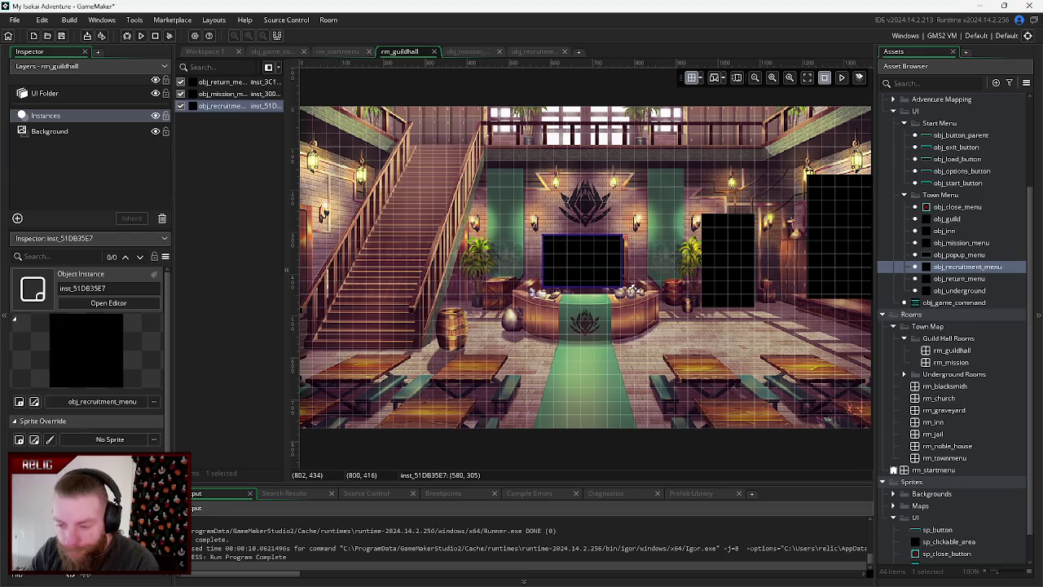
pyautogui.moveTo(633, 288); pyautogui.dragTo(628, 288)
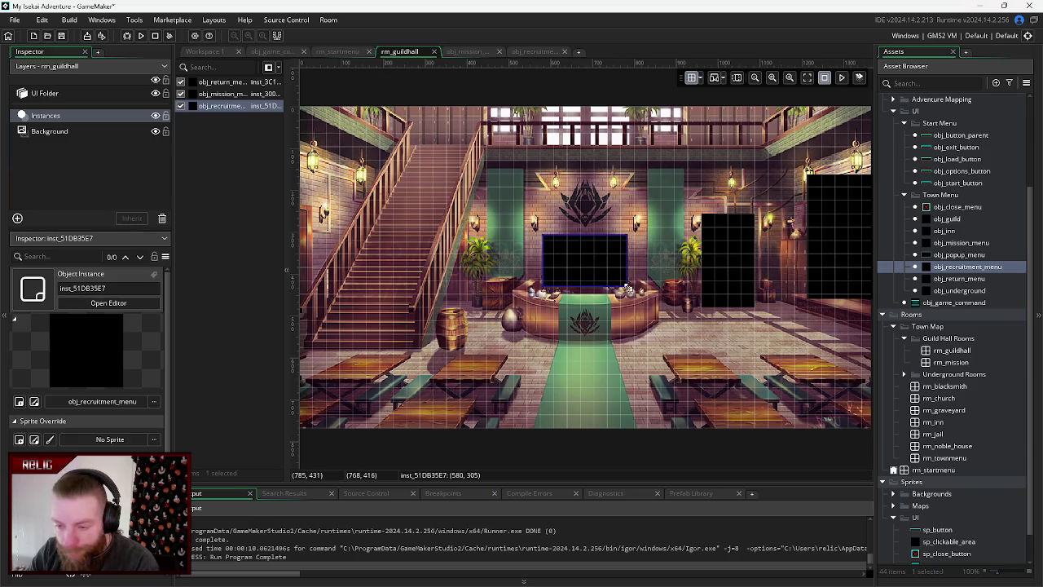
pyautogui.click(241, 259)
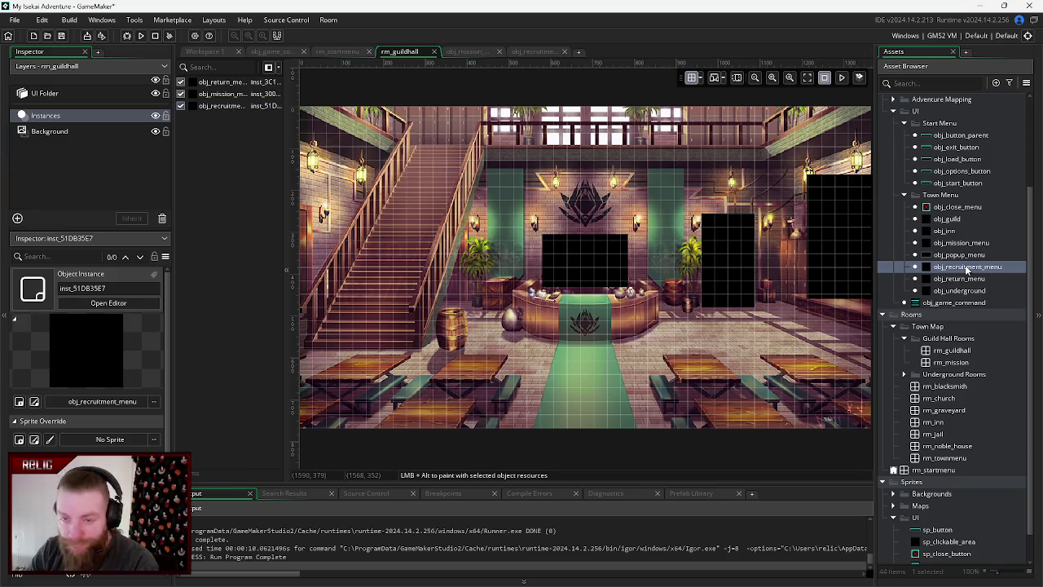
pyautogui.doubleClick(967, 268)
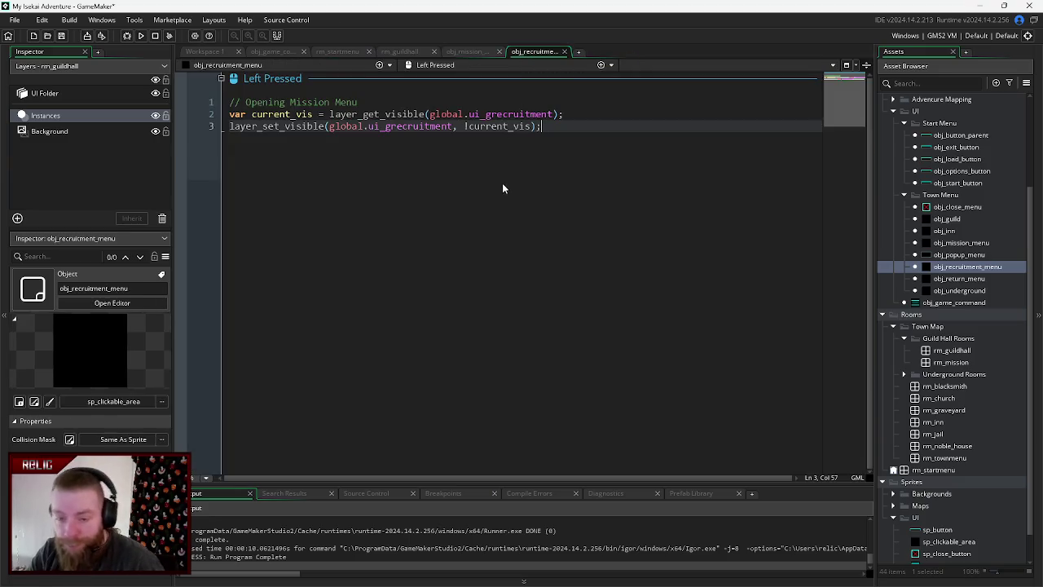
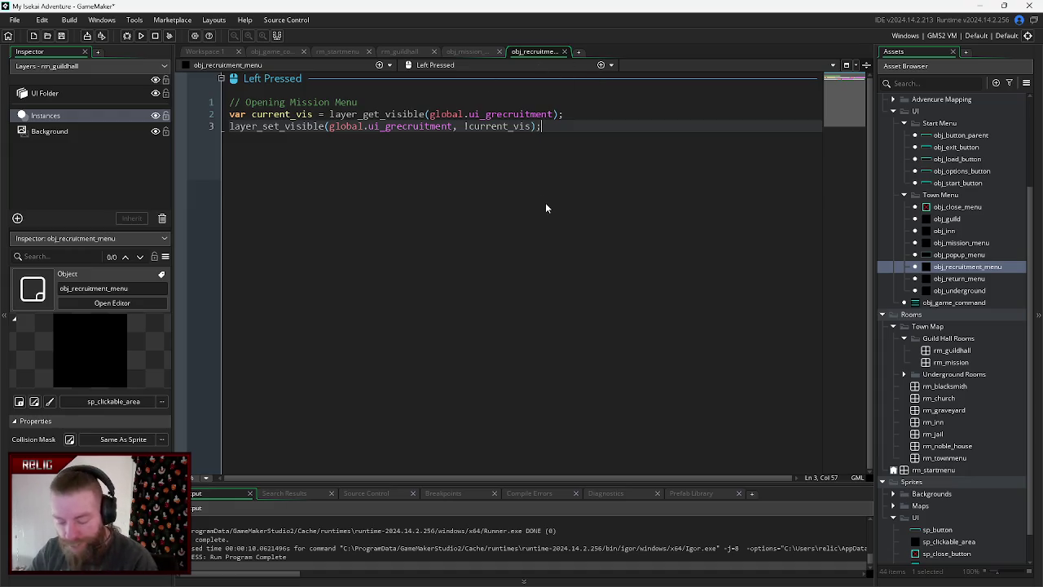
# - Run the game and test the guild hall recruitment menu, then stop it after the code error
pyautogui.press('F5')
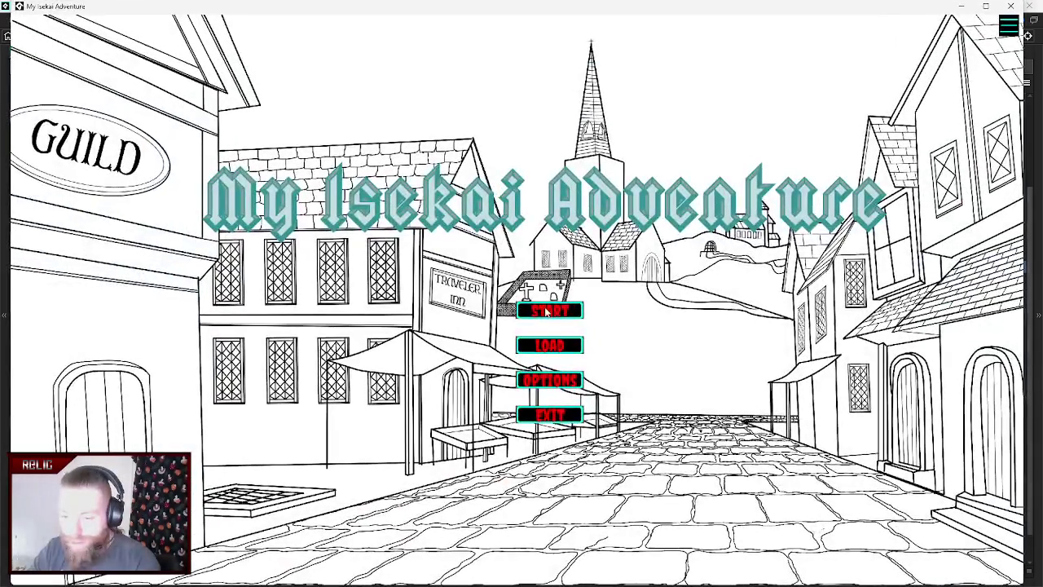
pyautogui.click(546, 312)
pyautogui.click(522, 281)
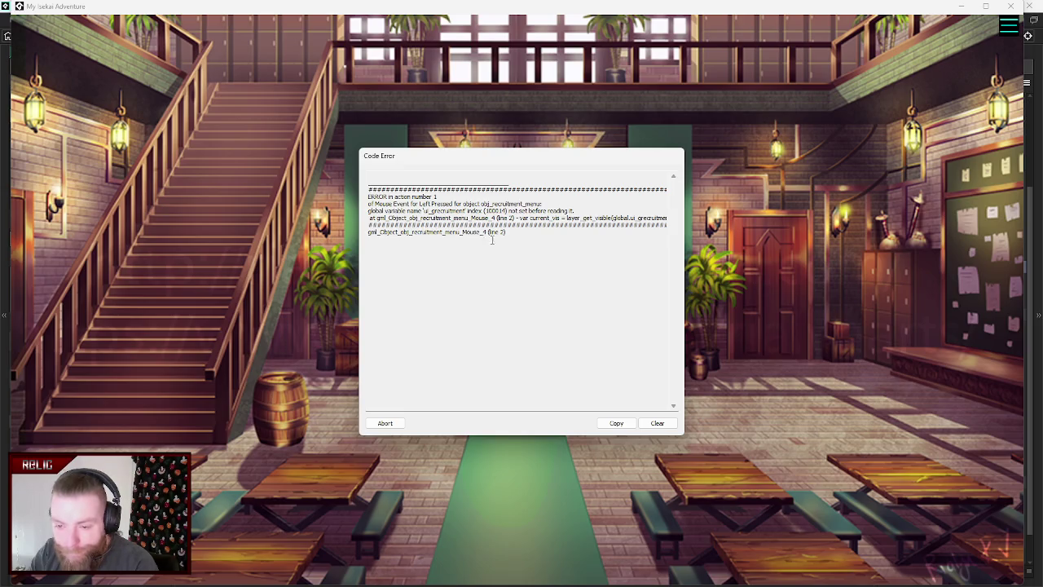
pyautogui.click(384, 423)
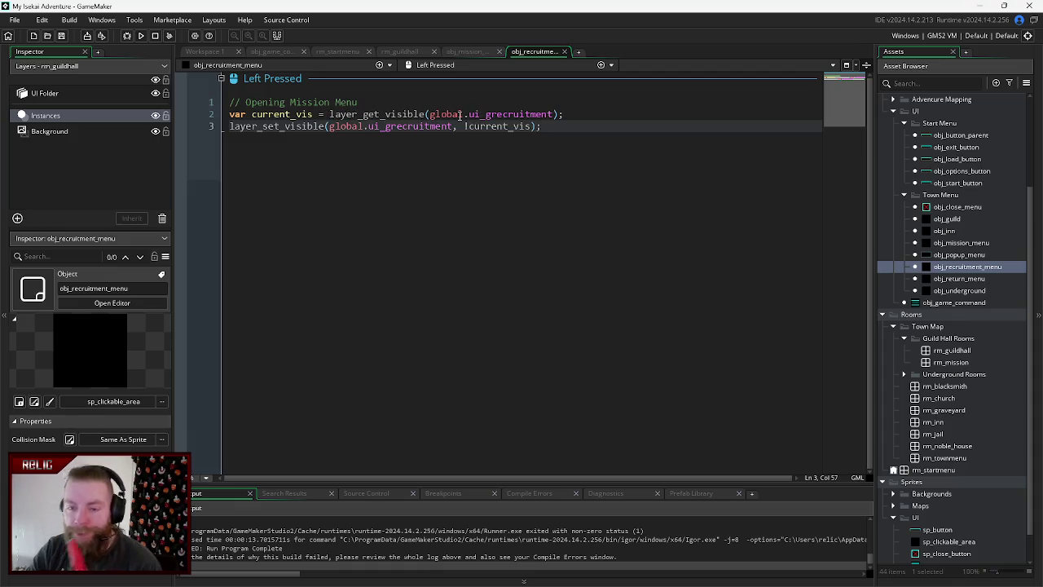
# - Highlight ui_grecruitment uses and compare the recruitment menu code with the mission menu code
pyautogui.click(362, 114)
pyautogui.click(453, 114)
pyautogui.click(541, 115)
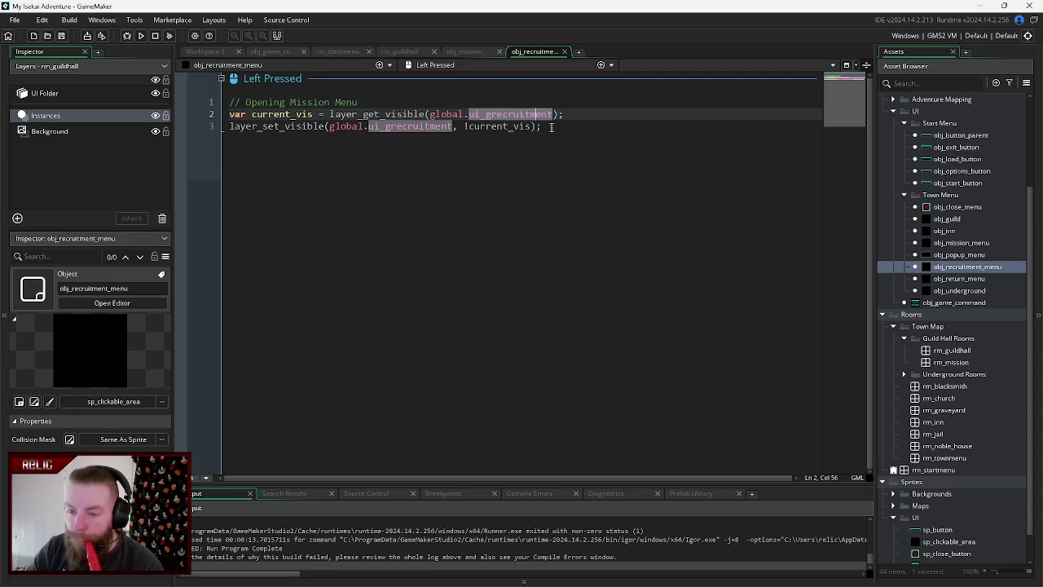
pyautogui.click(460, 50)
pyautogui.click(532, 52)
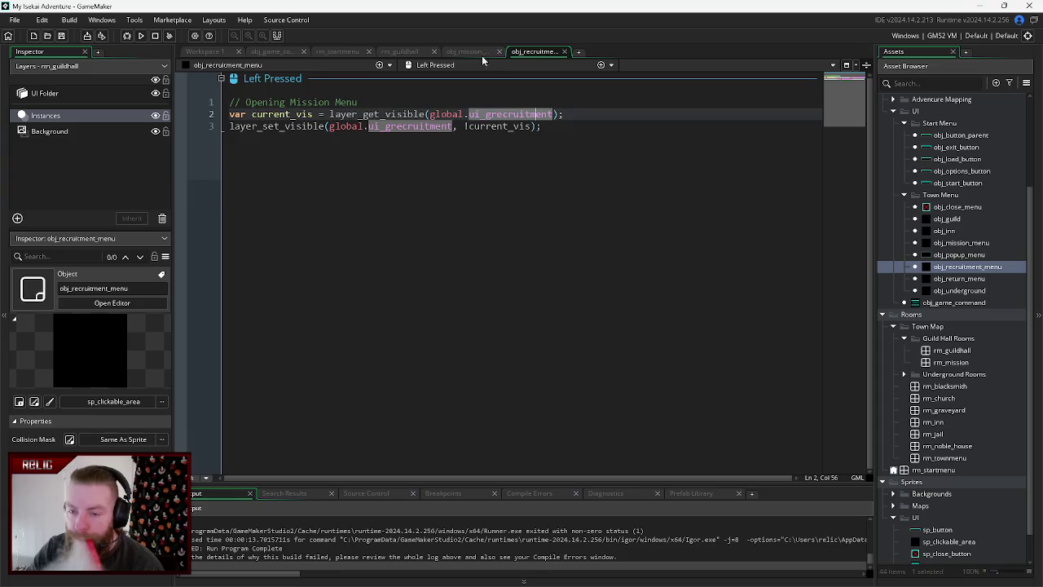
pyautogui.click(461, 50)
pyautogui.click(522, 52)
pyautogui.click(465, 50)
pyautogui.click(528, 51)
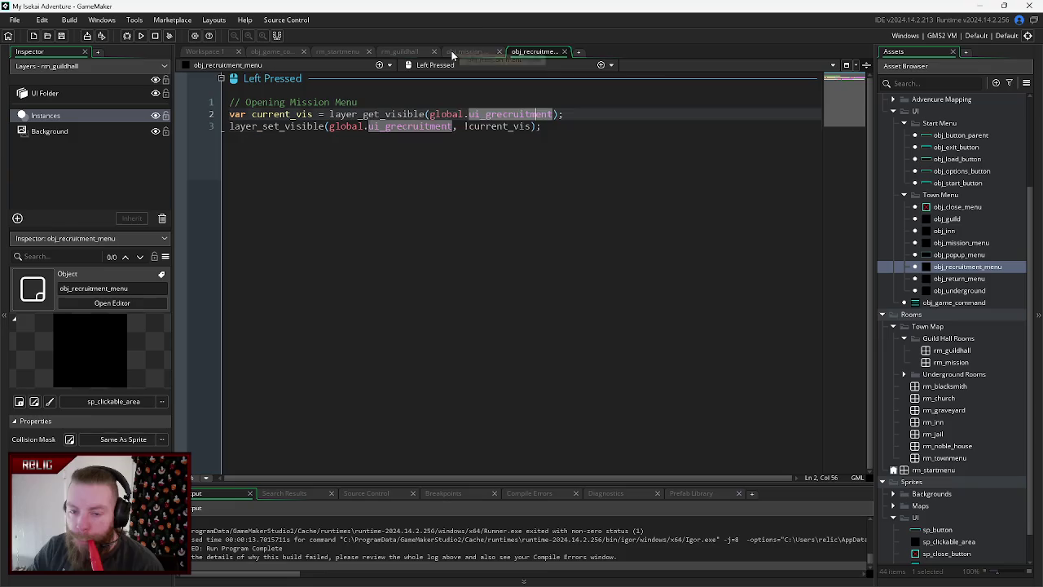
pyautogui.click(452, 51)
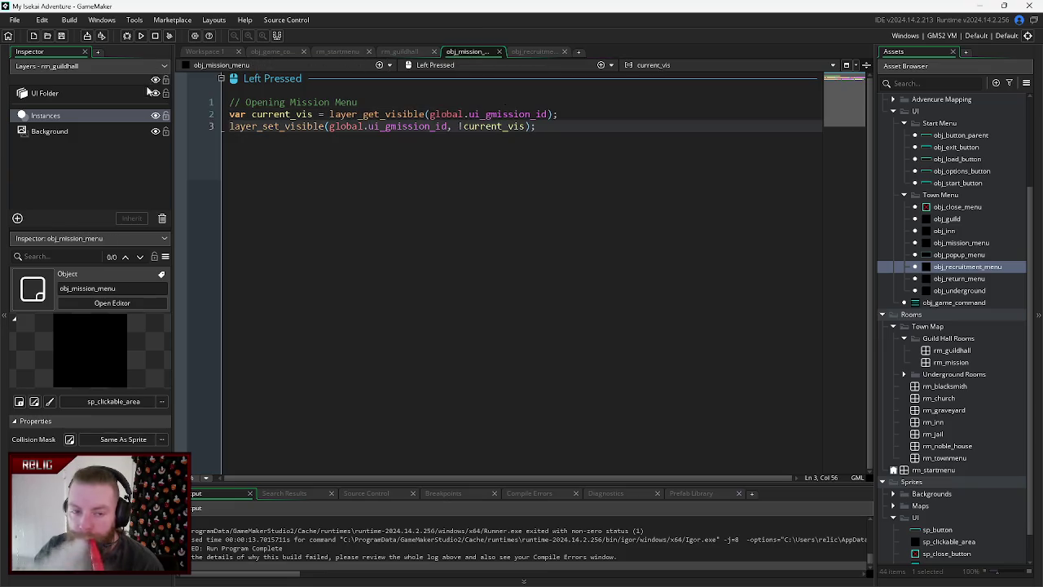
# - Inspect the guild hall's UI_Recruitment layer, Recruitment_Panel and obj_game_command's Create code
pyautogui.click(68, 97)
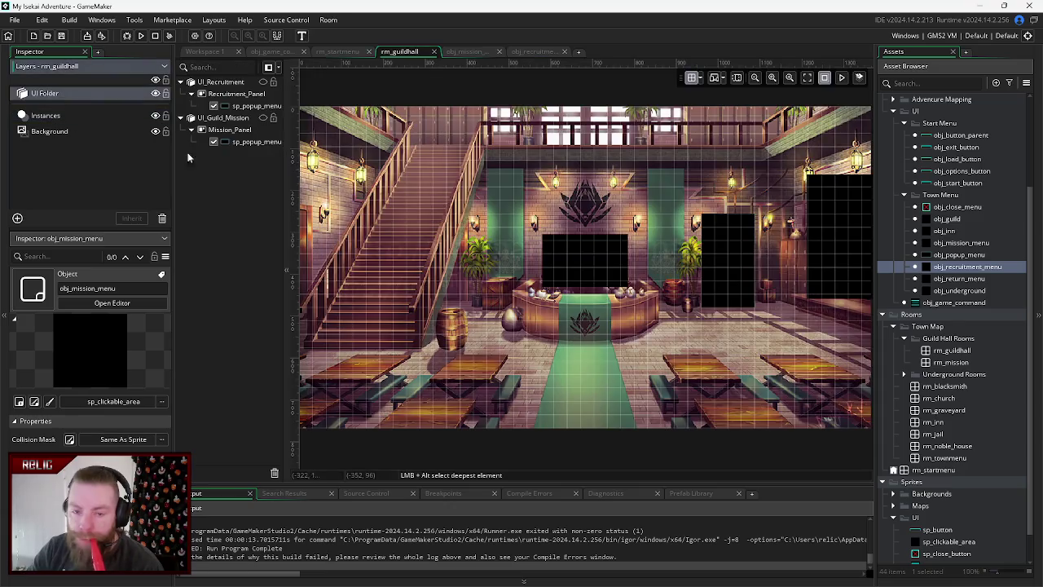
pyautogui.click(231, 83)
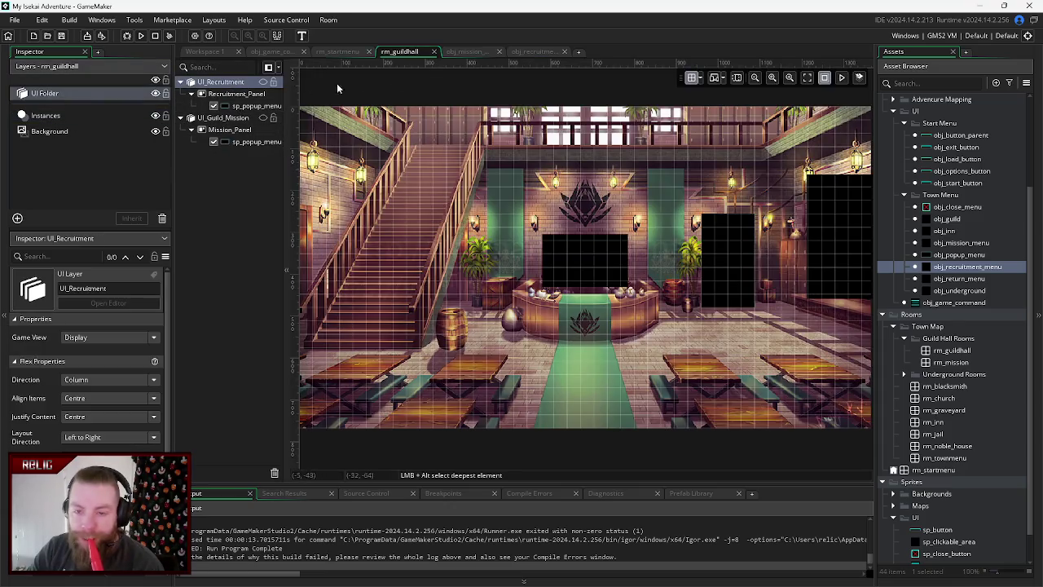
pyautogui.click(238, 95)
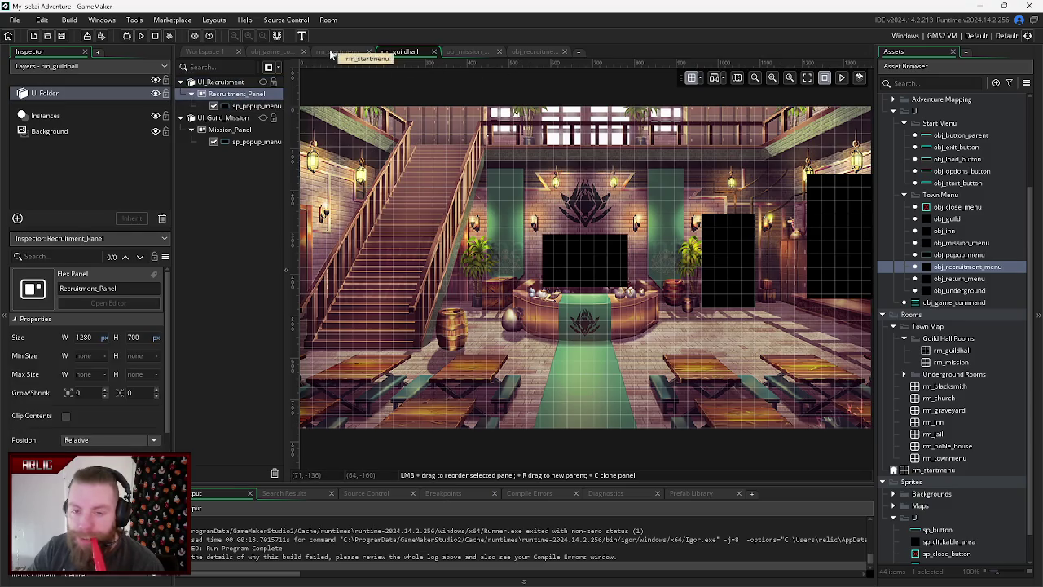
pyautogui.click(278, 51)
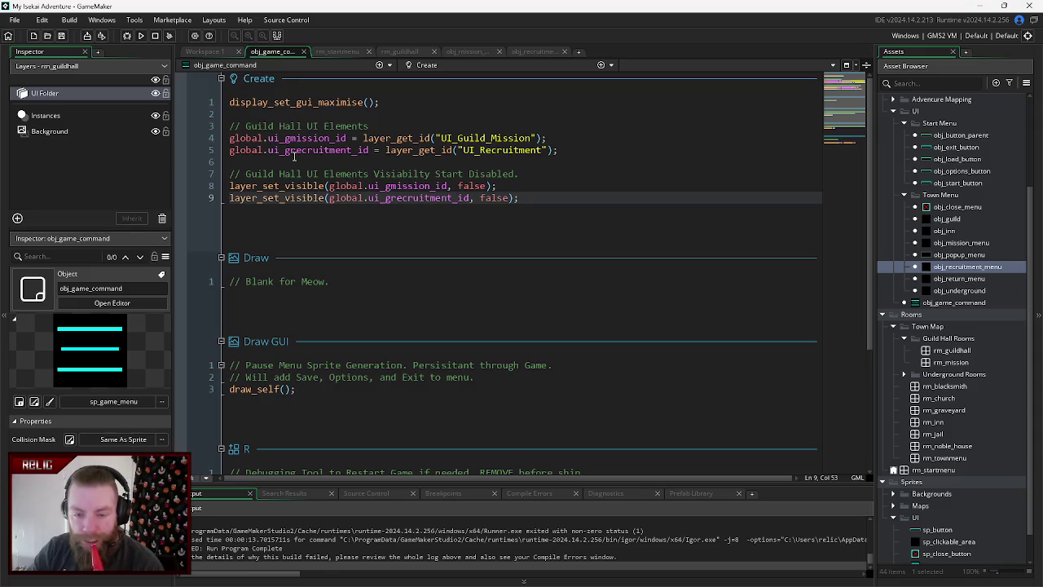
pyautogui.click(538, 50)
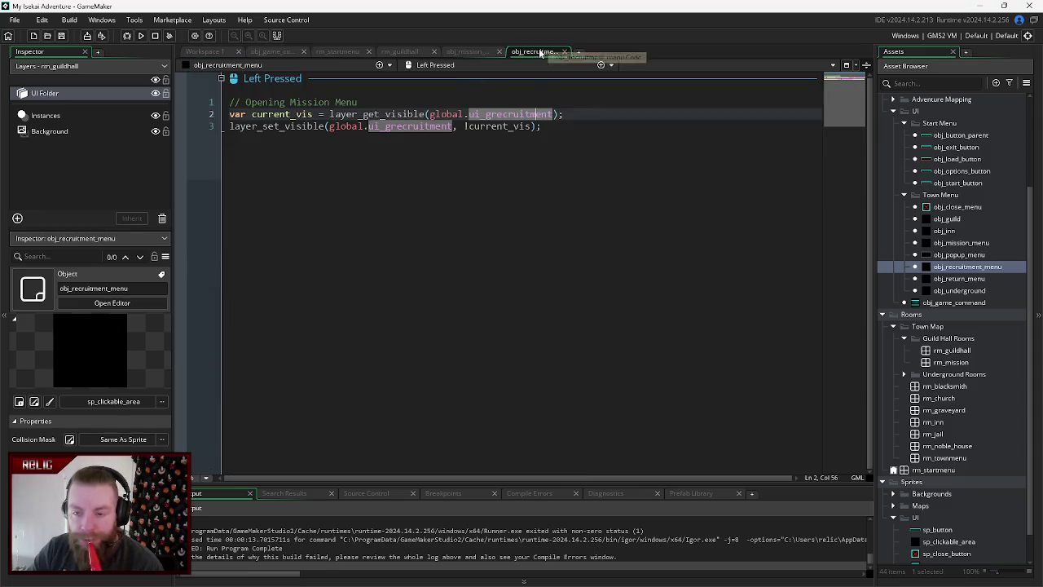
pyautogui.click(447, 127)
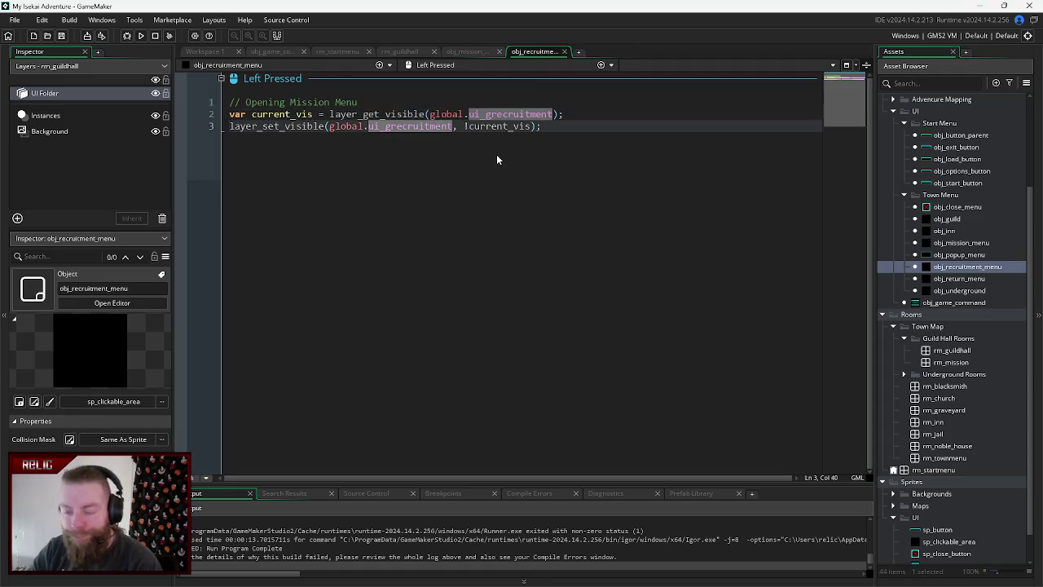
# - Rename ui_grecruitment to ui_grecruitment_id on lines 2 and 3 and save
pyautogui.press('Right')
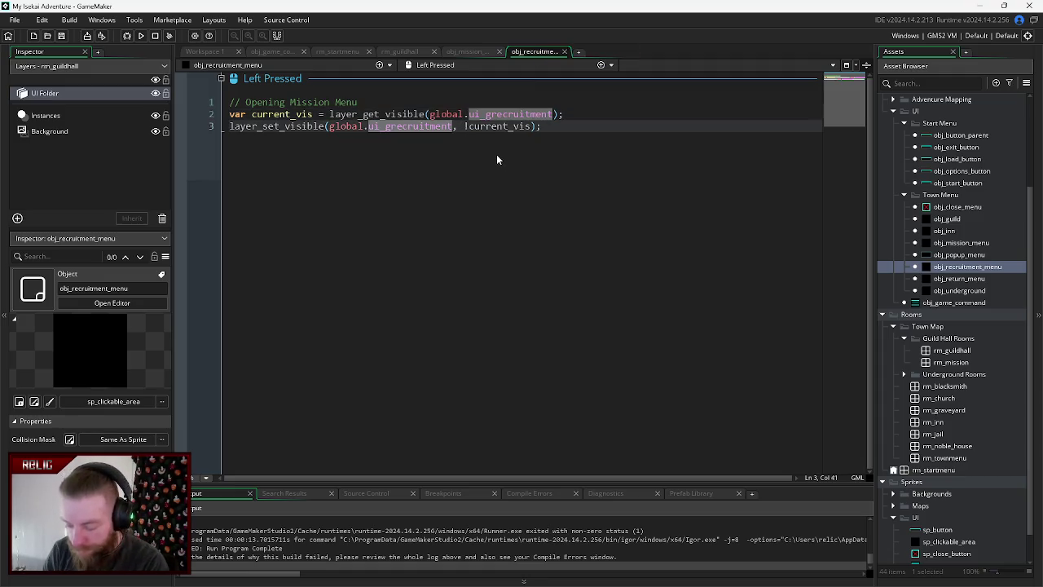
pyautogui.write('_id')
pyautogui.click(553, 114)
pyautogui.write('_')
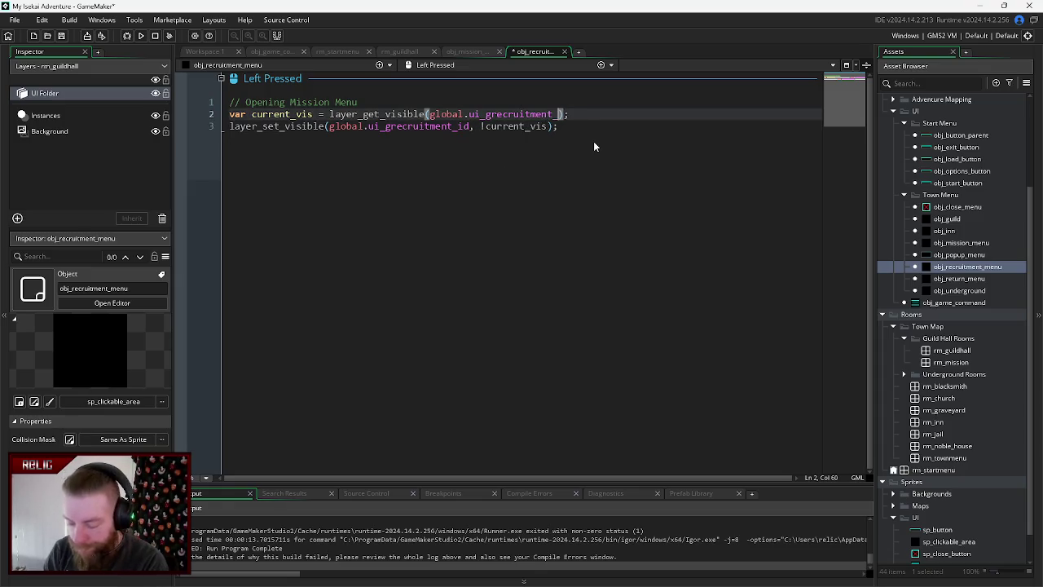
pyautogui.write('id')
pyautogui.click(556, 147)
pyautogui.hotkey('ctrl', 's')
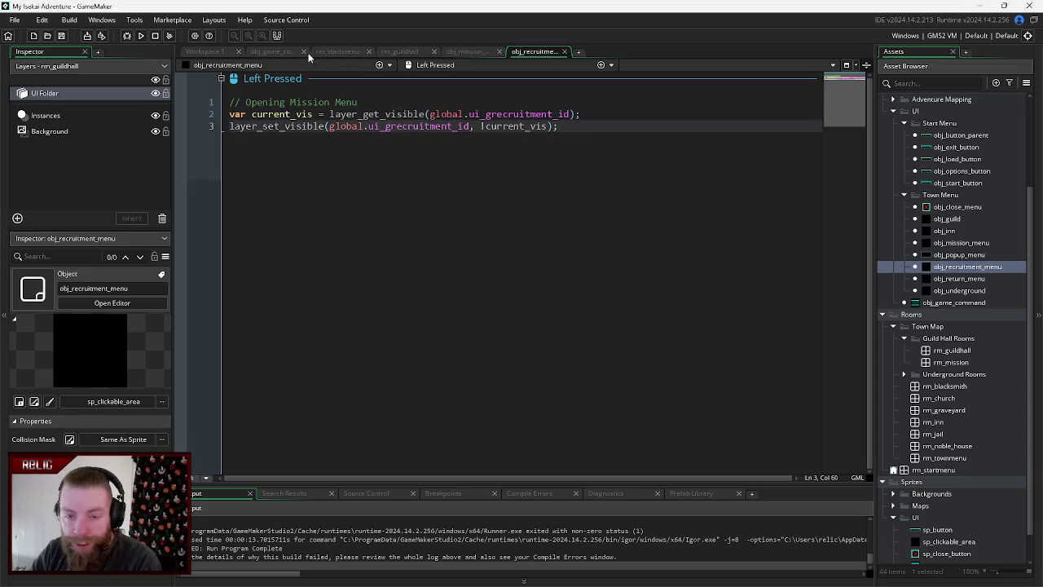
# - Check the variable names in obj_game_command and obj_return_menu, then run the game again
pyautogui.click(310, 52)
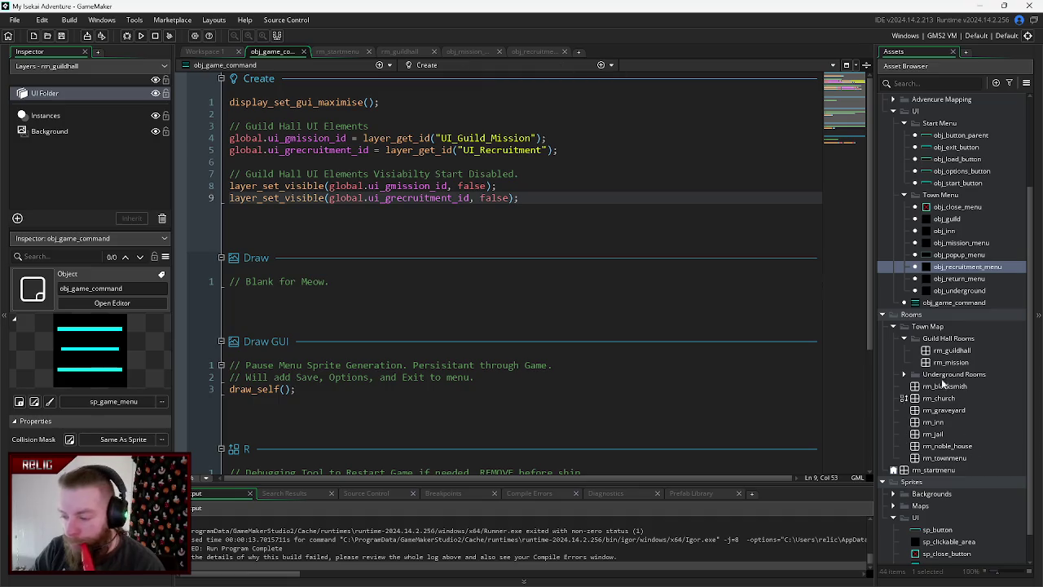
pyautogui.doubleClick(957, 280)
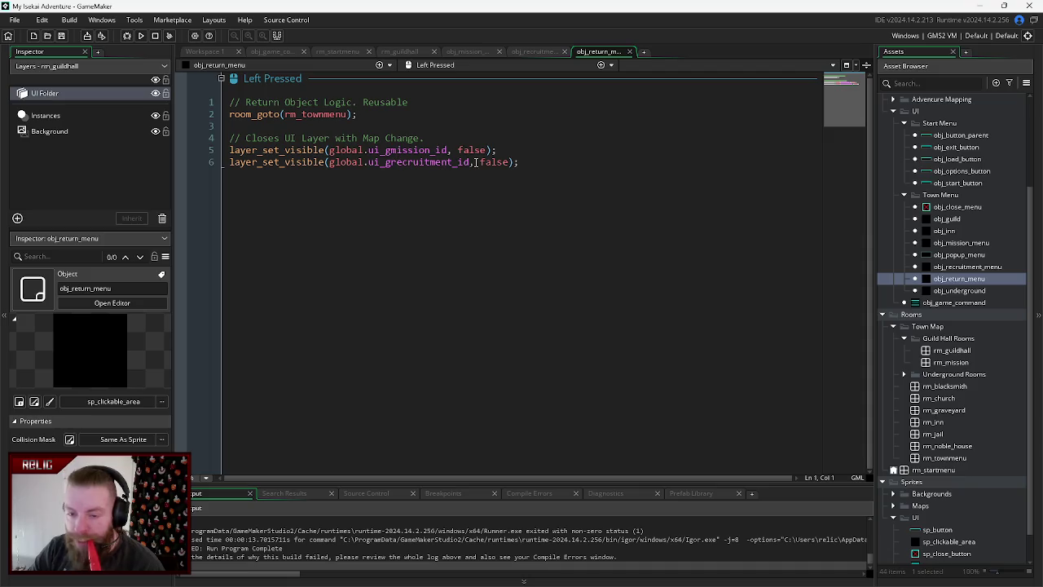
pyautogui.click(629, 51)
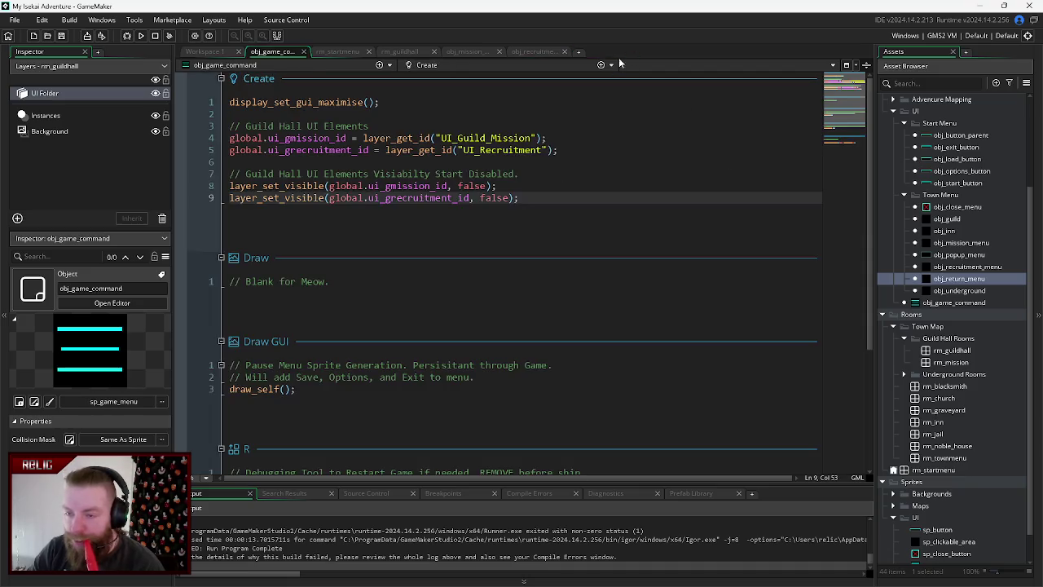
pyautogui.click(531, 51)
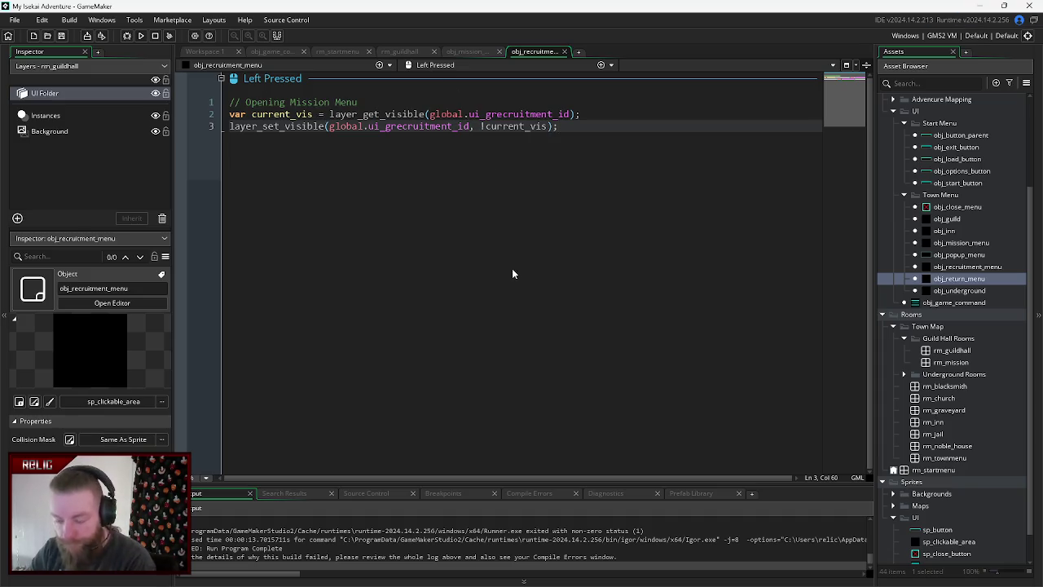
pyautogui.press('F5')
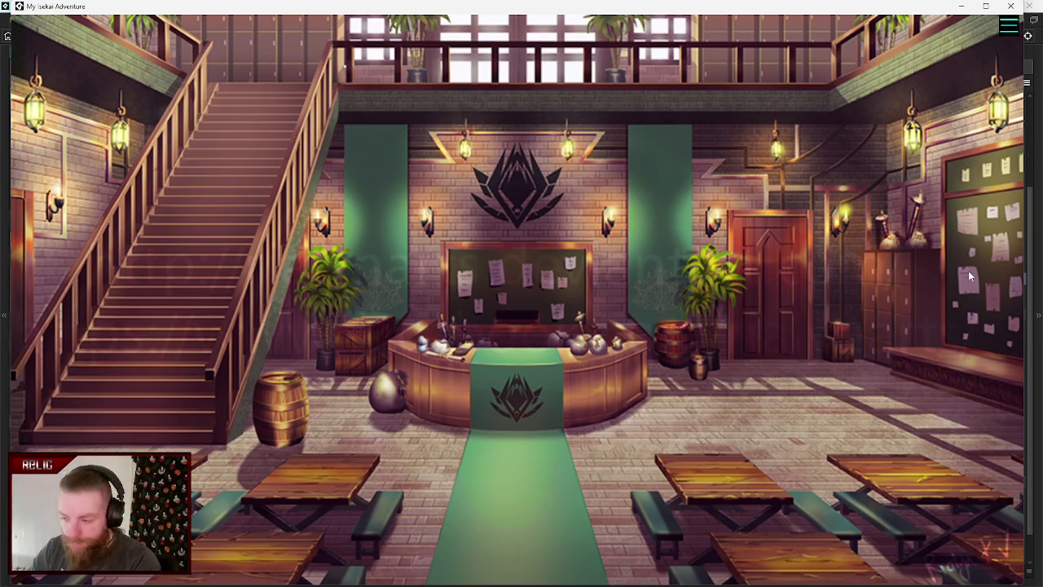
# - Open the recruitment popup from the noticeboard, close it, and quit the running game
pyautogui.click(462, 274)
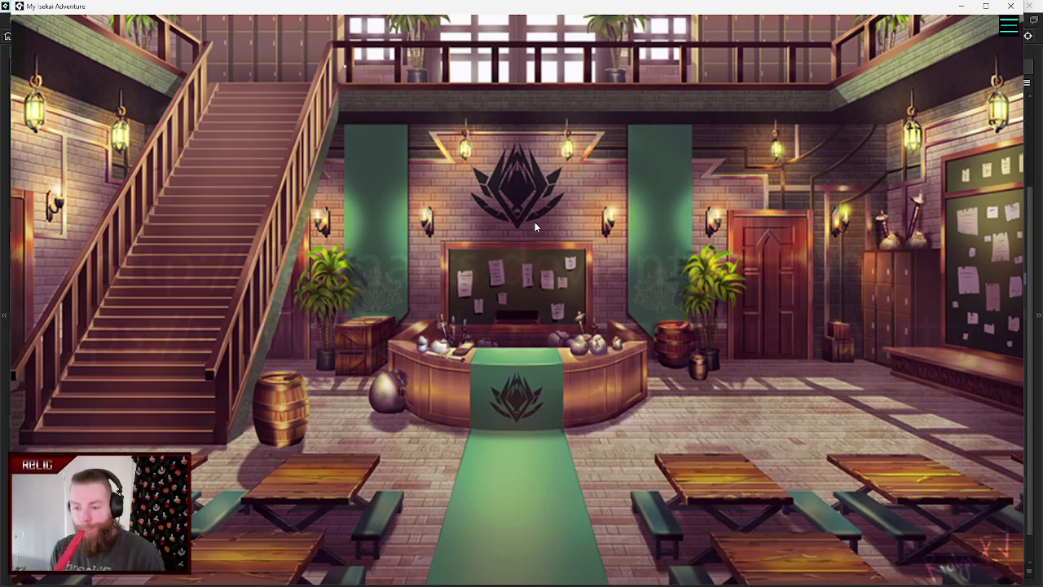
pyautogui.click(535, 227)
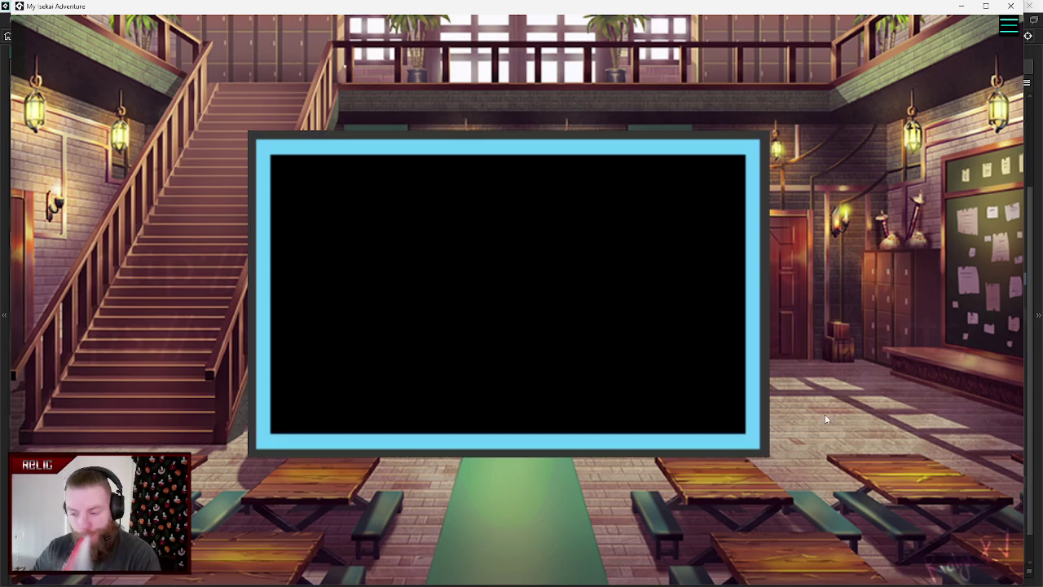
pyautogui.click(519, 280)
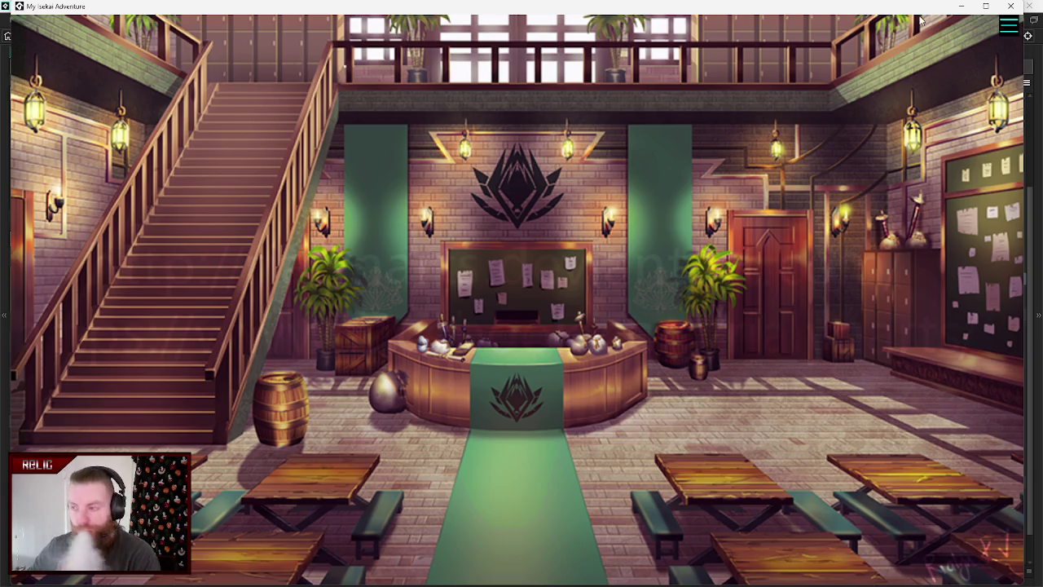
pyautogui.click(1011, 5)
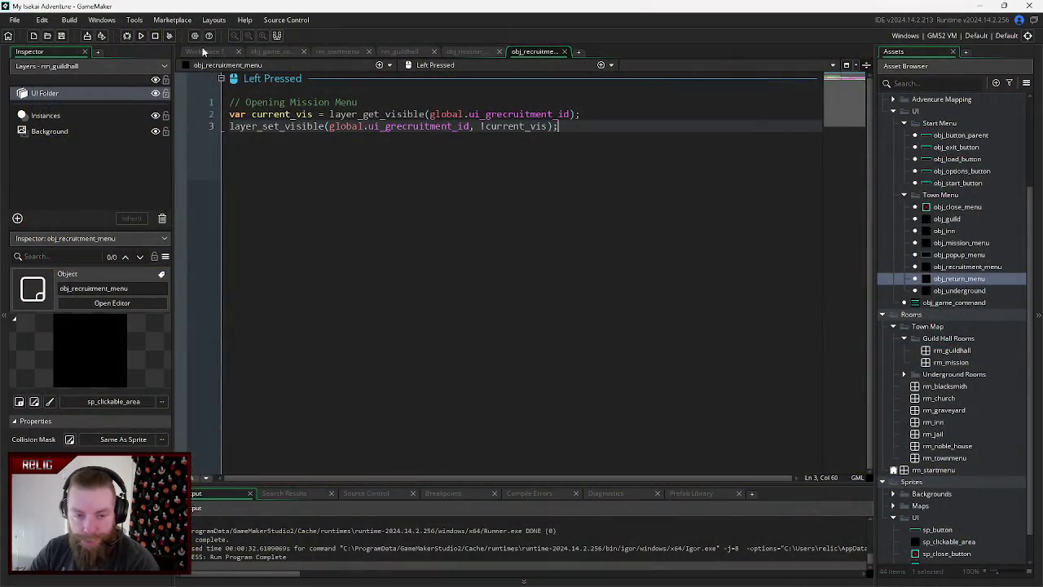
# - Open the guild hall room and hide the UI_Guild_Mission layer
pyautogui.doubleClick(75, 100)
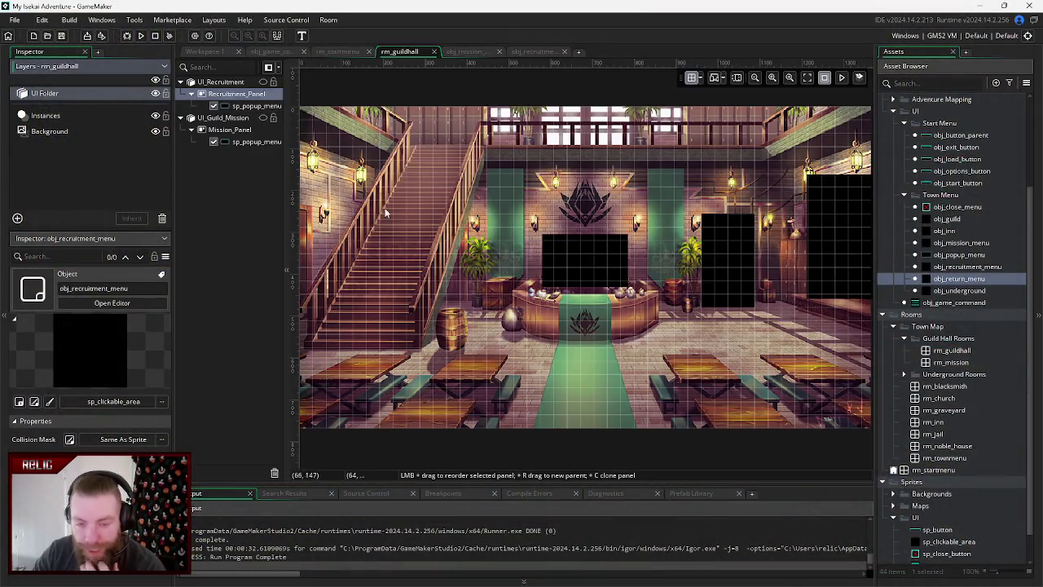
pyautogui.click(244, 82)
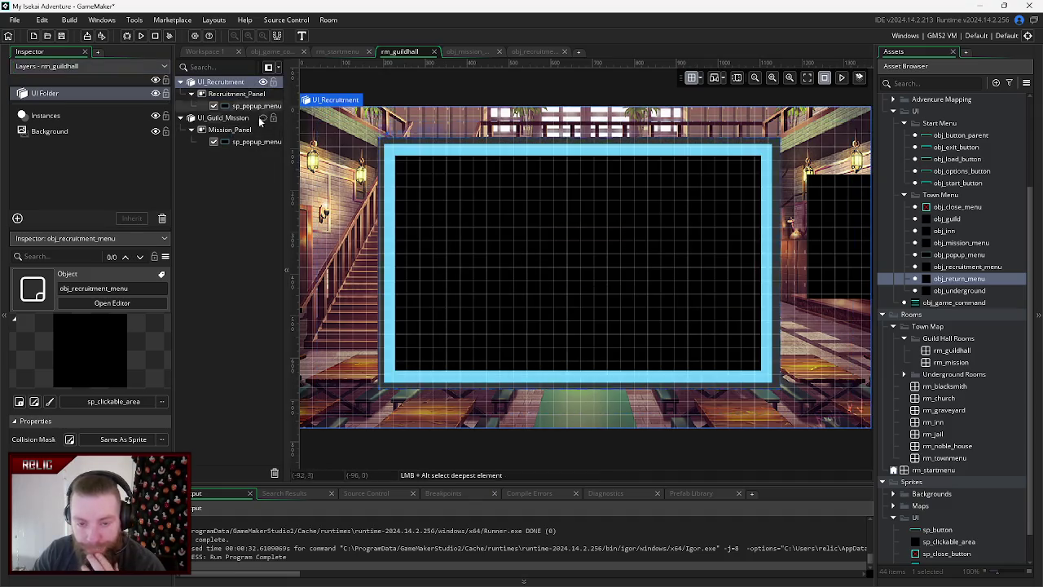
pyautogui.click(261, 118)
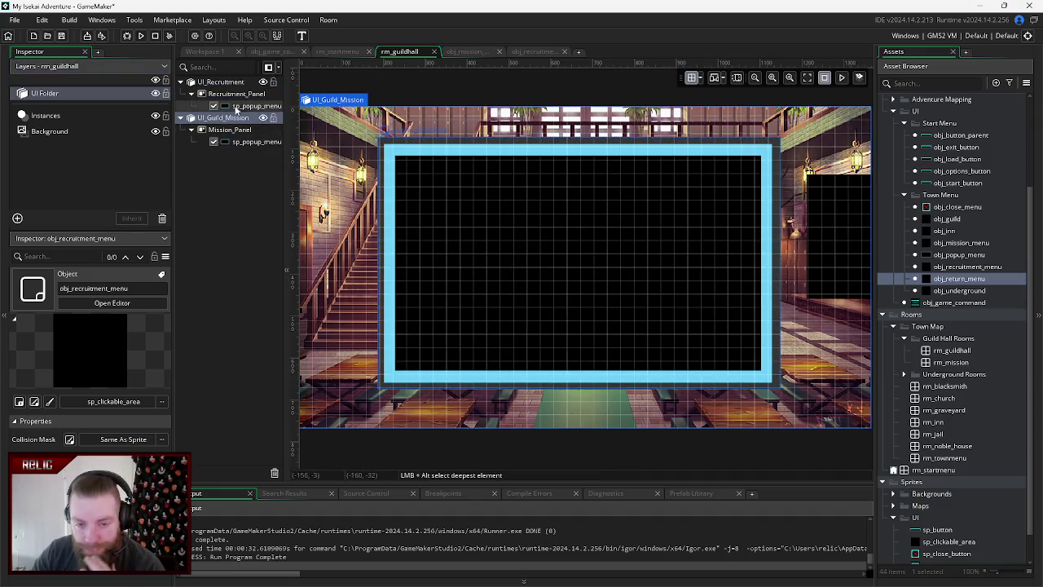
pyautogui.click(264, 117)
# - Add sp_close_button to Recruitment_Panel and move it out of FlexPanel beside sp_popup_menu
pyautogui.click(238, 95)
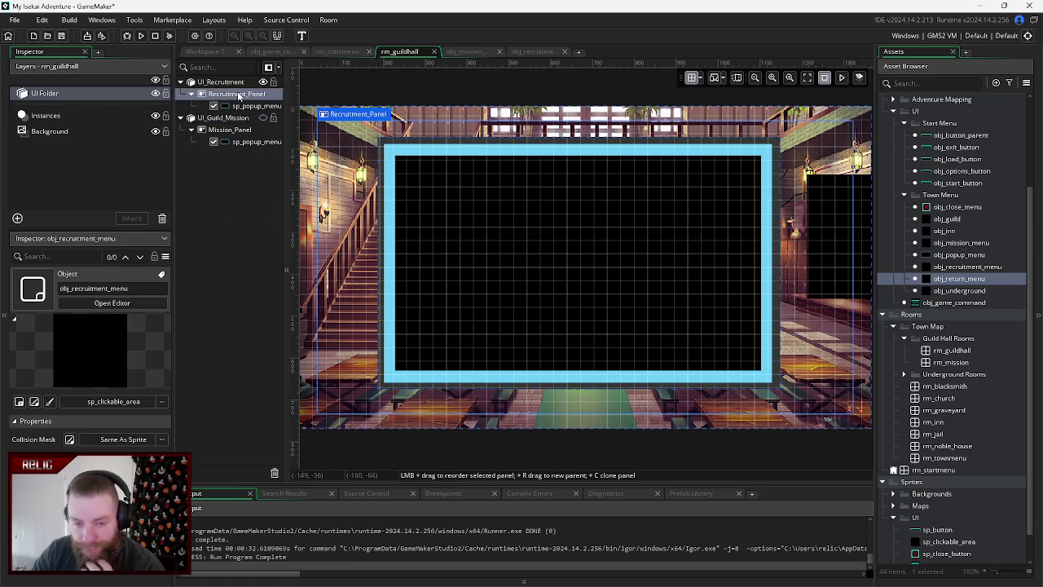
pyautogui.scroll(-2, 937, 520)
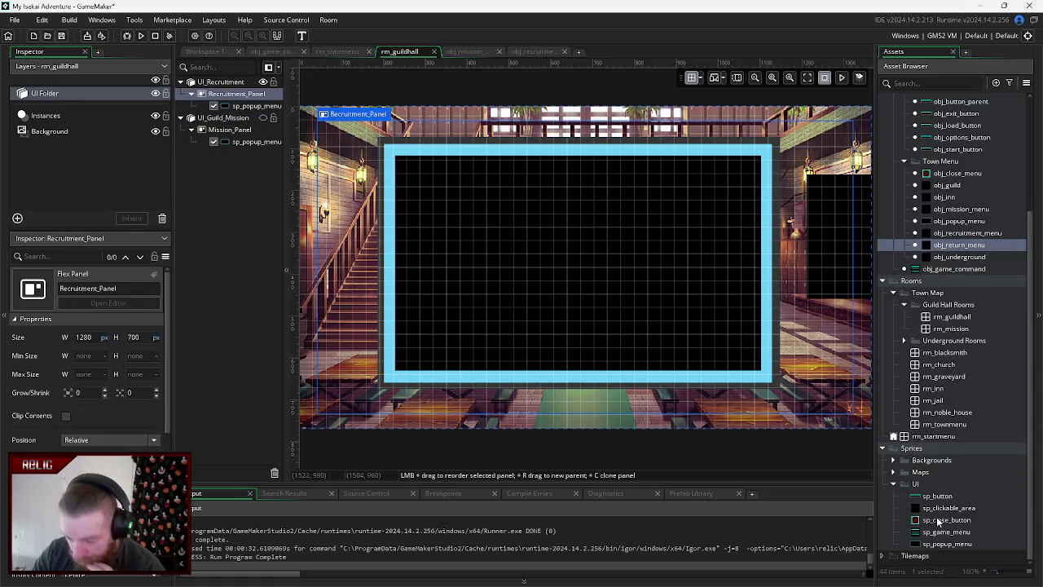
pyautogui.moveTo(937, 522)
pyautogui.mouseDown()
pyautogui.moveTo(237, 123)
pyautogui.moveTo(243, 98)
pyautogui.mouseUp()
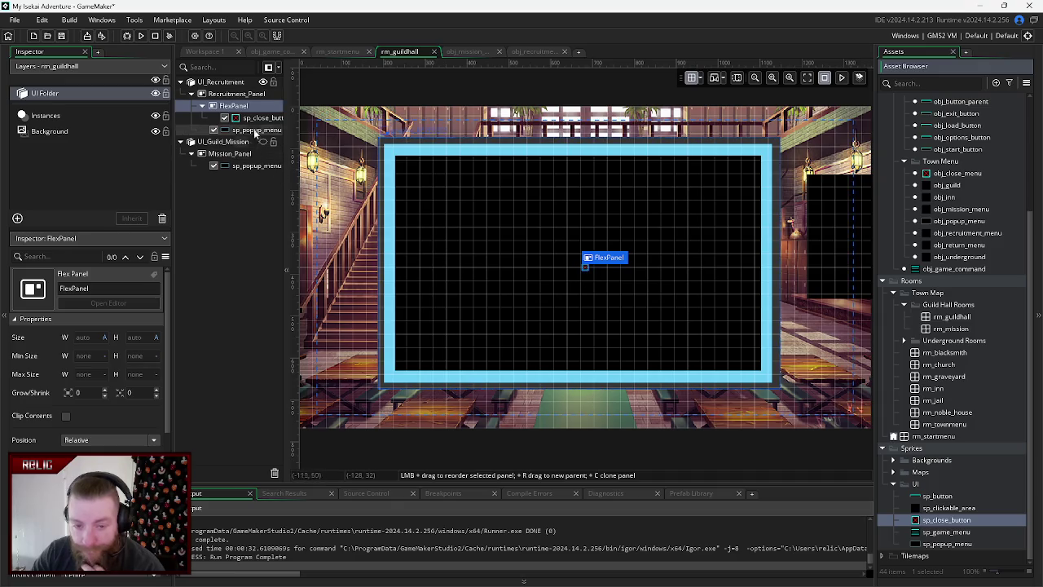
pyautogui.click(259, 120)
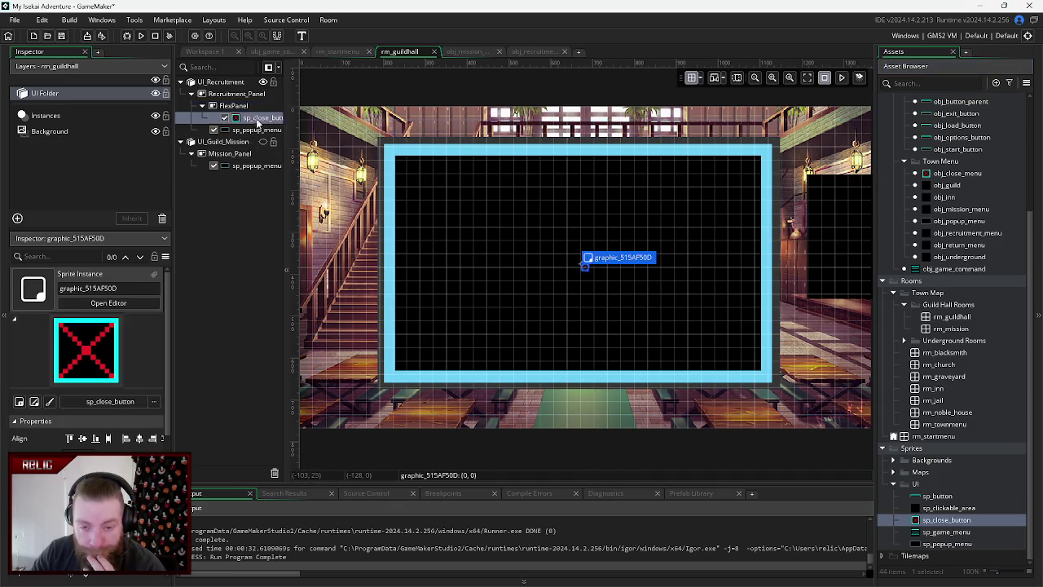
pyautogui.moveTo(251, 133)
pyautogui.mouseDown()
pyautogui.moveTo(244, 166)
pyautogui.moveTo(242, 109)
pyautogui.mouseUp()
pyautogui.click(240, 120)
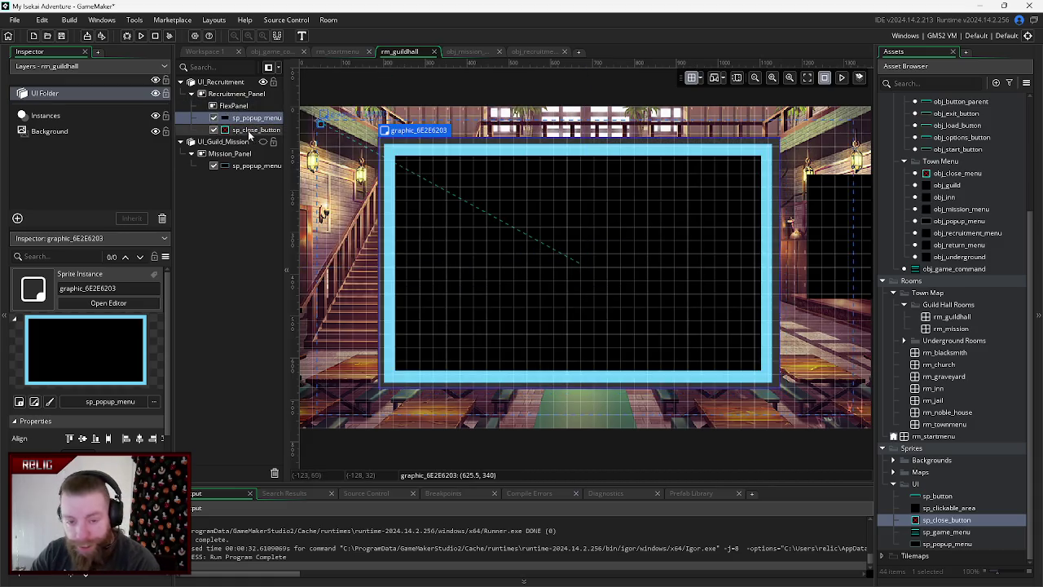
pyautogui.click(240, 108)
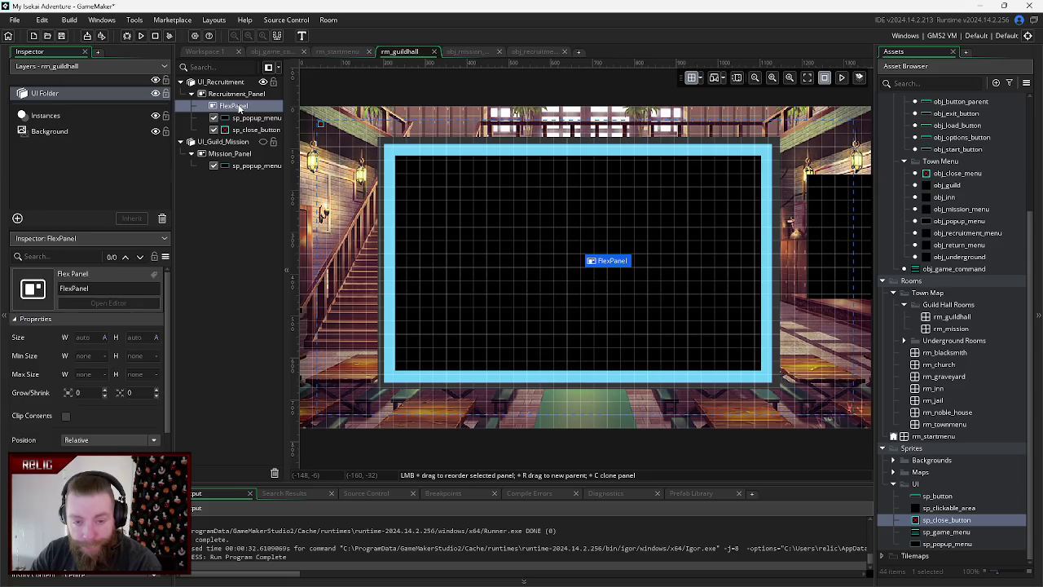
# - Delete the empty FlexPanel from Recruitment_Panel
pyautogui.rightClick(239, 108)
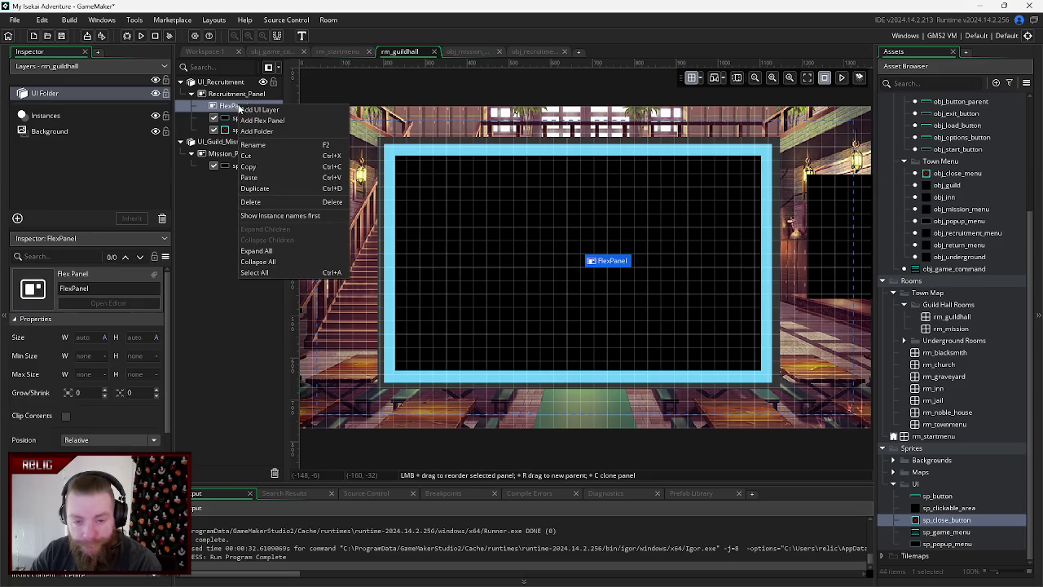
pyautogui.click(261, 202)
pyautogui.click(240, 106)
pyautogui.click(244, 119)
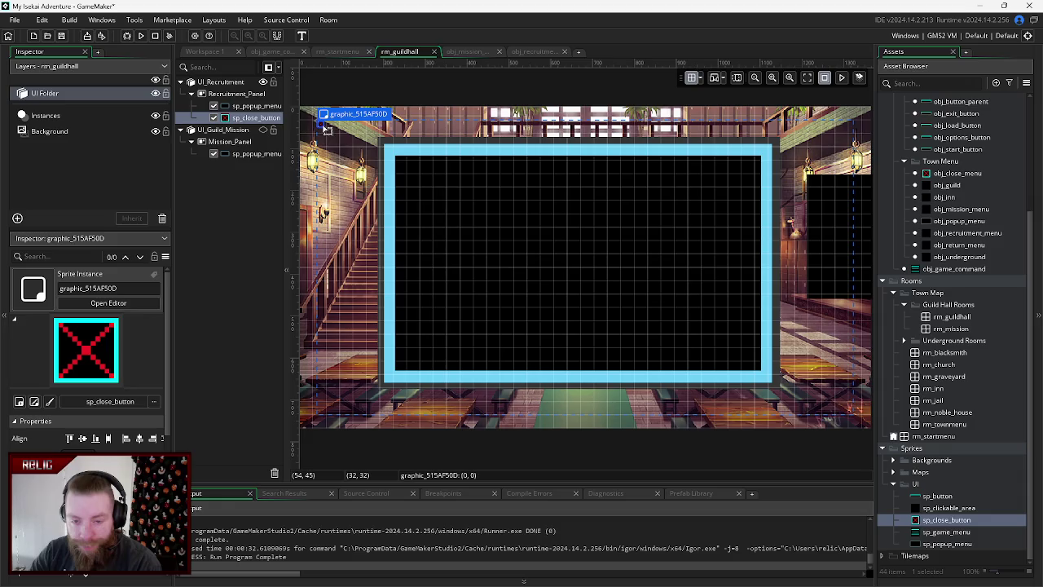
# - Order the close sprite above sp_popup_menu, place it at the popup's top-right corner, and run
pyautogui.moveTo(326, 128)
pyautogui.mouseDown()
pyautogui.moveTo(533, 174)
pyautogui.moveTo(759, 165)
pyautogui.moveTo(768, 153)
pyautogui.mouseUp()
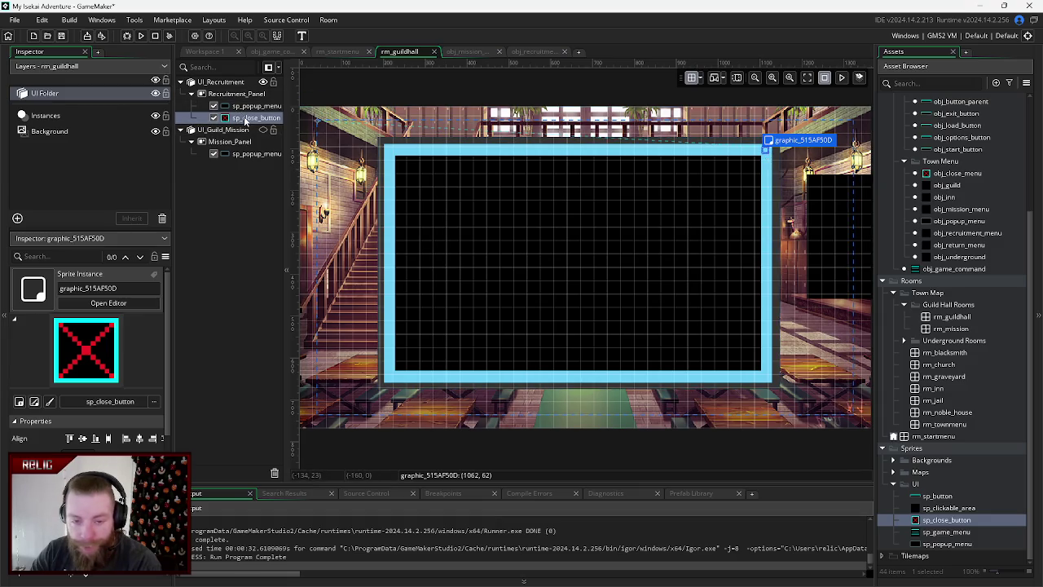
pyautogui.moveTo(249, 103); pyautogui.dragTo(249, 101)
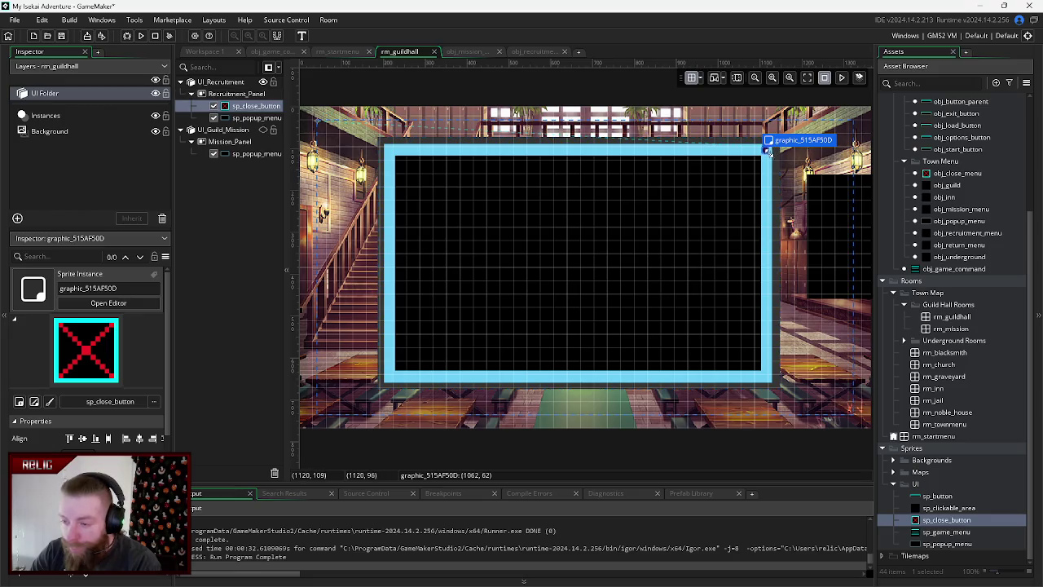
pyautogui.moveTo(766, 151); pyautogui.dragTo(774, 144)
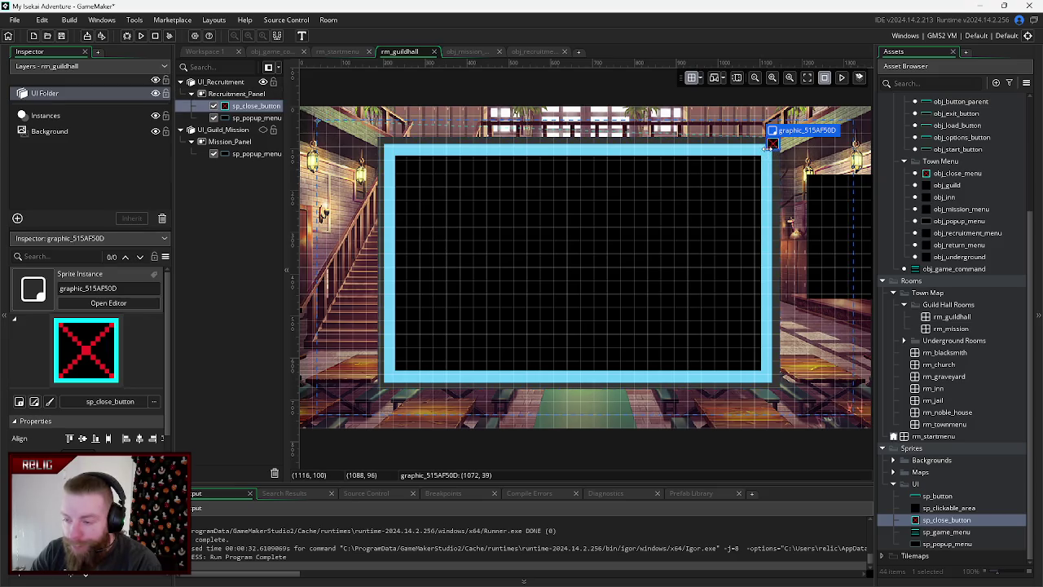
pyautogui.moveTo(766, 149); pyautogui.dragTo(763, 149)
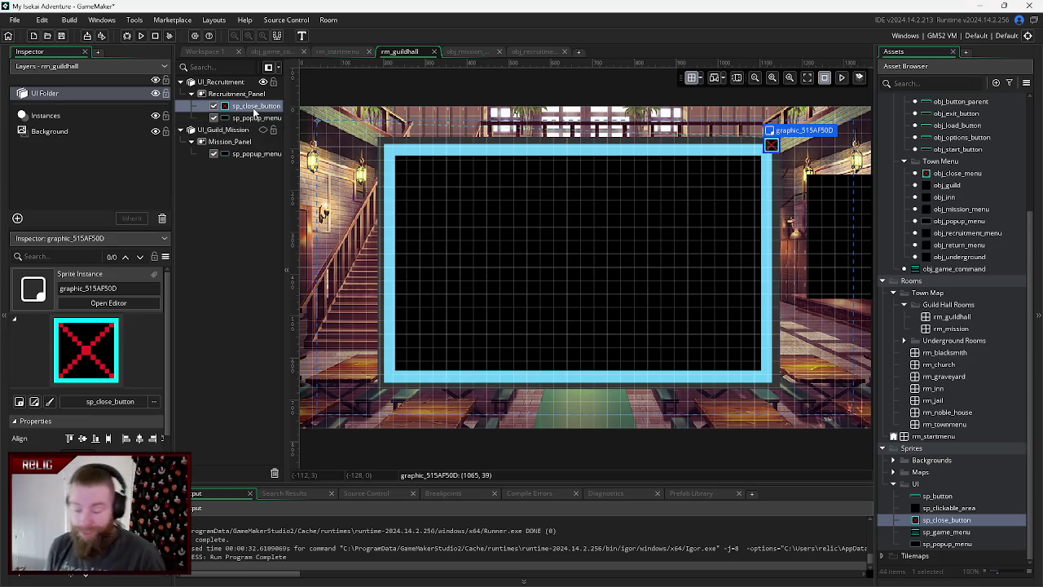
pyautogui.press('F5')
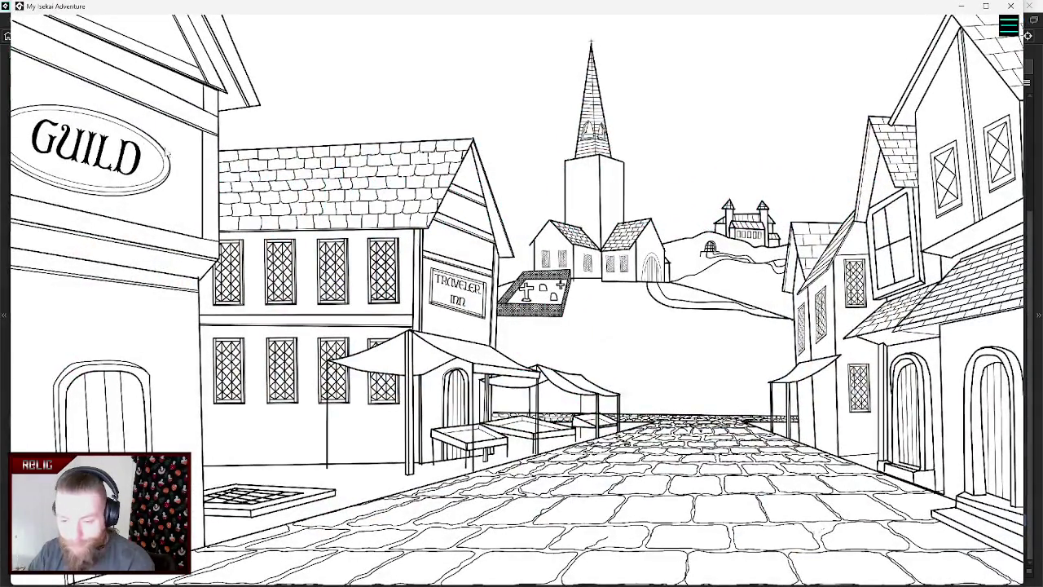
# - Enter the guild hall, open the quest popup from the notice board, close it, and quit
pyautogui.click(139, 144)
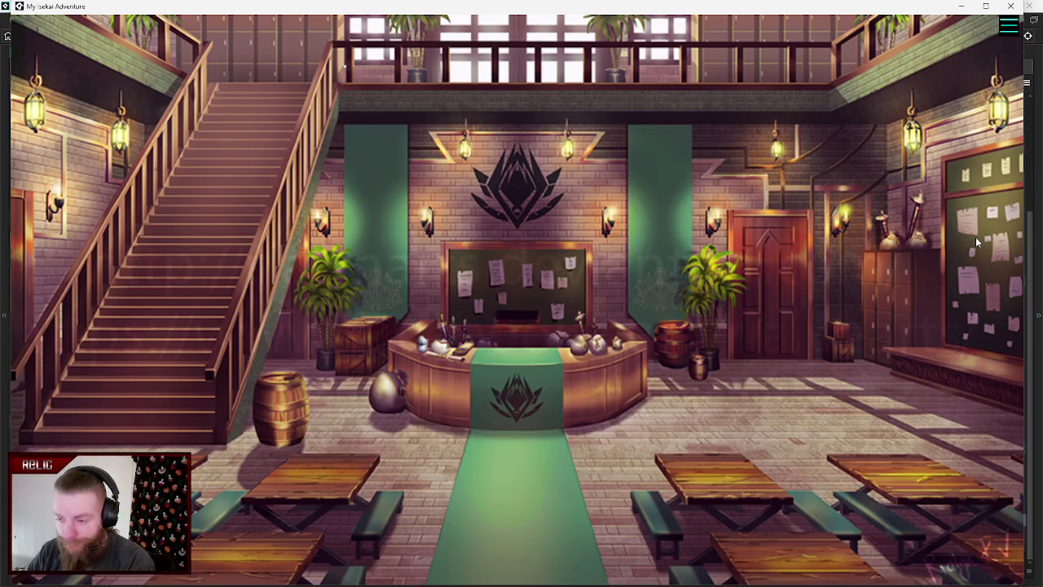
pyautogui.click(976, 241)
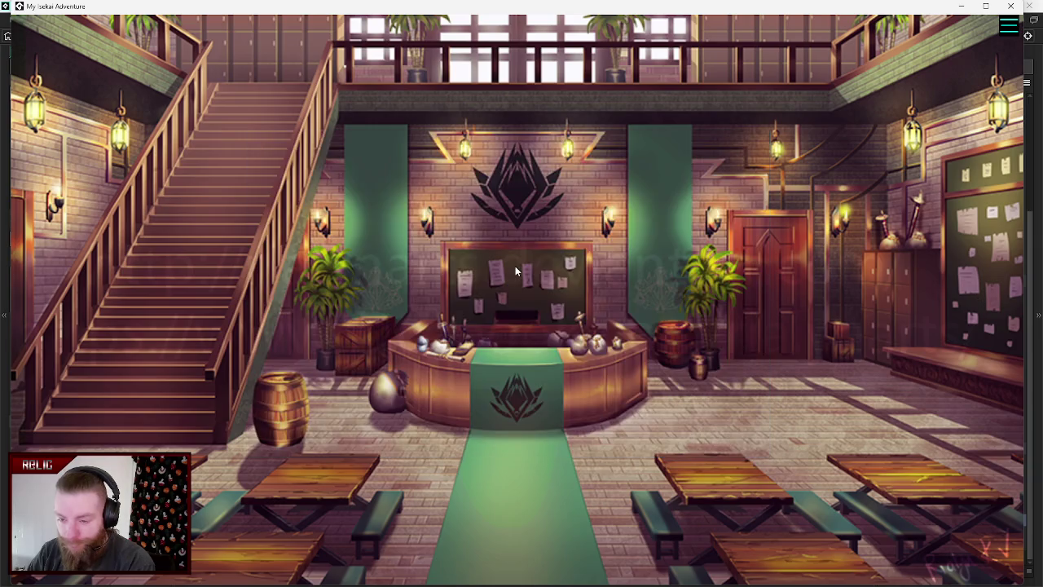
pyautogui.click(515, 271)
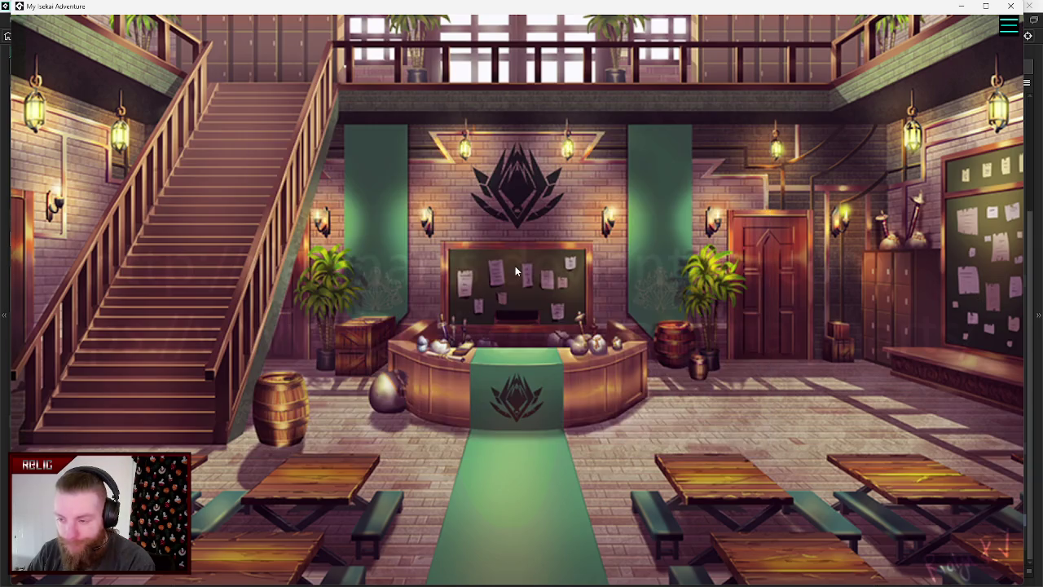
pyautogui.click(1015, 10)
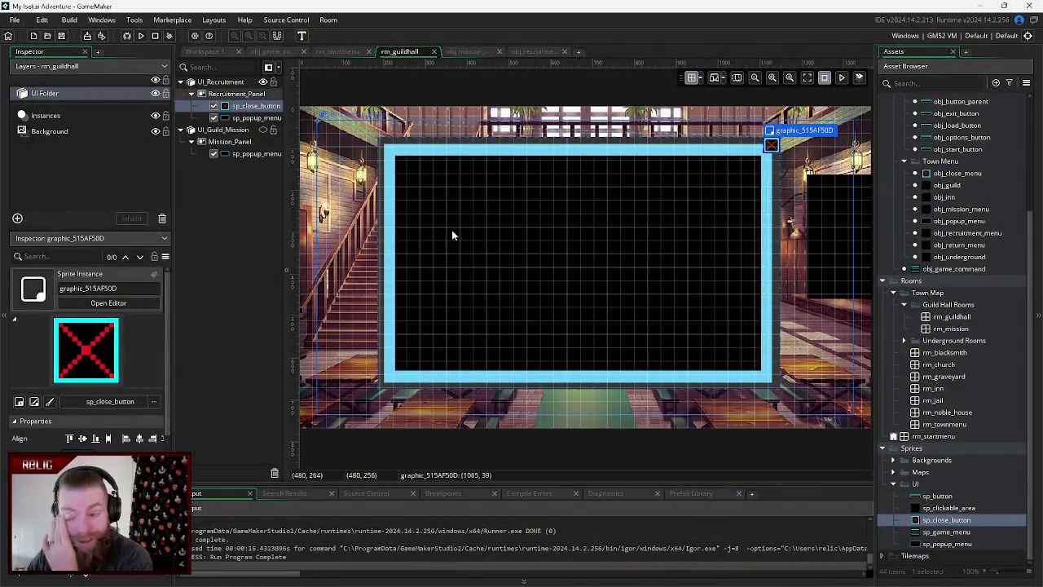
# - Duplicate the close-button sprite and put the copy into Mission_Panel
pyautogui.click(201, 264)
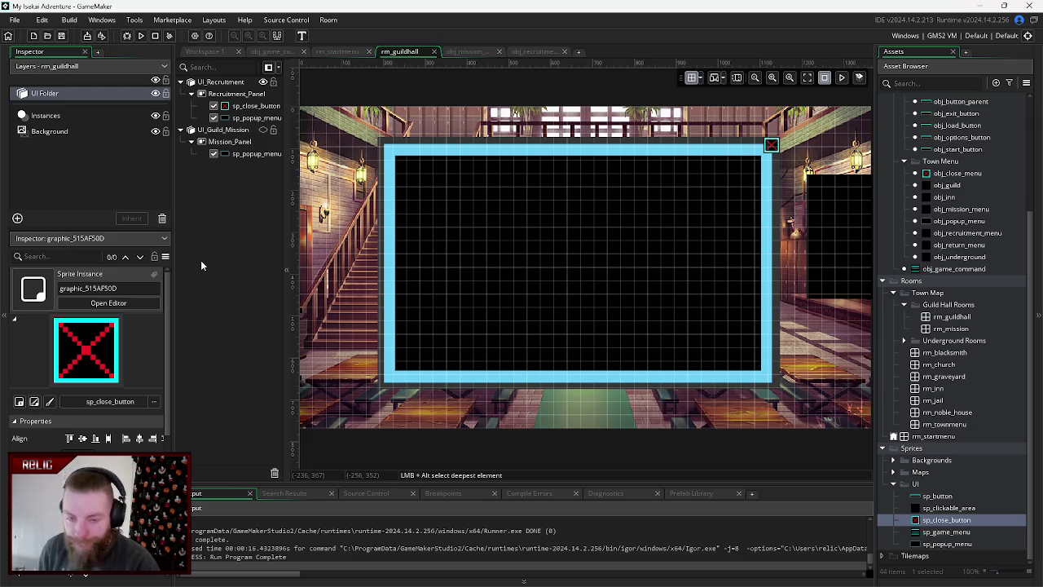
pyautogui.moveTo(243, 106)
pyautogui.mouseDown()
pyautogui.moveTo(249, 142)
pyautogui.moveTo(250, 107)
pyautogui.mouseUp()
pyautogui.rightClick(250, 107)
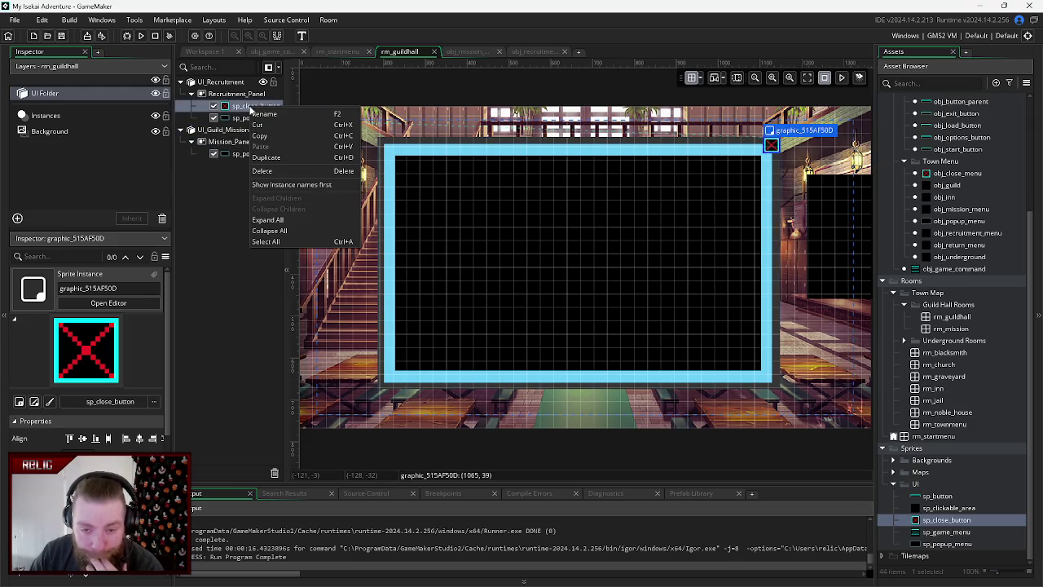
pyautogui.click(267, 157)
pyautogui.moveTo(253, 117)
pyautogui.mouseDown()
pyautogui.moveTo(244, 143)
pyautogui.moveTo(248, 162)
pyautogui.moveTo(256, 155)
pyautogui.mouseUp()
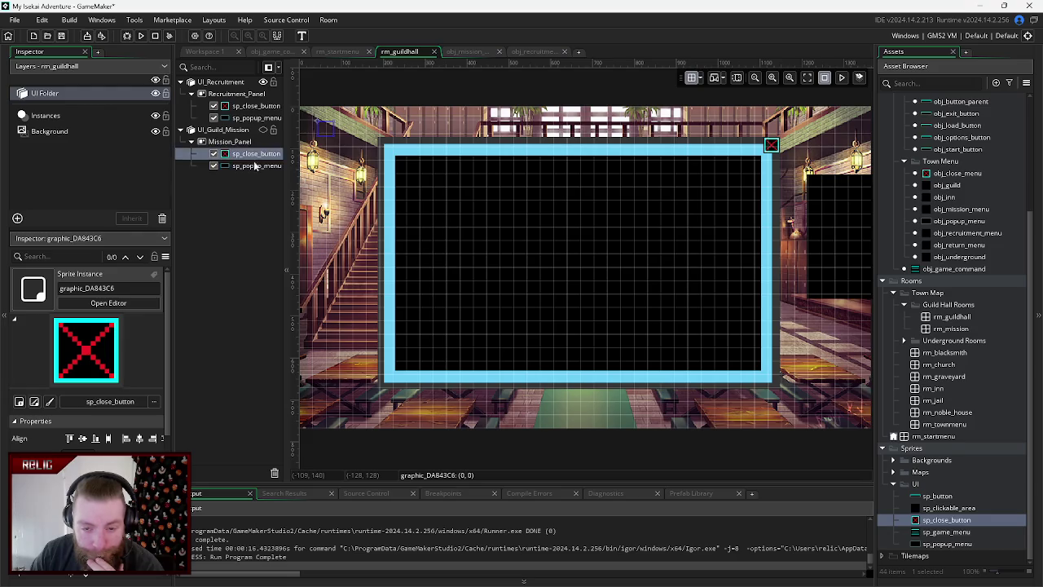
# - Add an obj_close_menu instance into Recruitment_Panel
pyautogui.click(254, 106)
pyautogui.click(254, 117)
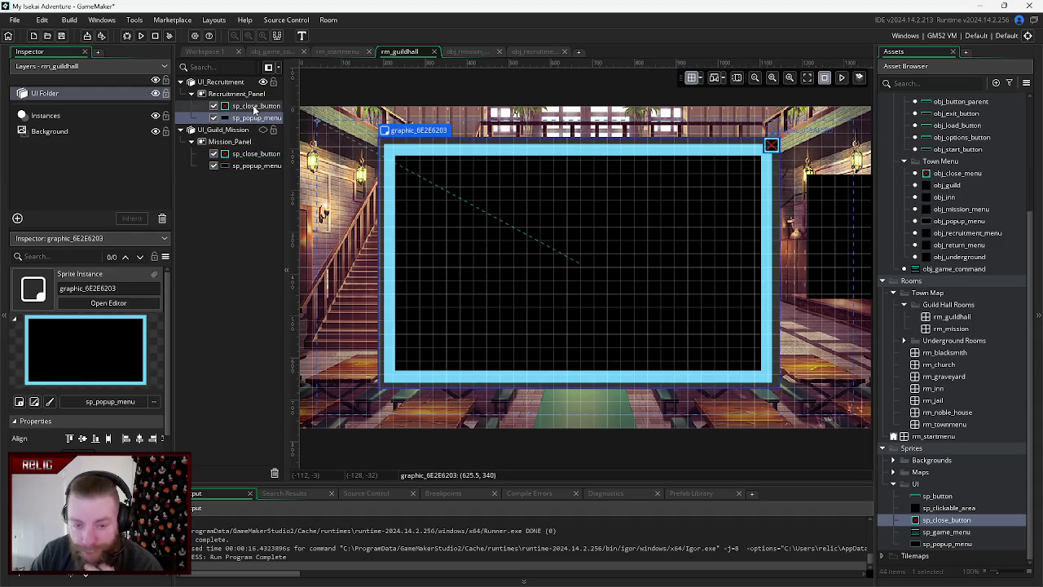
pyautogui.click(254, 106)
pyautogui.click(254, 153)
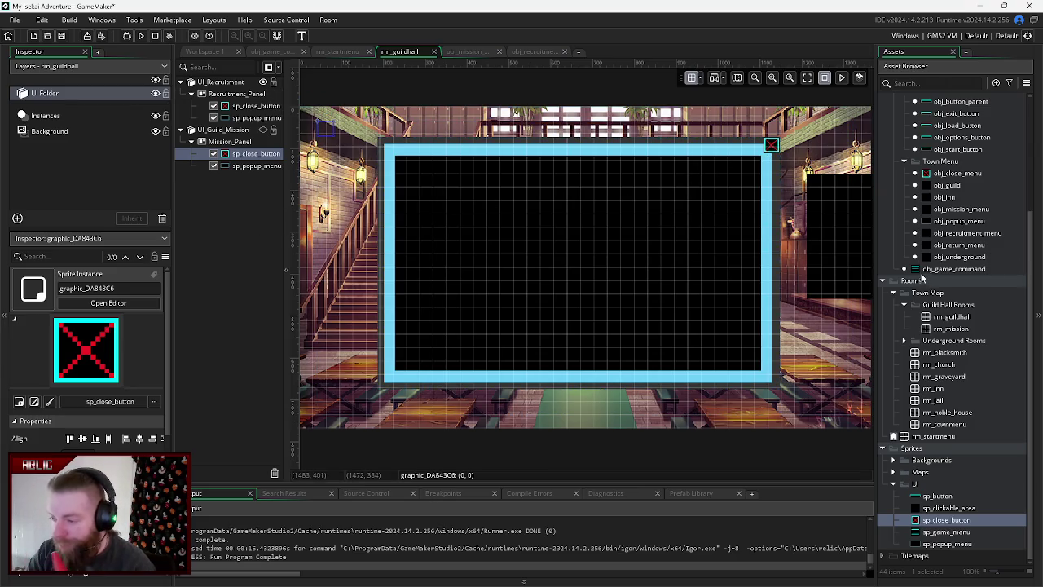
pyautogui.click(955, 174)
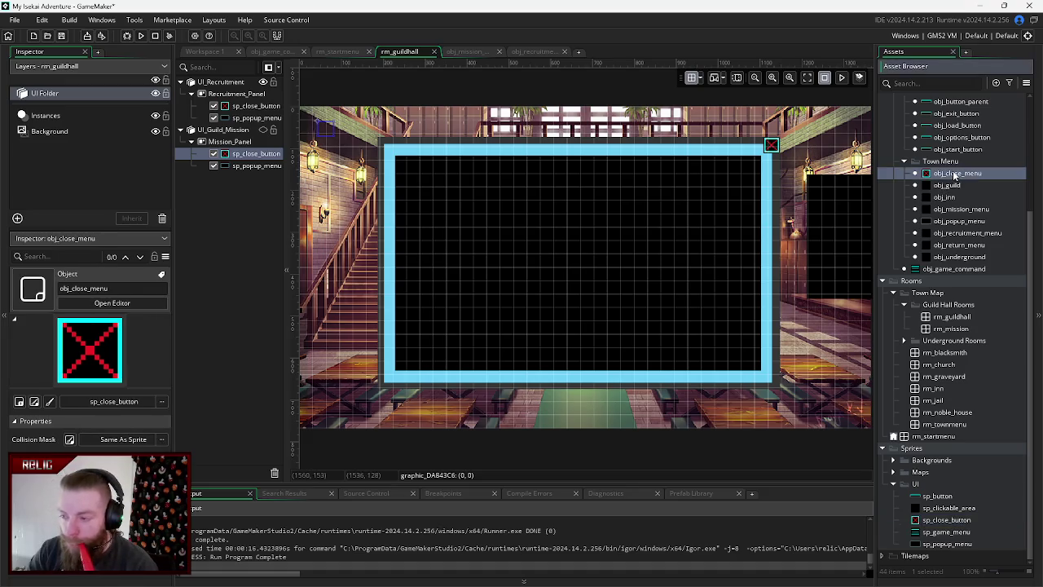
pyautogui.click(251, 107)
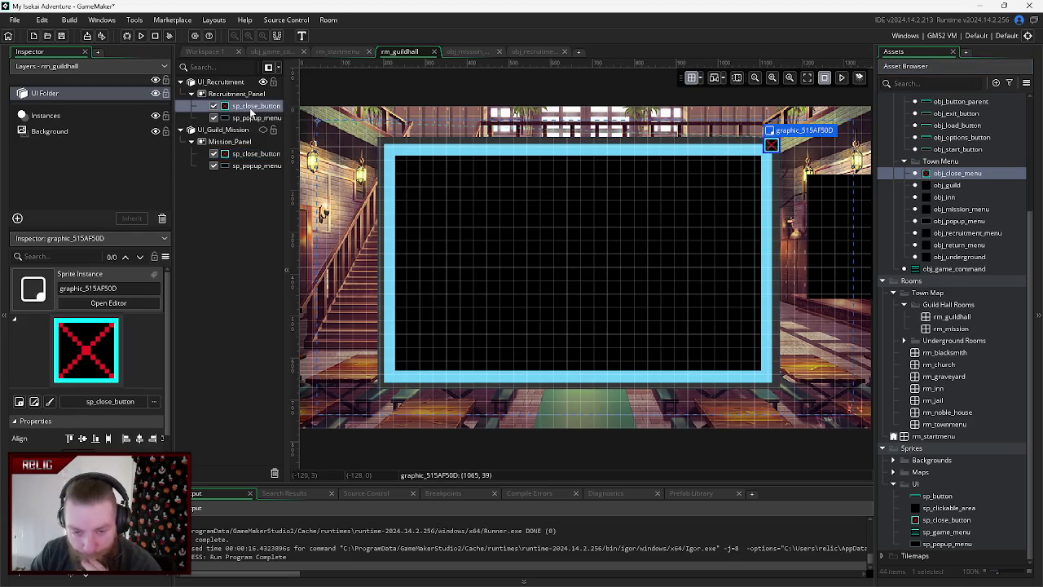
pyautogui.moveTo(967, 178)
pyautogui.mouseDown()
pyautogui.moveTo(244, 156)
pyautogui.moveTo(244, 101)
pyautogui.mouseUp()
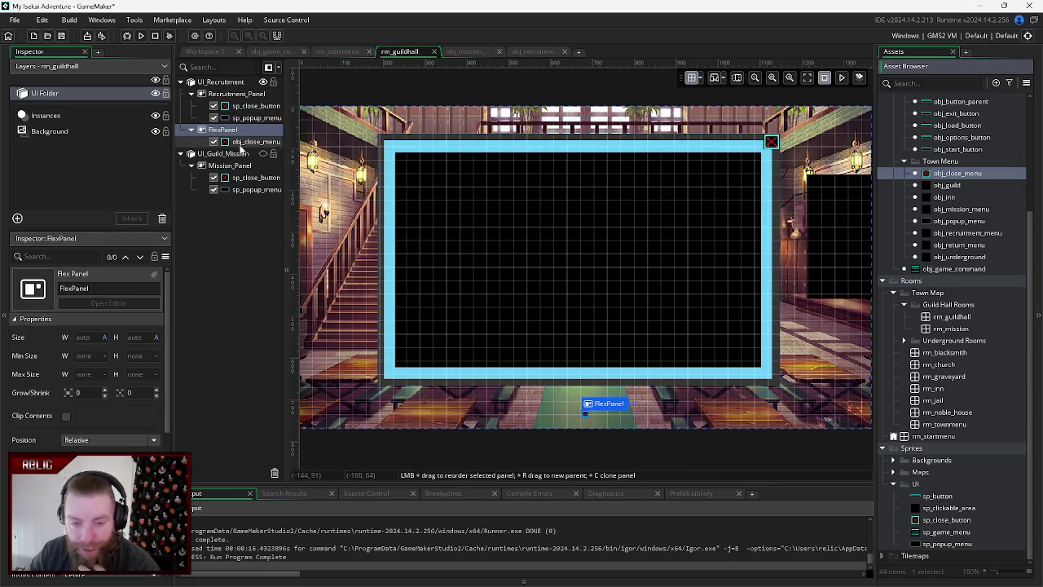
pyautogui.moveTo(241, 142)
pyautogui.mouseDown()
pyautogui.moveTo(244, 96)
pyautogui.moveTo(248, 133)
pyautogui.mouseUp()
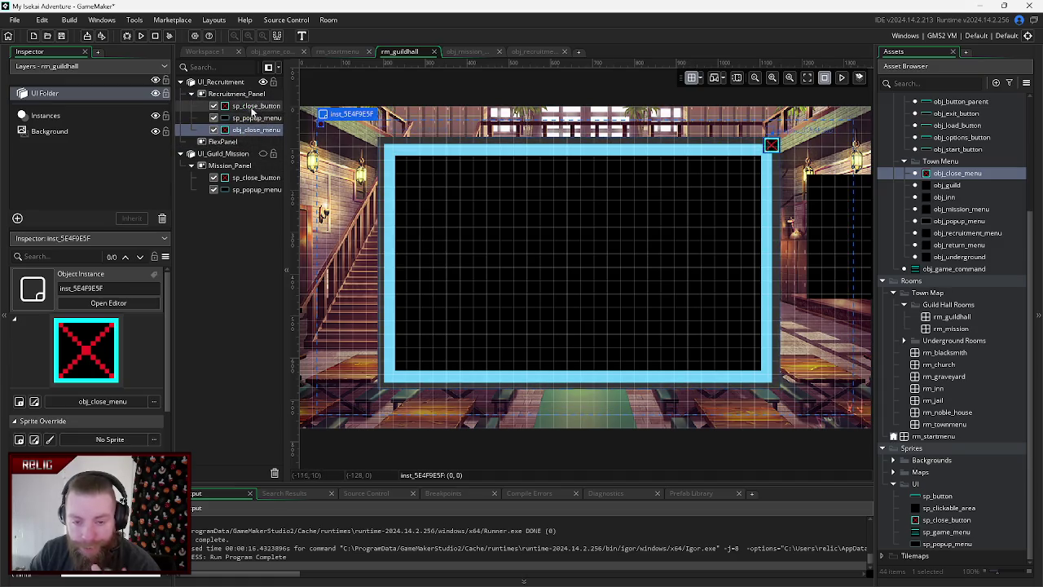
# - Remove the sp_close_button sprite layers from the panels
pyautogui.click(251, 108)
pyautogui.rightClick(251, 109)
pyautogui.moveTo(251, 109); pyautogui.dragTo(245, 184)
pyautogui.click(251, 166)
pyautogui.rightClick(251, 167)
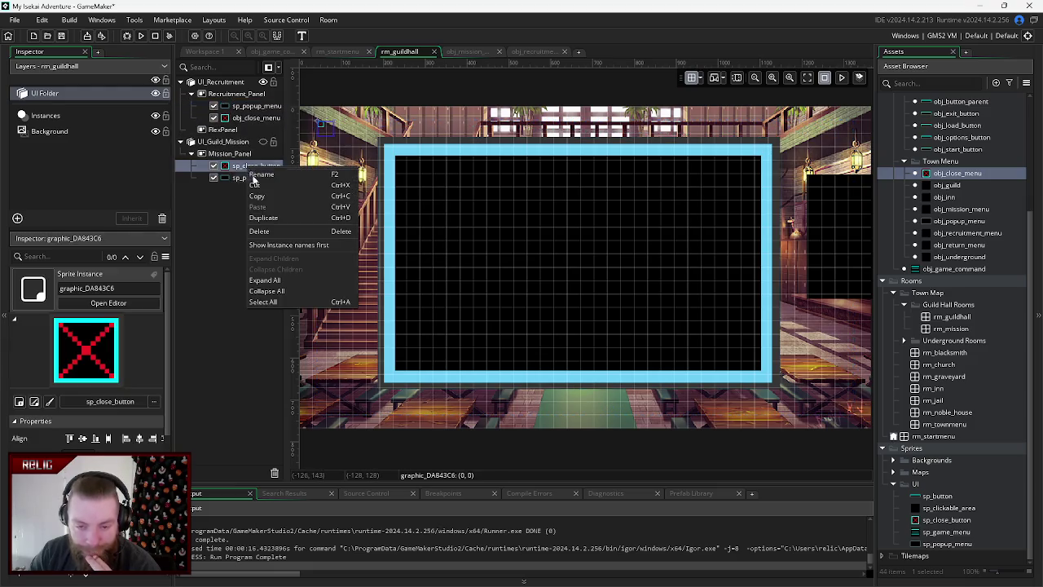
pyautogui.click(259, 232)
# - Move obj_close_menu above sp_popup_menu at the popup's top-right corner and duplicate it
pyautogui.moveTo(246, 118); pyautogui.dragTo(248, 103)
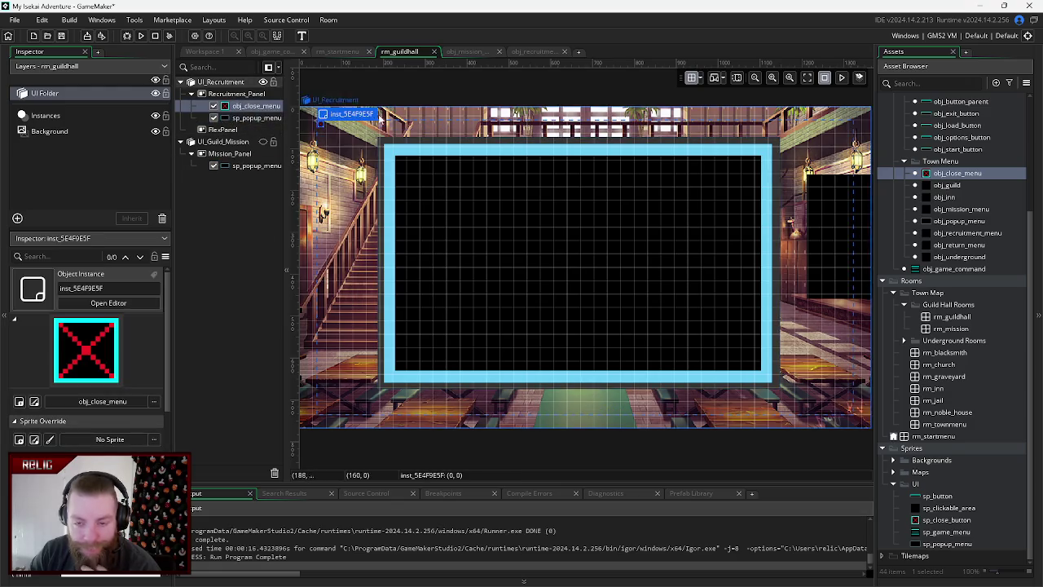
pyautogui.moveTo(325, 128)
pyautogui.mouseDown()
pyautogui.moveTo(612, 170)
pyautogui.moveTo(781, 146)
pyautogui.moveTo(758, 158)
pyautogui.mouseUp()
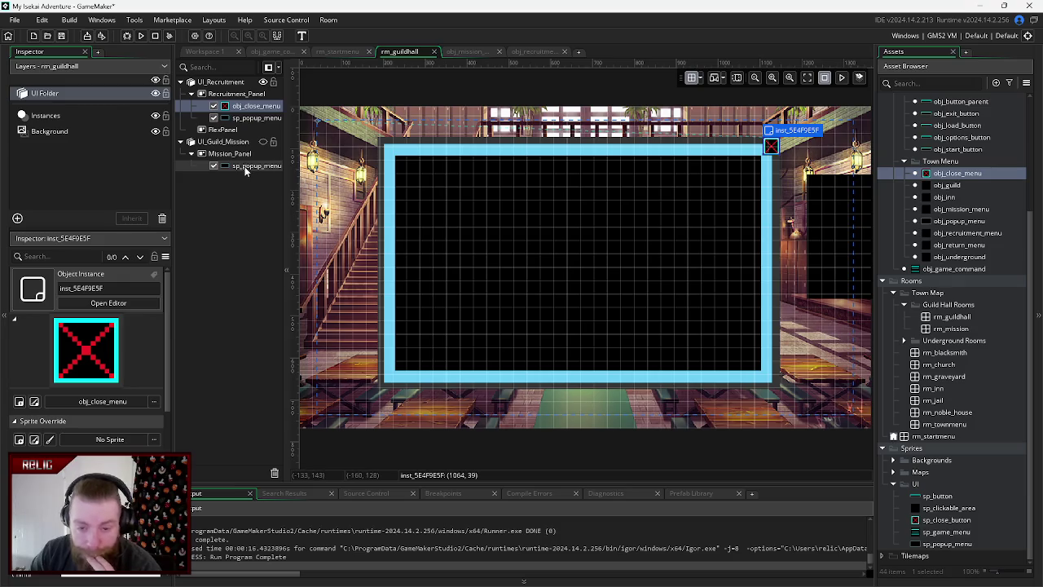
pyautogui.rightClick(250, 111)
pyautogui.click(266, 159)
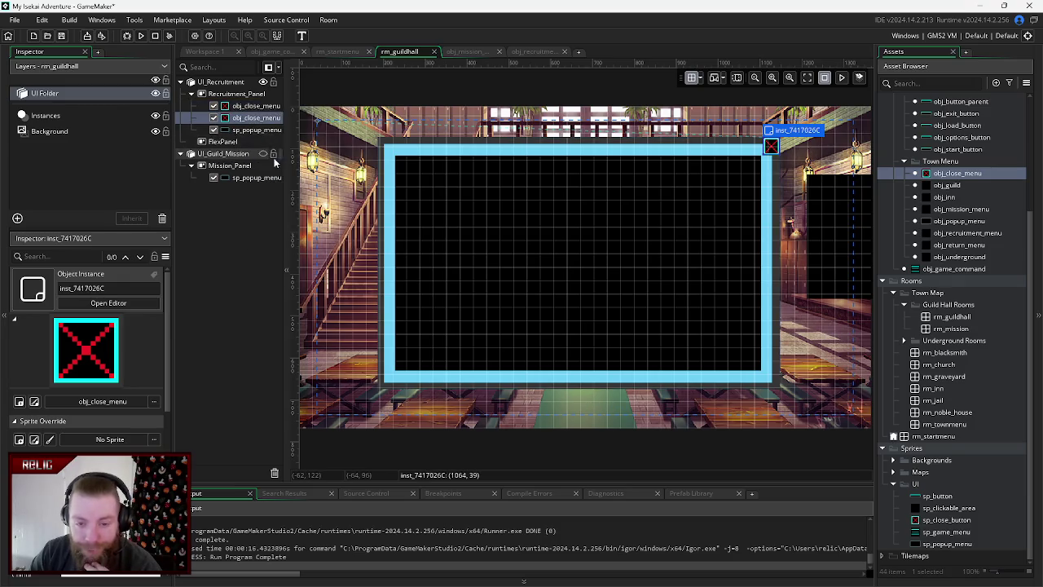
# - Move the obj_close_menu copy into Mission_Panel and drag it to the mission popup's top-right corner
pyautogui.moveTo(254, 119); pyautogui.dragTo(254, 176)
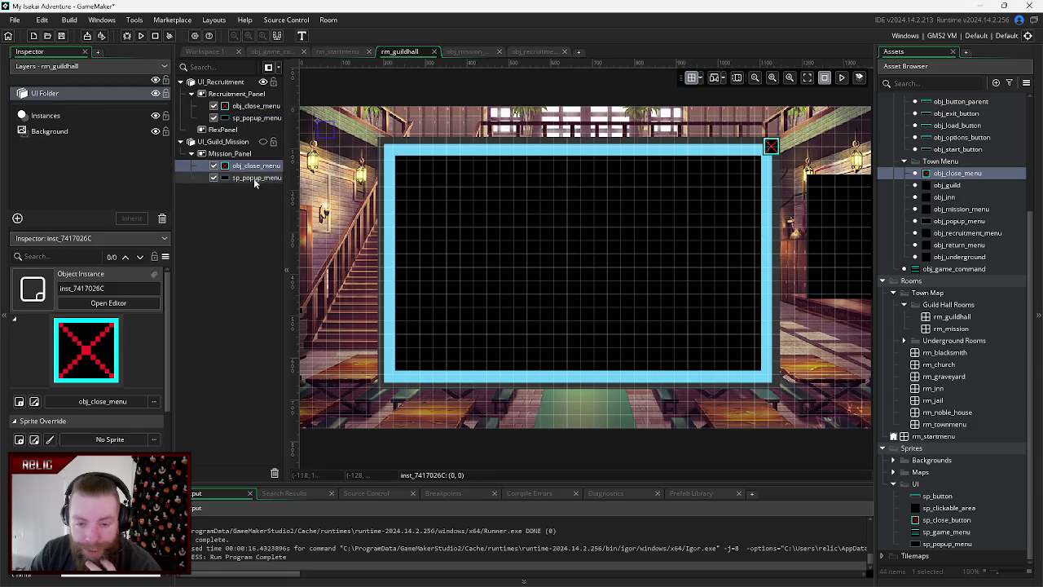
pyautogui.click(263, 142)
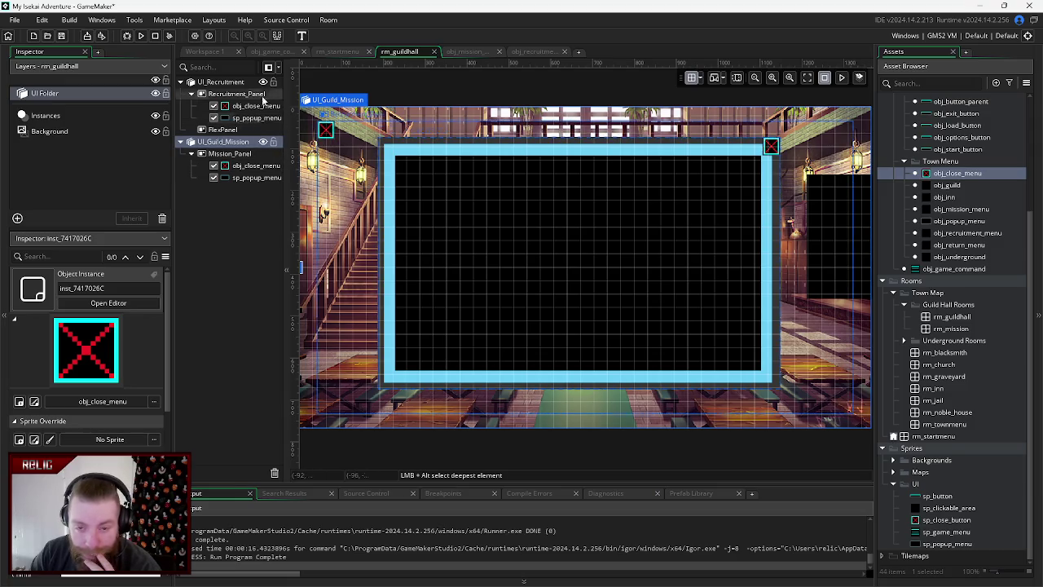
pyautogui.click(263, 82)
pyautogui.click(329, 134)
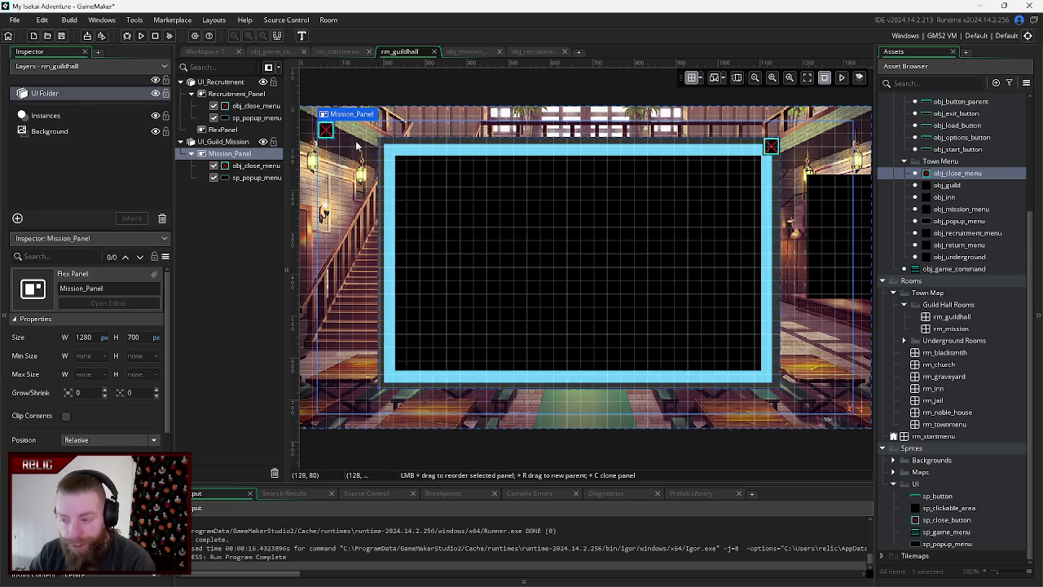
pyautogui.click(242, 167)
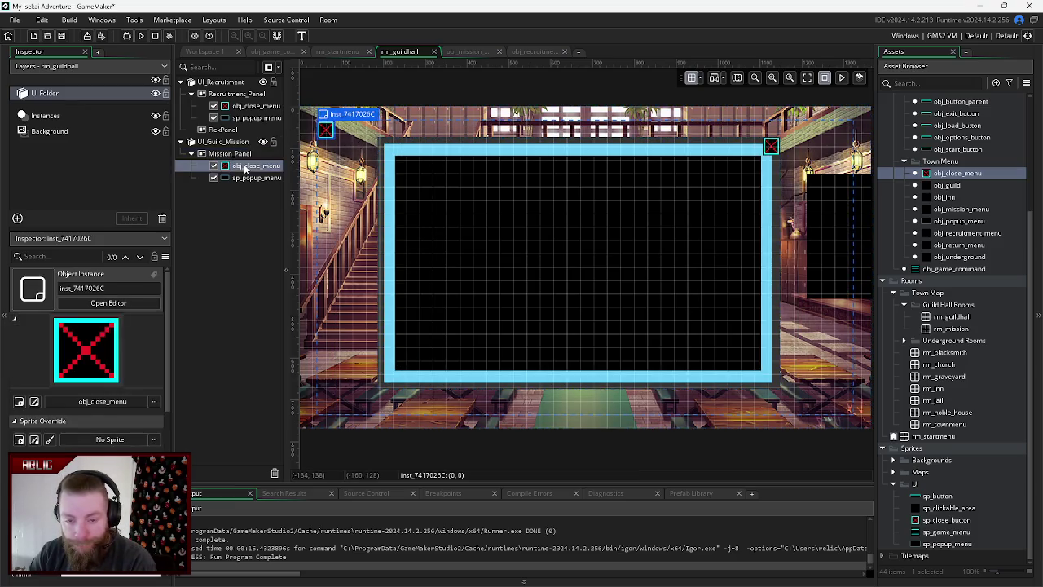
pyautogui.moveTo(326, 134)
pyautogui.mouseDown()
pyautogui.moveTo(412, 163)
pyautogui.moveTo(766, 159)
pyautogui.moveTo(768, 150)
pyautogui.mouseUp()
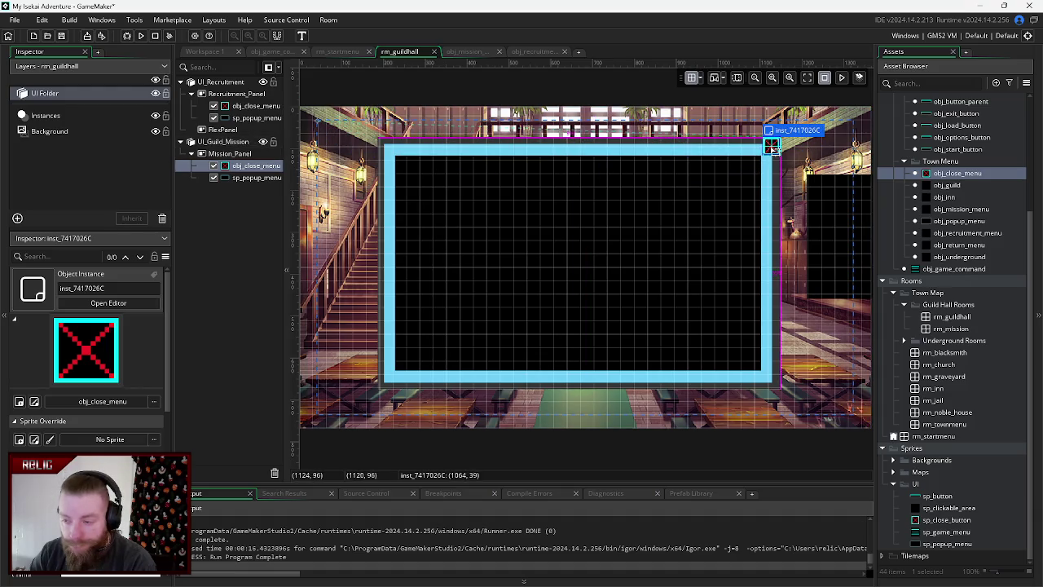
pyautogui.click(224, 248)
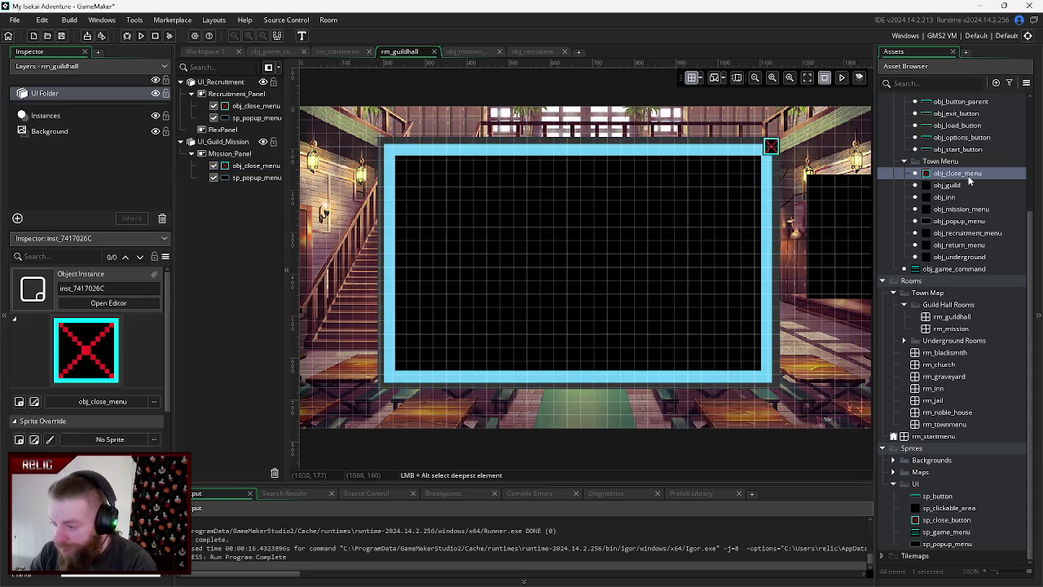
# - Delete instance_destroy(obj_popup_menu); from obj_close_menu's Left Pressed code, keeping instance_destroy()
pyautogui.doubleClick(968, 173)
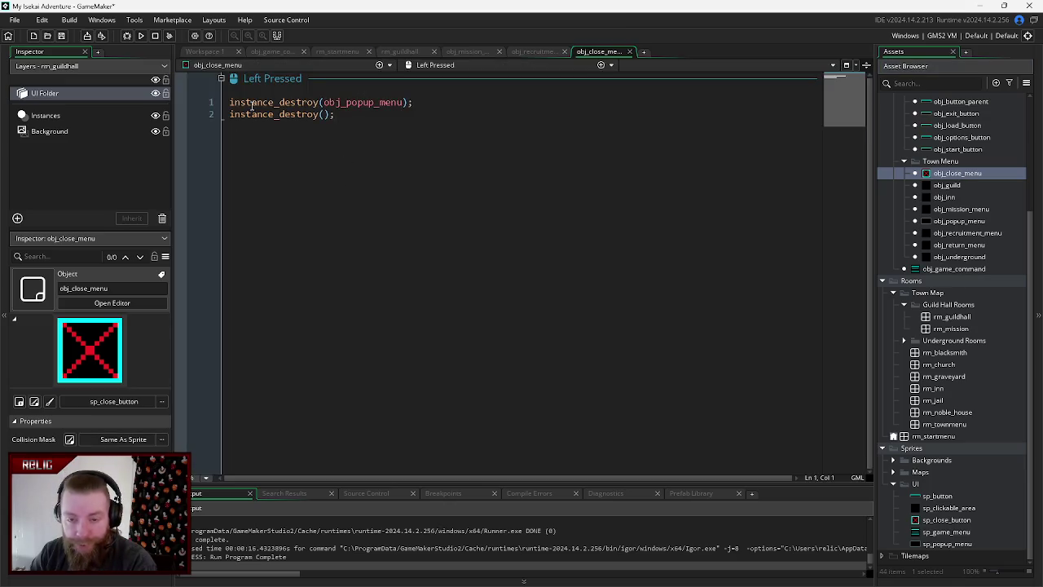
pyautogui.click(404, 102)
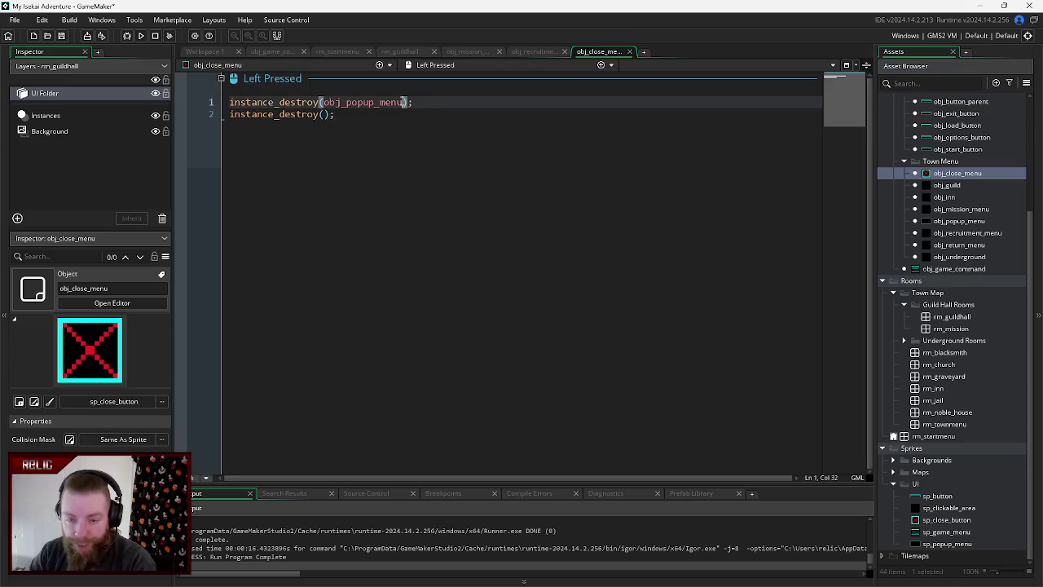
pyautogui.hotkey('ctrl', 'shift', 'Left')
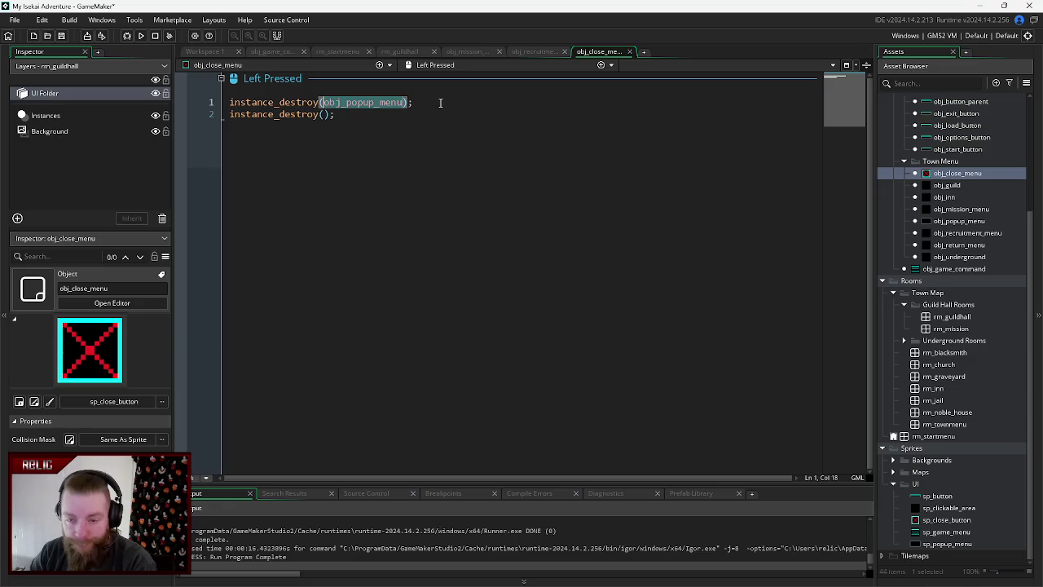
pyautogui.click(430, 101)
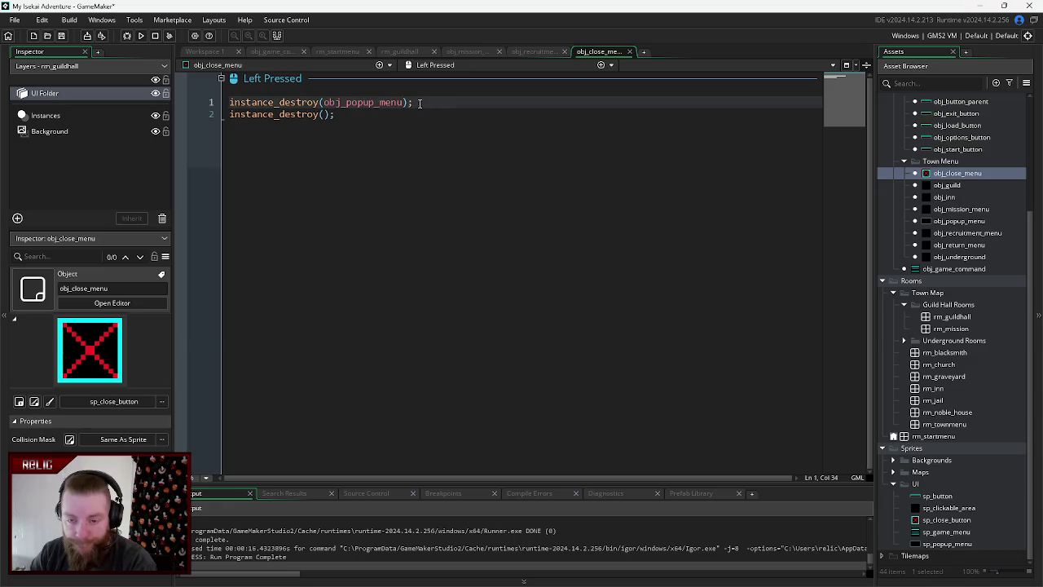
pyautogui.moveTo(419, 102); pyautogui.dragTo(228, 109)
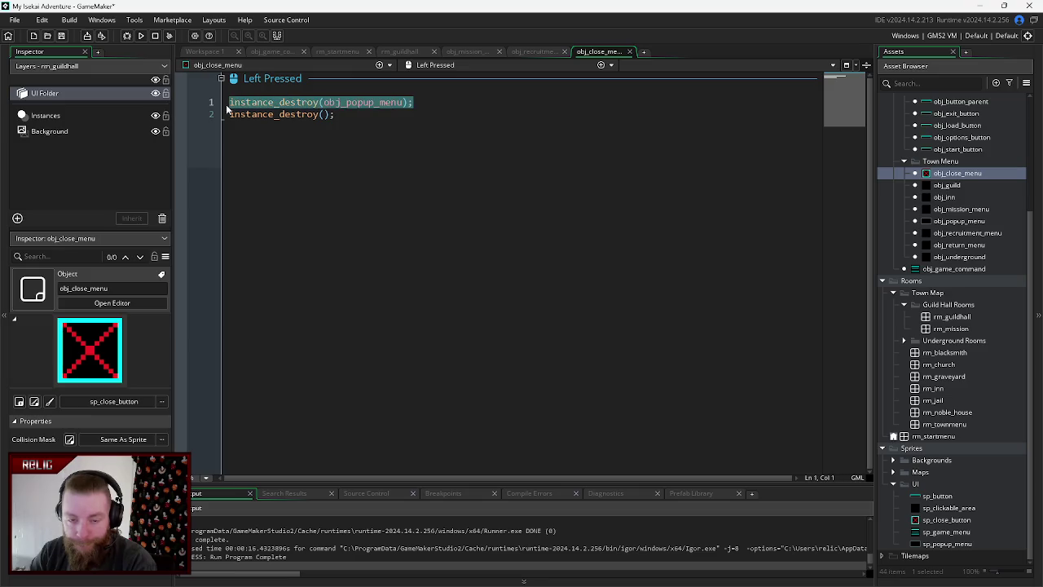
pyautogui.press('BackSpace')
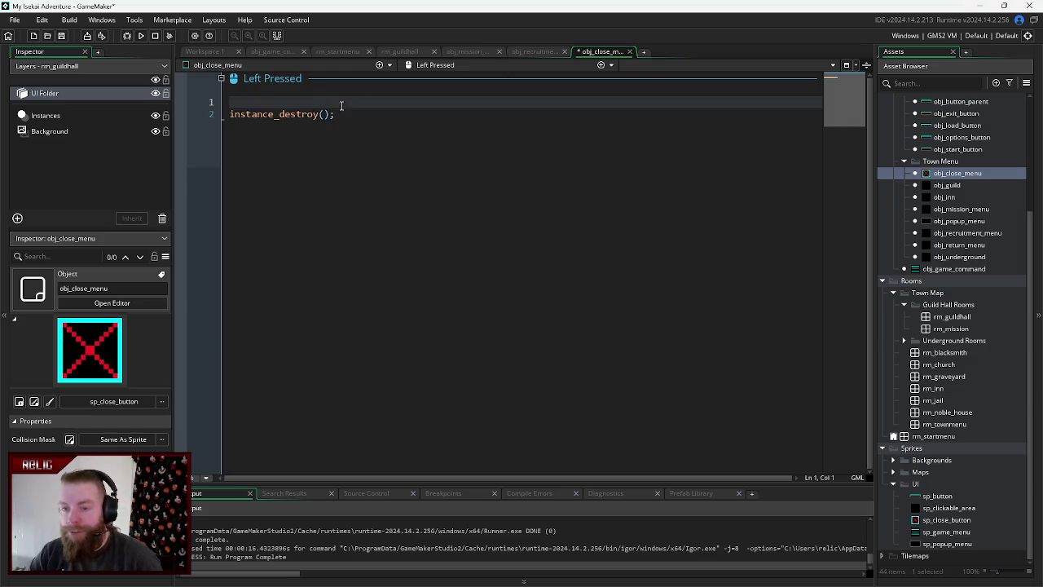
pyautogui.click(325, 52)
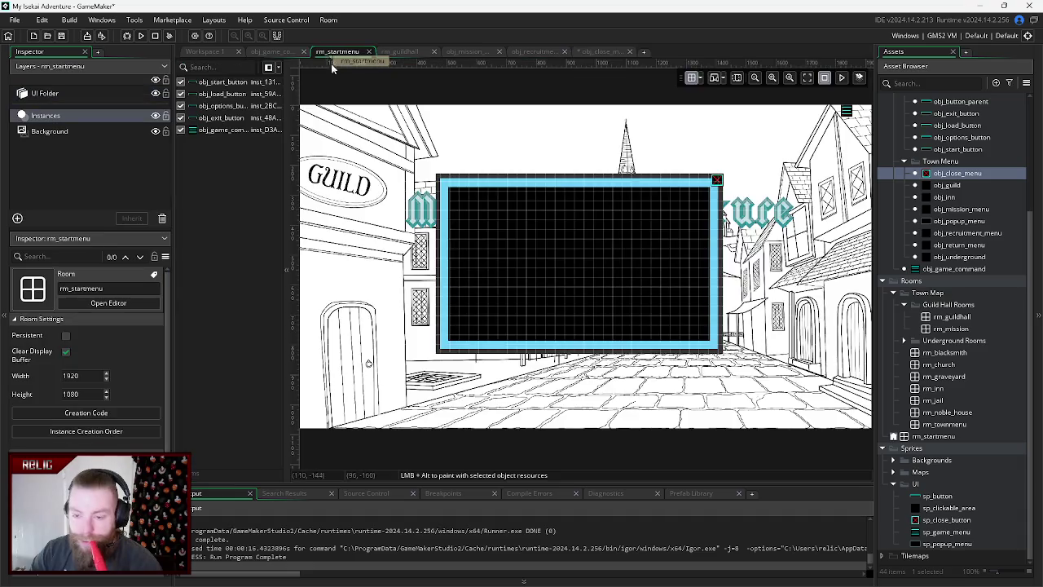
# - Compare the mission, recruitment and close button Left Pressed code, checking the current_vis variable
pyautogui.click(467, 51)
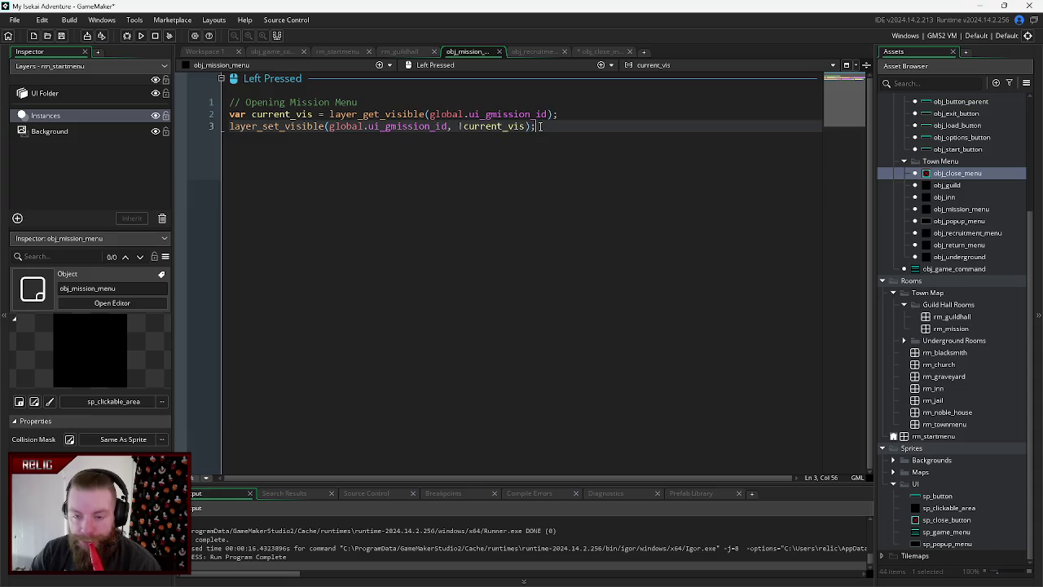
pyautogui.click(540, 52)
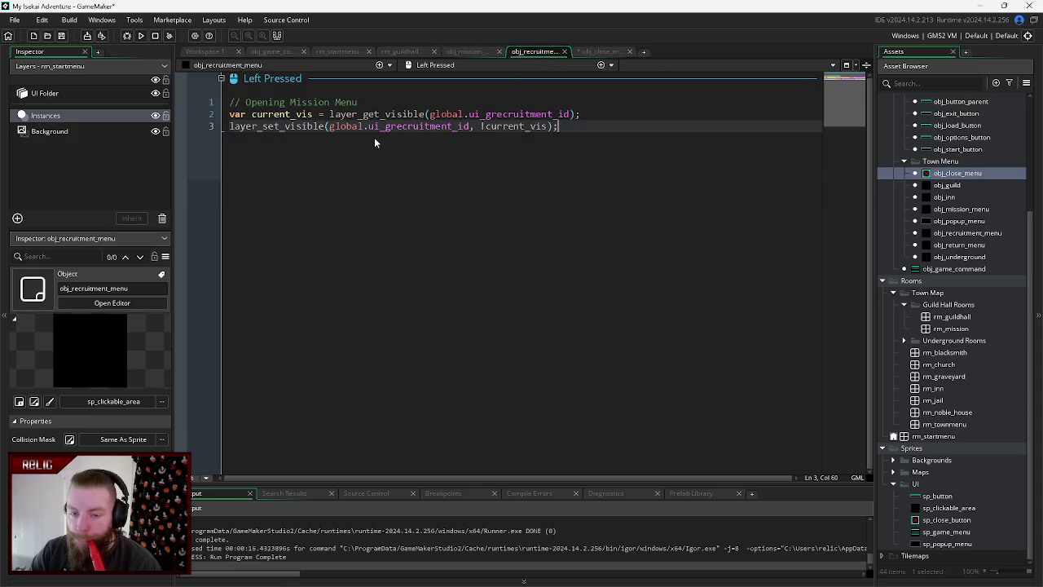
pyautogui.moveTo(575, 128)
pyautogui.mouseDown()
pyautogui.moveTo(411, 128)
pyautogui.moveTo(481, 128)
pyautogui.mouseUp()
pyautogui.click(462, 52)
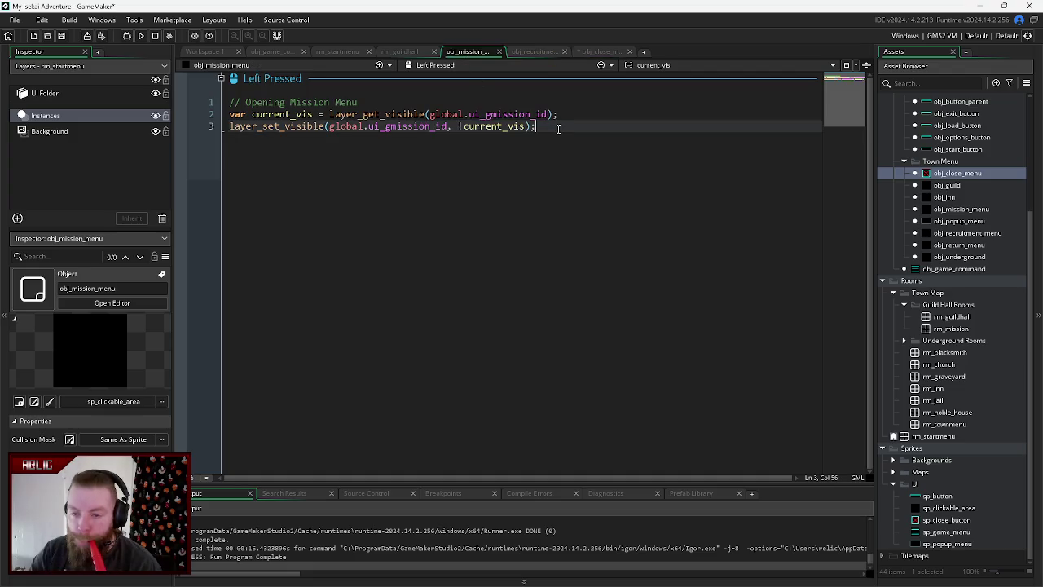
pyautogui.click(541, 52)
pyautogui.click(573, 128)
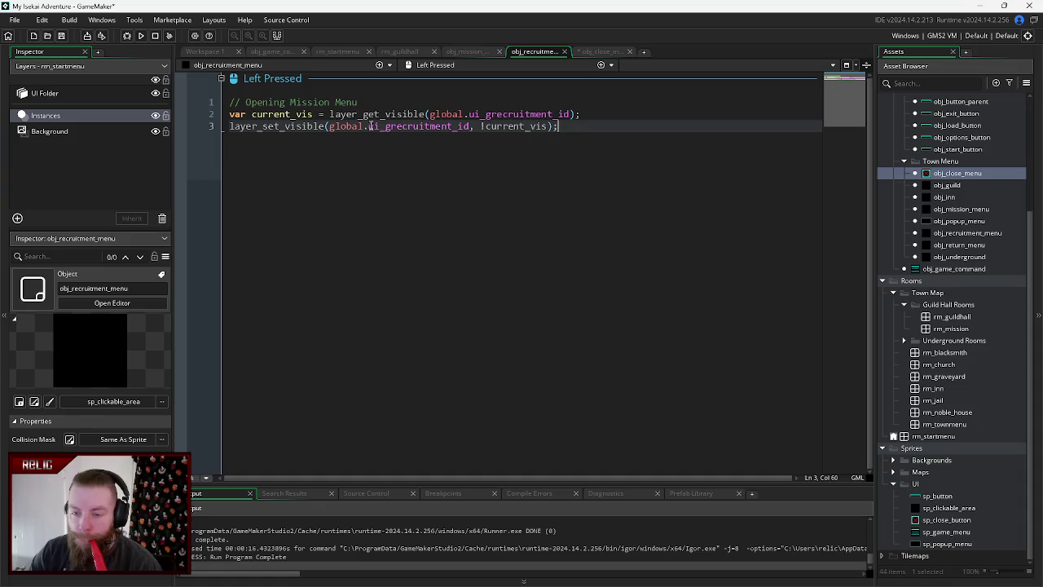
pyautogui.doubleClick(541, 128)
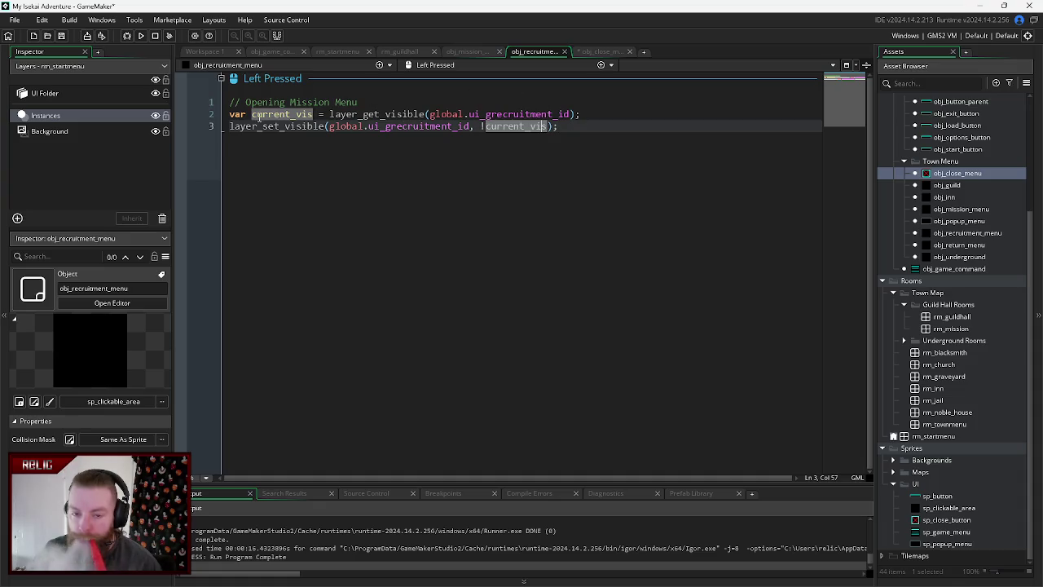
pyautogui.click(455, 53)
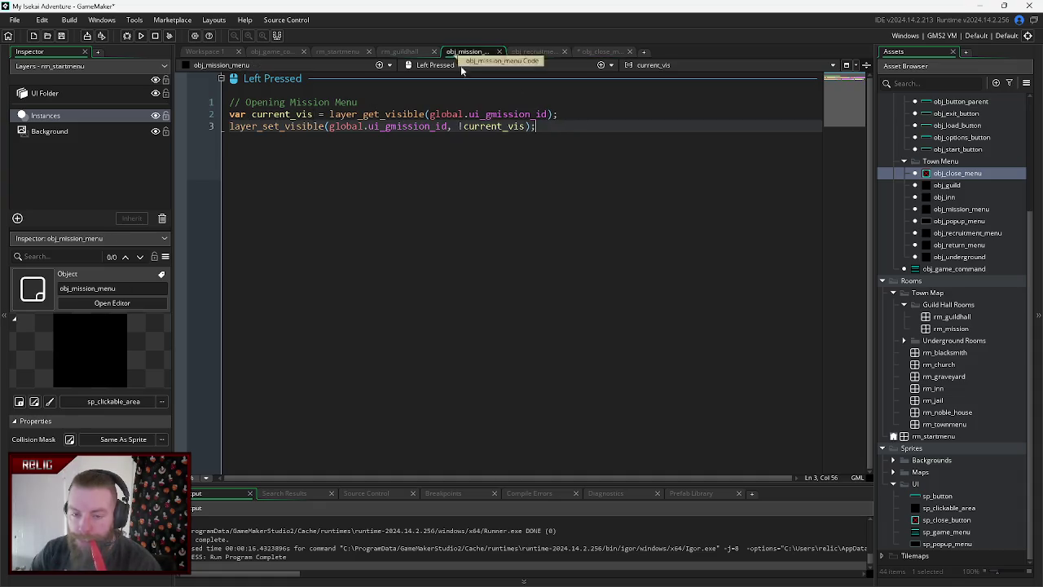
pyautogui.click(538, 47)
pyautogui.click(605, 50)
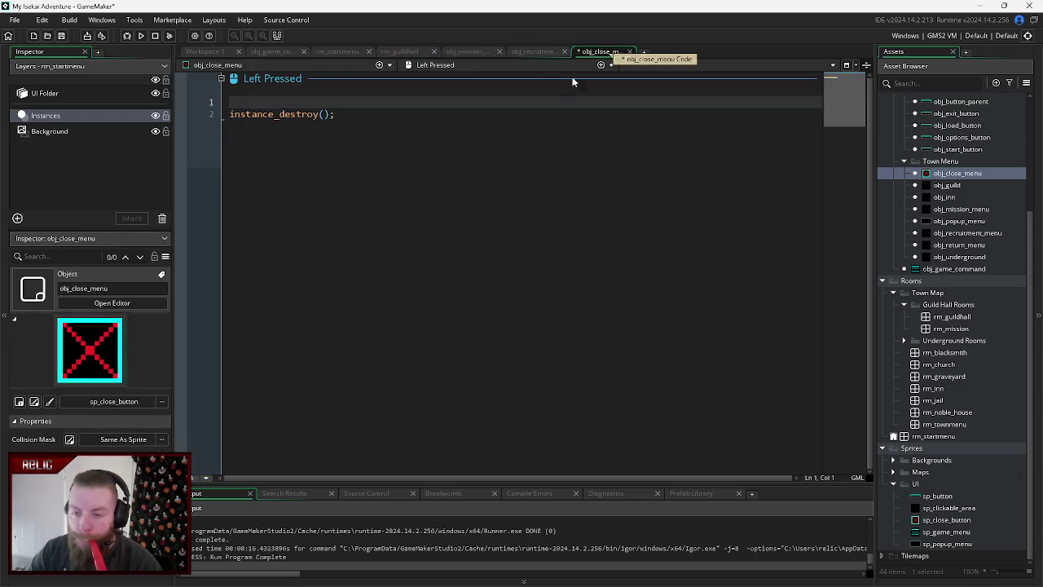
pyautogui.click(533, 51)
pyautogui.click(457, 52)
# - Paste obj_game_command's two layer_set_visible lines above instance_destroy() in obj_close_menu, save, and run
pyautogui.click(269, 52)
pyautogui.click(530, 202)
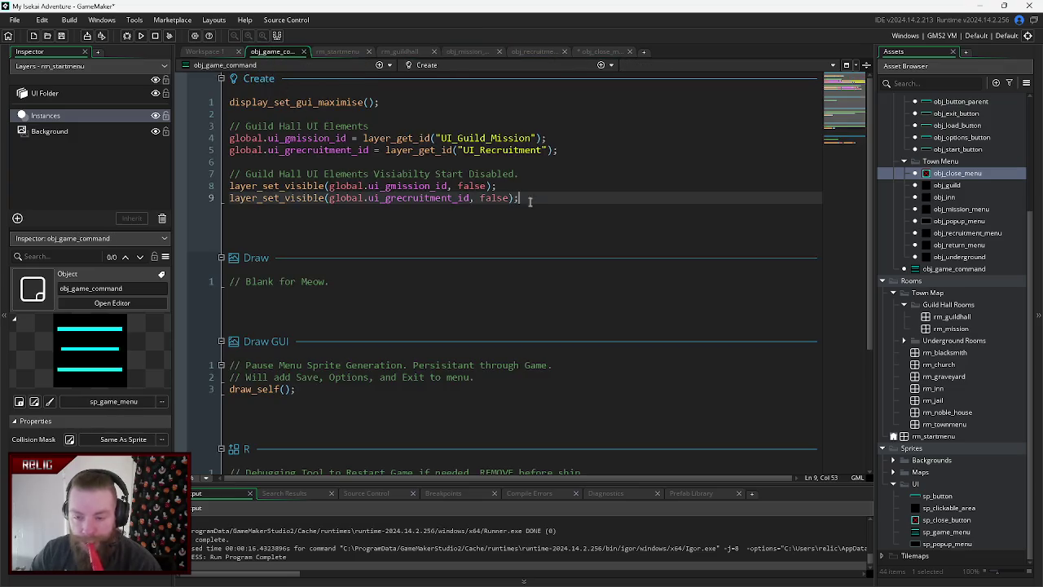
pyautogui.hotkey('shift', 'Up')
pyautogui.hotkey('shift', 'Home')
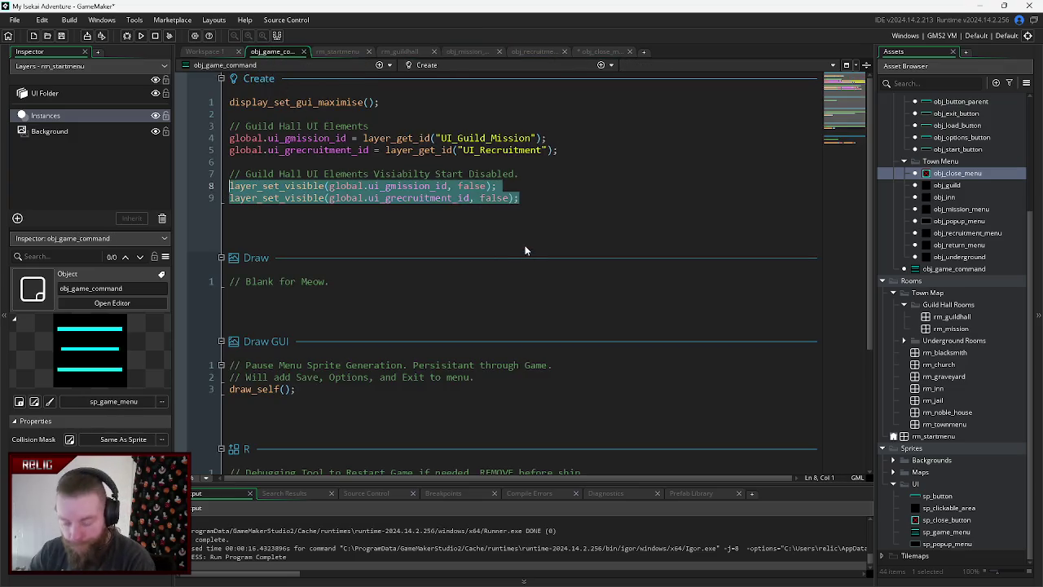
pyautogui.hotkey('ctrl', 'c')
pyautogui.click(599, 51)
pyautogui.click(356, 154)
pyautogui.press('Home')
pyautogui.press('Return')
pyautogui.press('Up')
pyautogui.hotkey('ctrl', 'v')
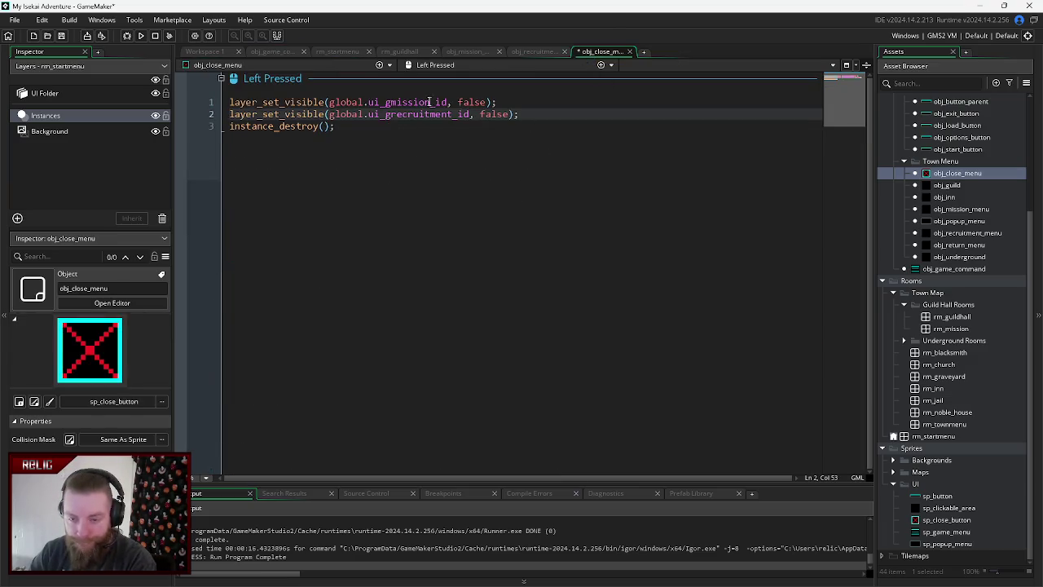
pyautogui.hotkey('ctrl', 's')
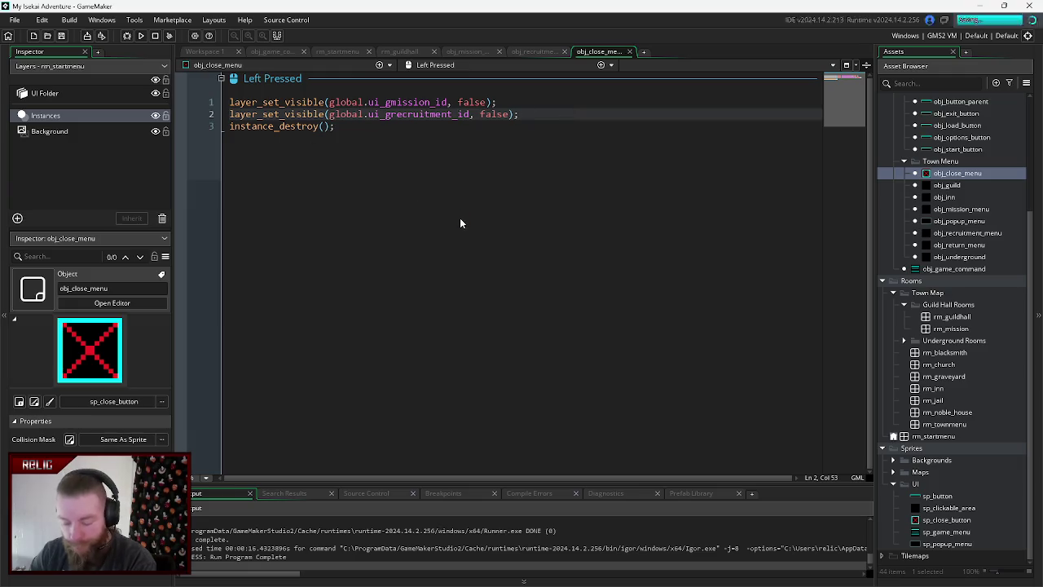
pyautogui.press('F5')
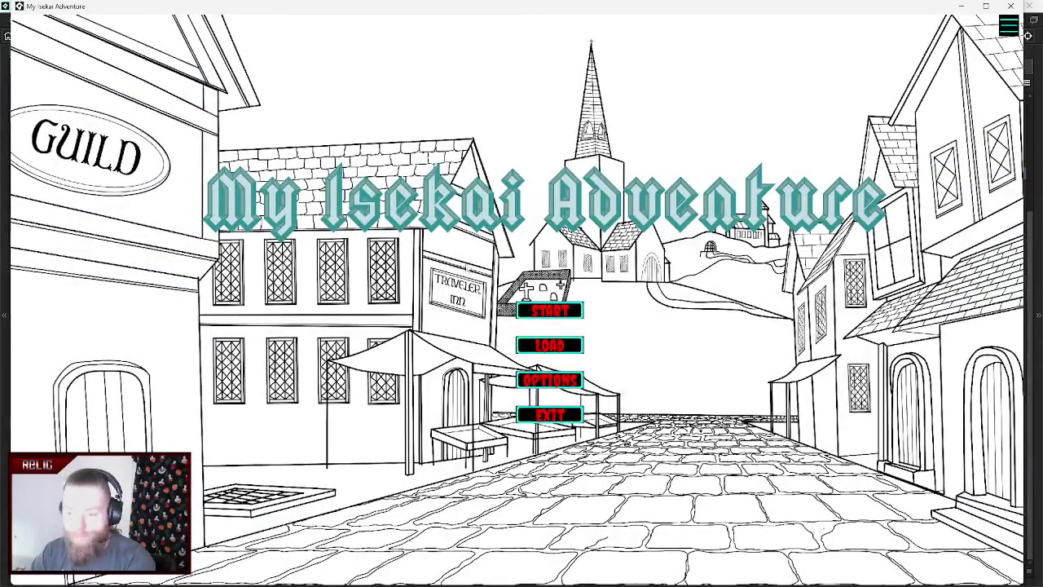
# - Start the game, enter the guild hall, and try the mission popup's red X
pyautogui.click(545, 308)
pyautogui.click(162, 145)
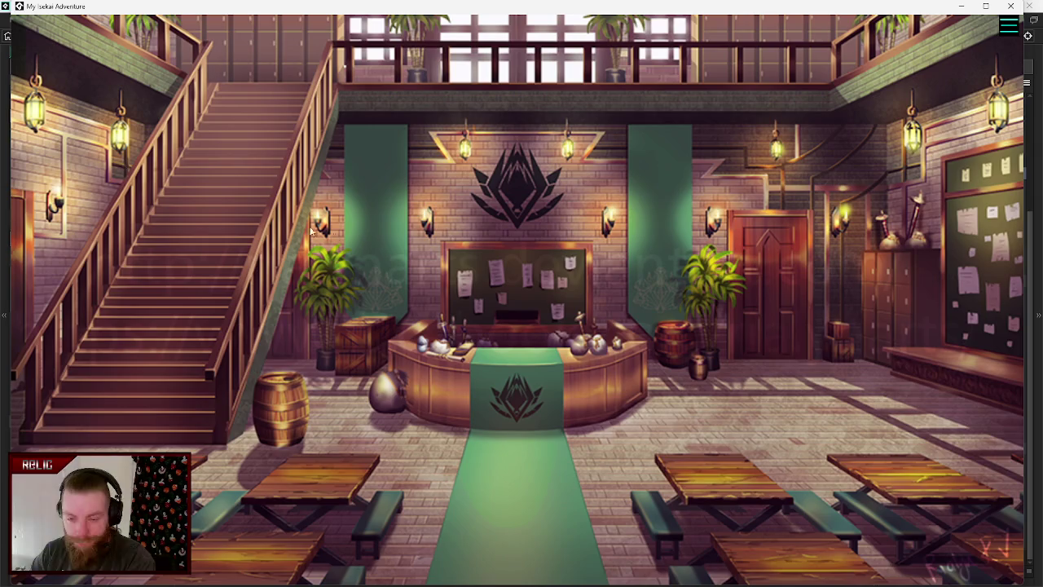
pyautogui.click(759, 145)
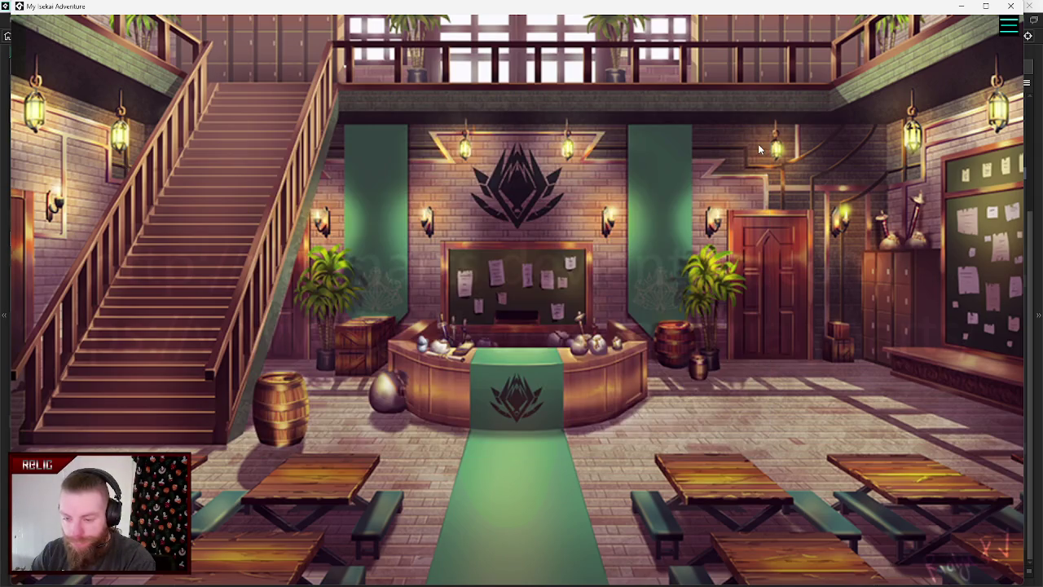
pyautogui.click(759, 145)
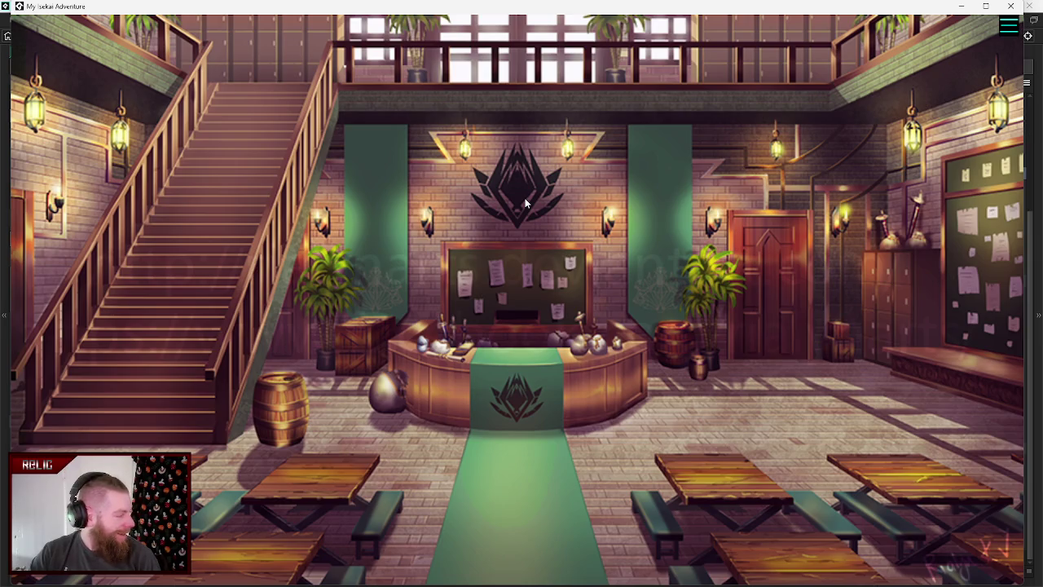
# - Open the mission popup from each notice board, close it with the red X, and quit
pyautogui.click(548, 275)
pyautogui.click(758, 144)
pyautogui.click(971, 231)
pyautogui.click(758, 144)
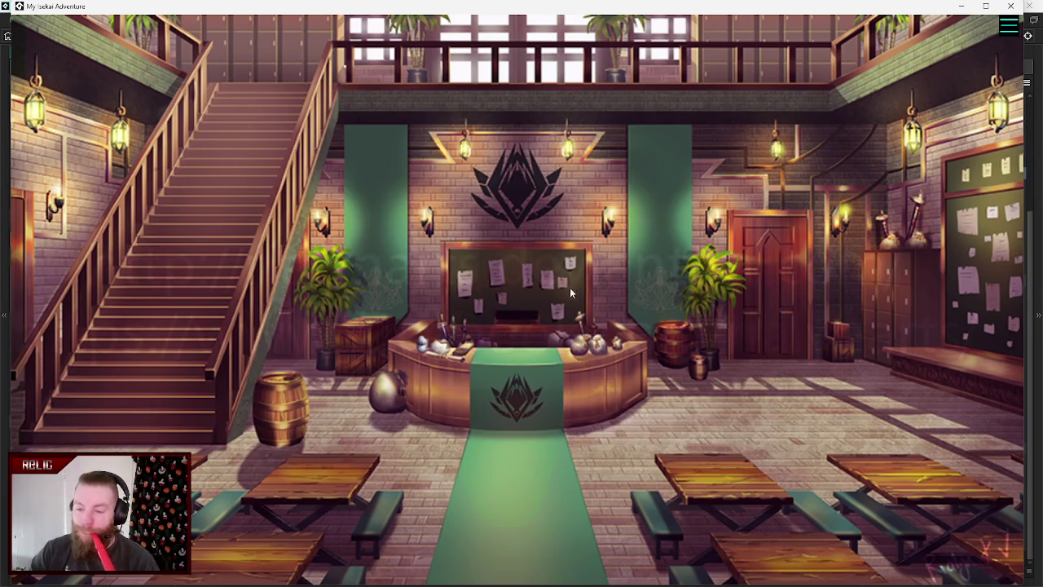
pyautogui.click(573, 287)
pyautogui.click(759, 143)
pyautogui.click(981, 233)
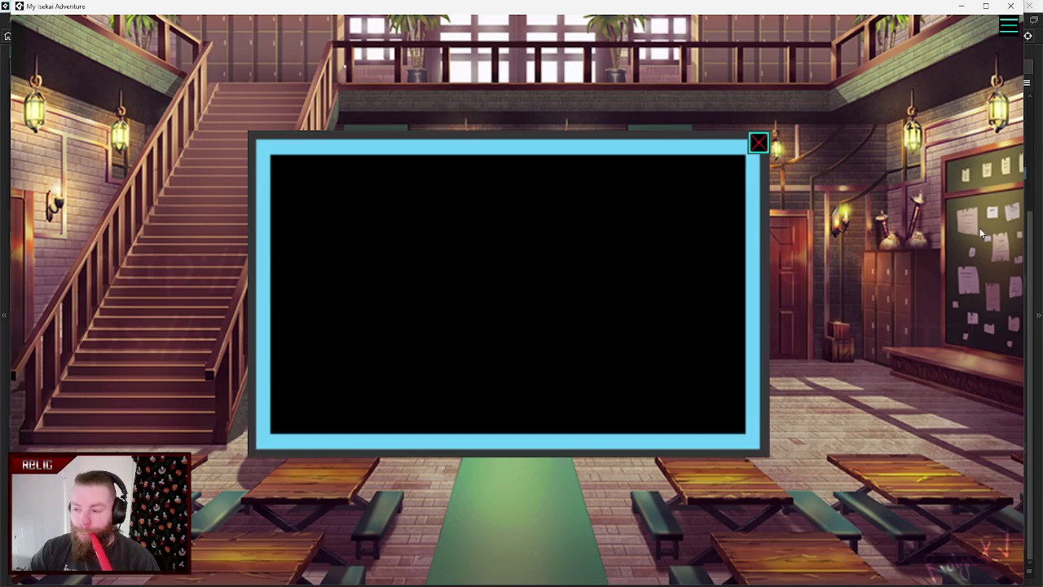
pyautogui.click(756, 145)
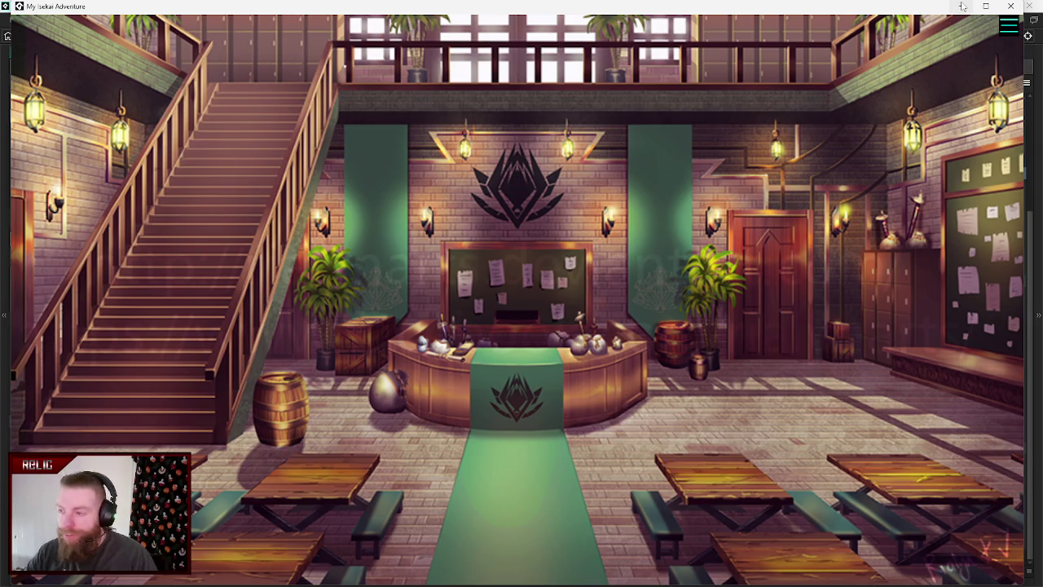
pyautogui.click(1010, 6)
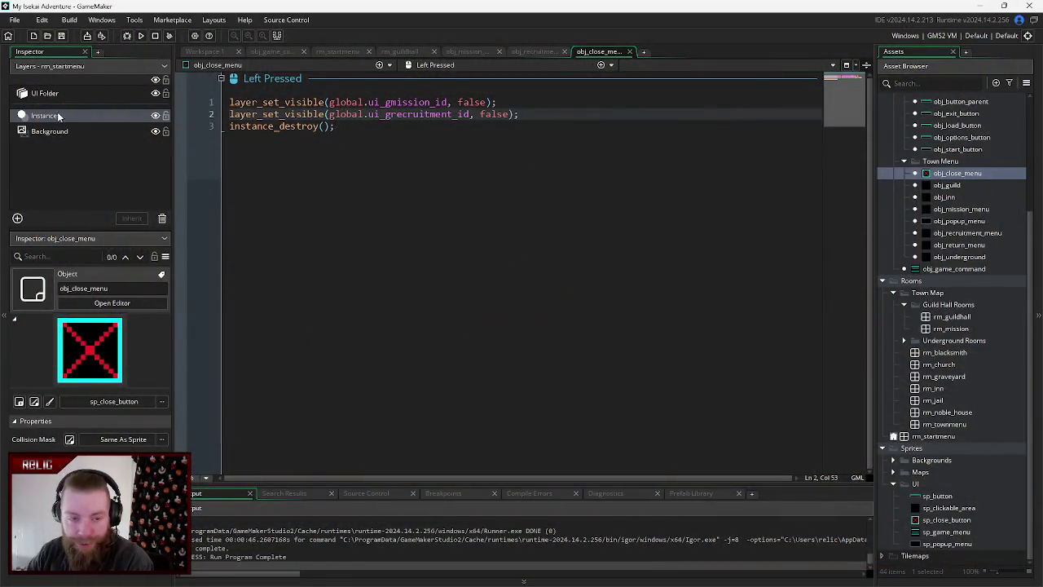
# - Switch to rm_guildhall, hide the UI_Recruitment layer, and collapse Recruitment_Panel and UI_Recruitment in the layer tree
pyautogui.click(51, 95)
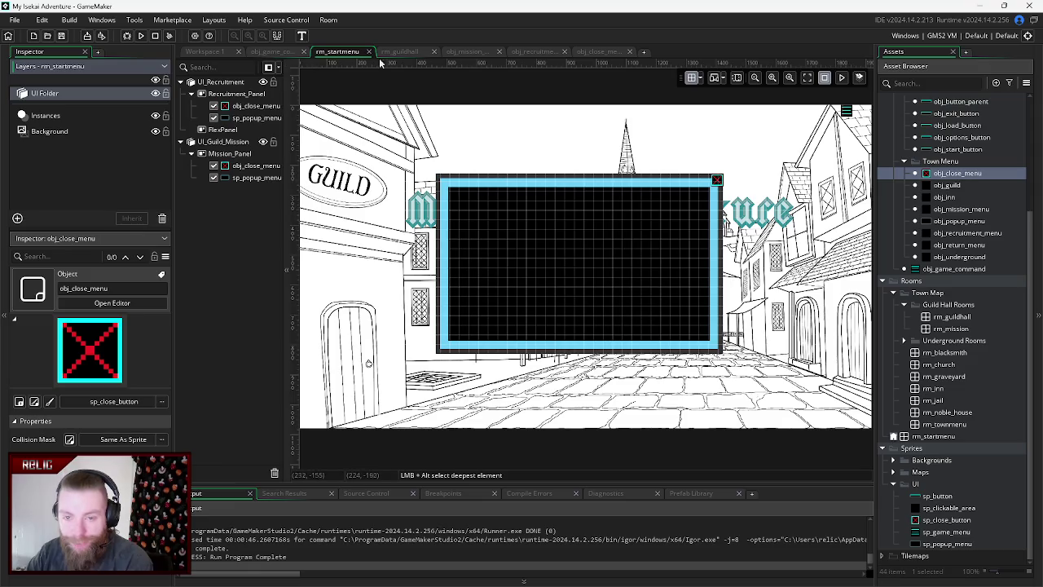
pyautogui.click(399, 51)
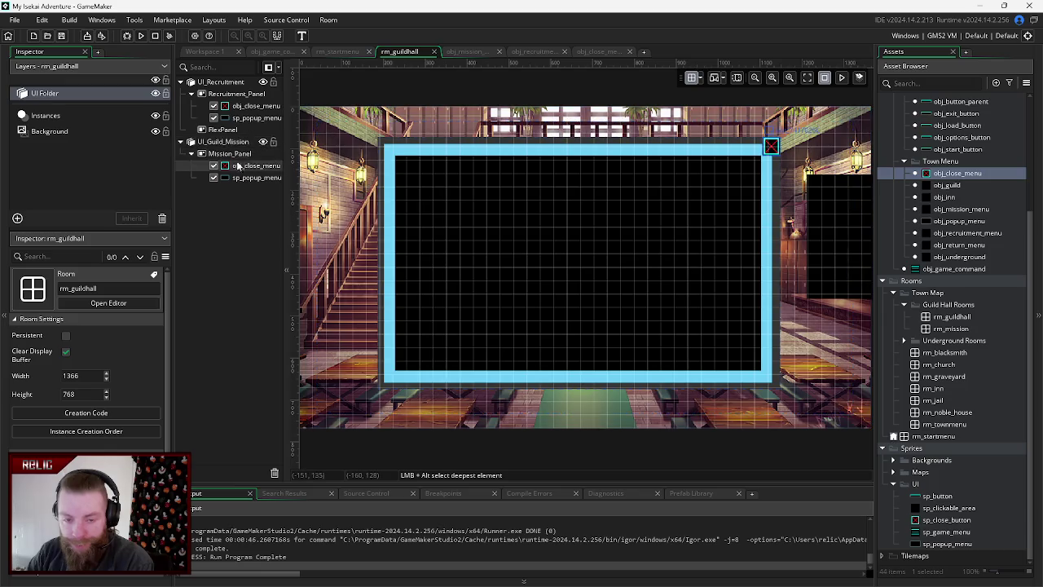
pyautogui.click(262, 82)
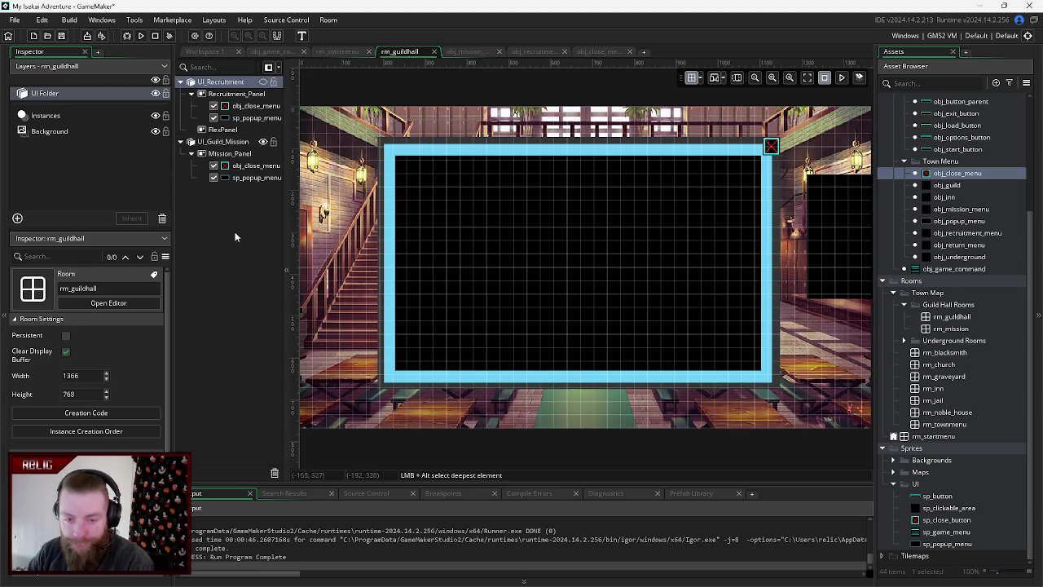
pyautogui.click(190, 94)
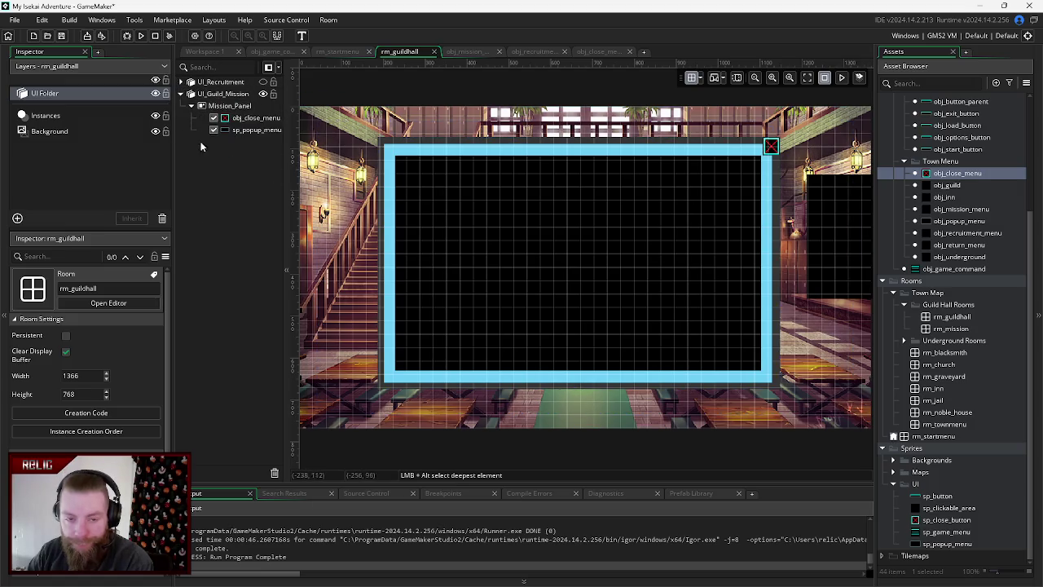
pyautogui.click(181, 82)
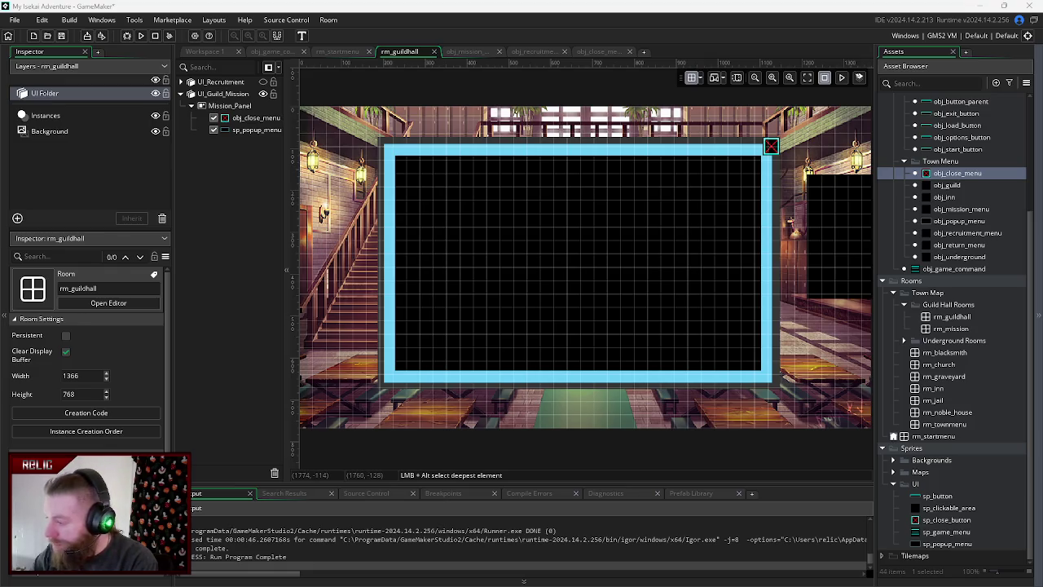
pyautogui.scroll(2, 896, 489)
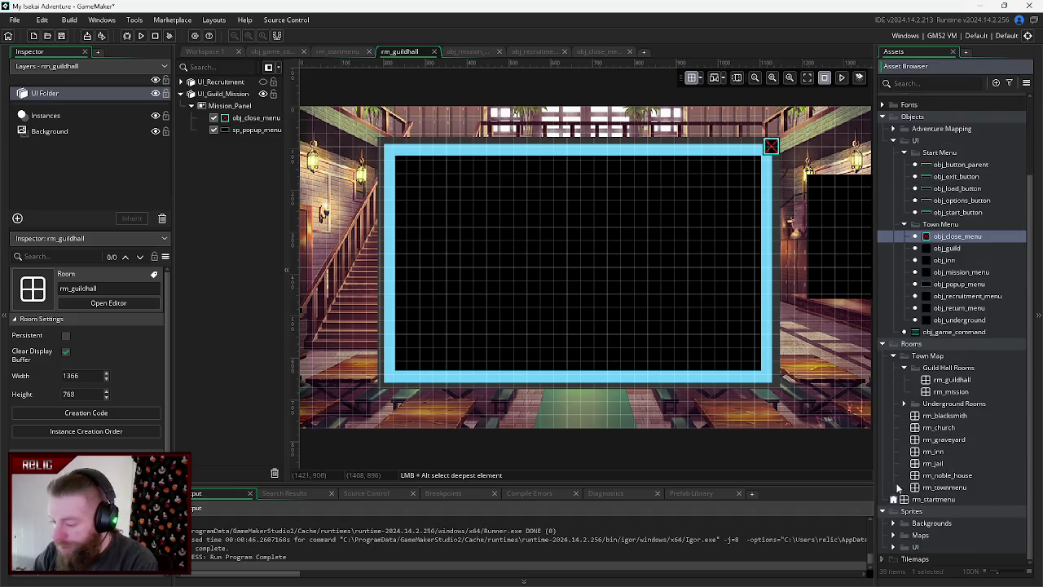
# - Import the parchment scroll image into Sprites > UI as Scroll_Mission and return to rm_guildhall
pyautogui.click(893, 547)
pyautogui.scroll(-2, 975, 509)
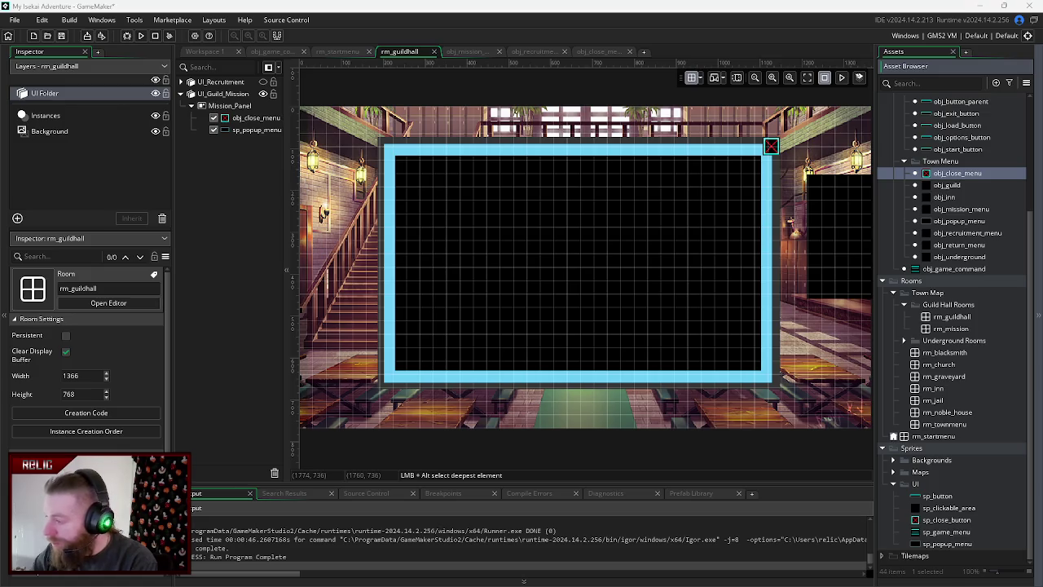
pyautogui.moveTo(937, 469); pyautogui.dragTo(918, 491)
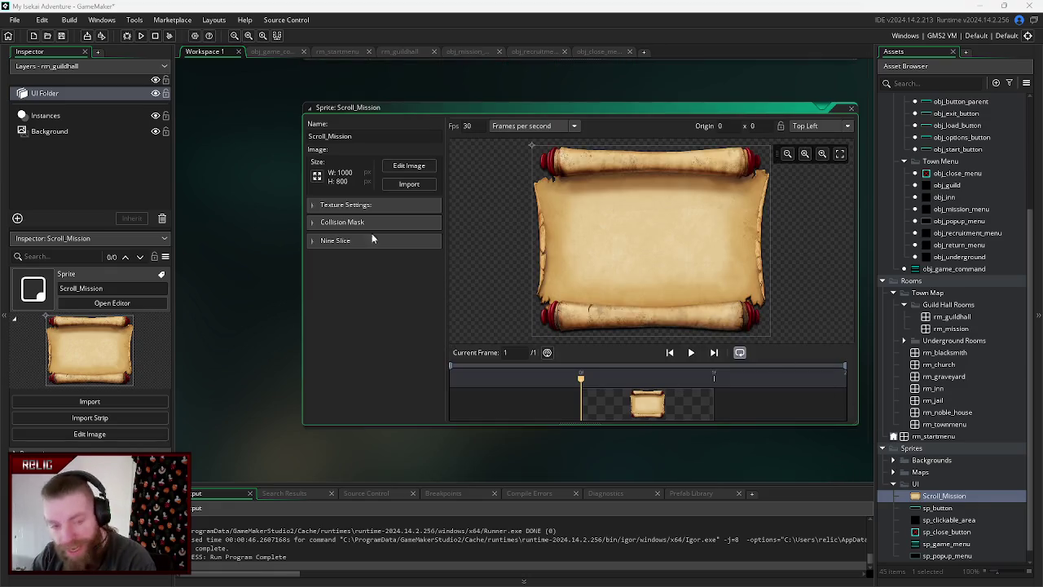
pyautogui.click(70, 92)
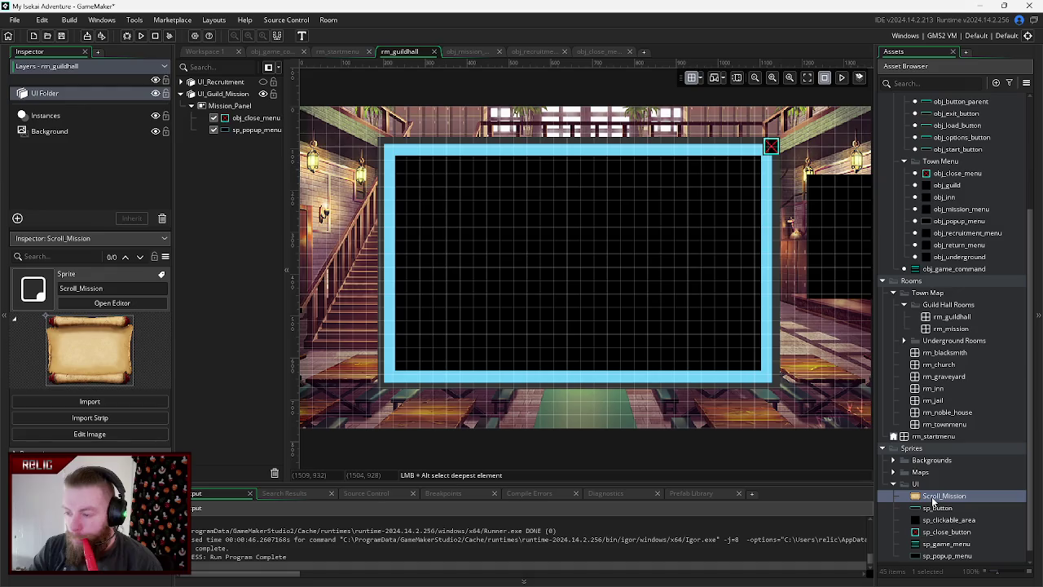
pyautogui.click(934, 163)
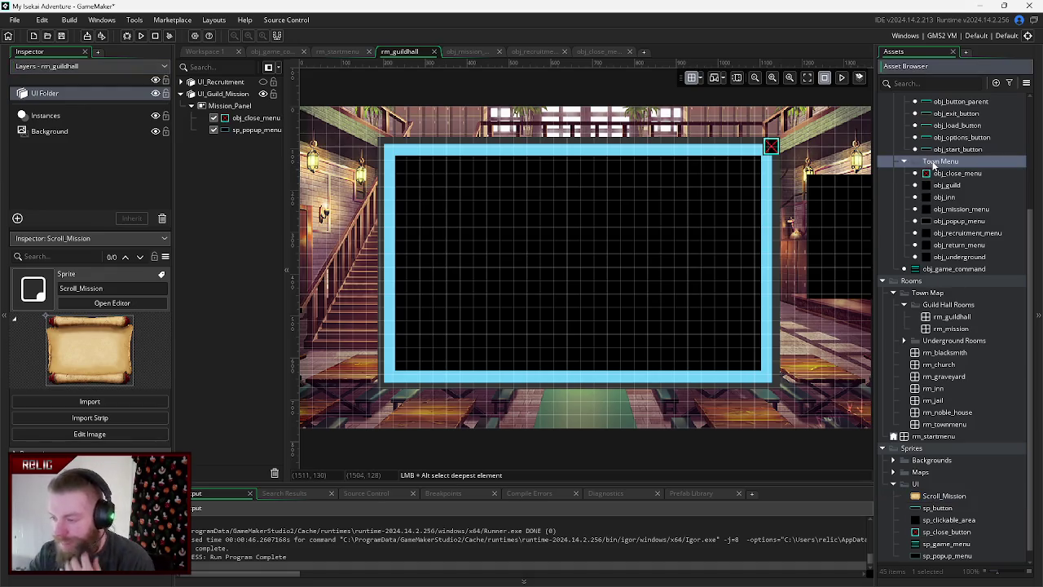
# - Create an object named obj_quests in the Town Menu group with the Scroll_Mission sprite
pyautogui.rightClick(934, 163)
pyautogui.moveTo(857, 165)
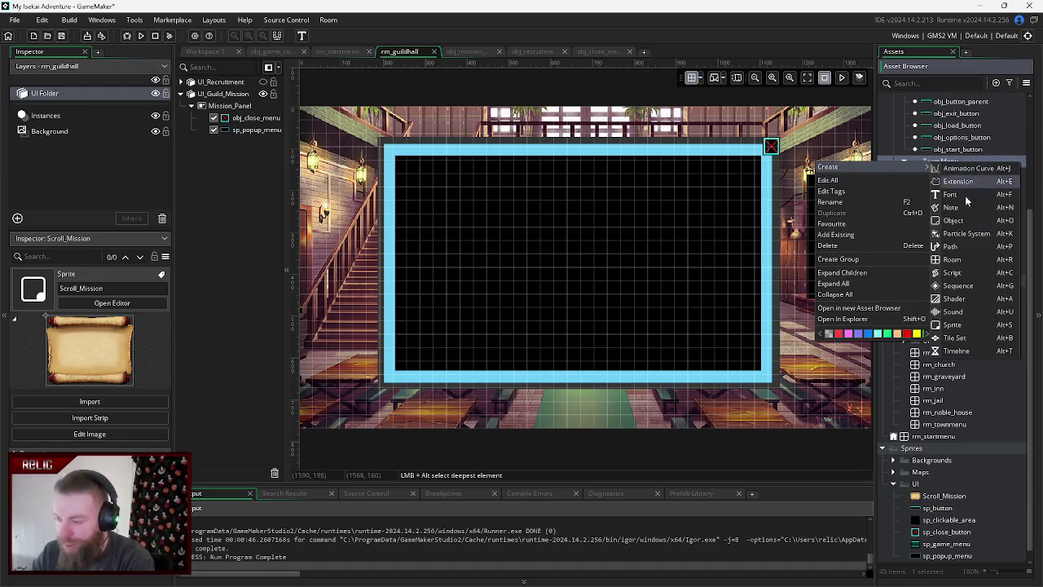
pyautogui.click(954, 220)
pyautogui.write('obj_')
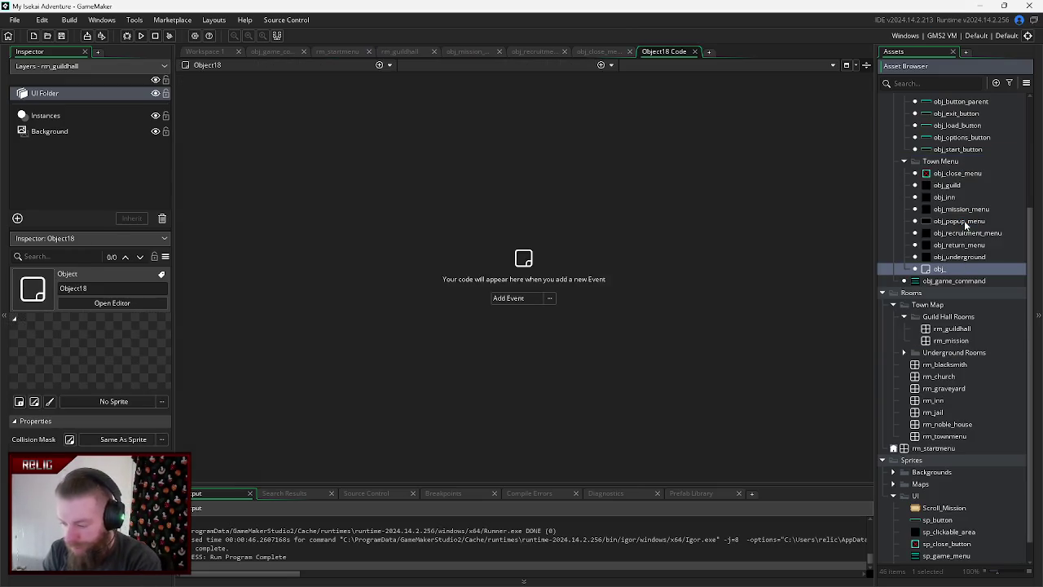
pyautogui.write('quest')
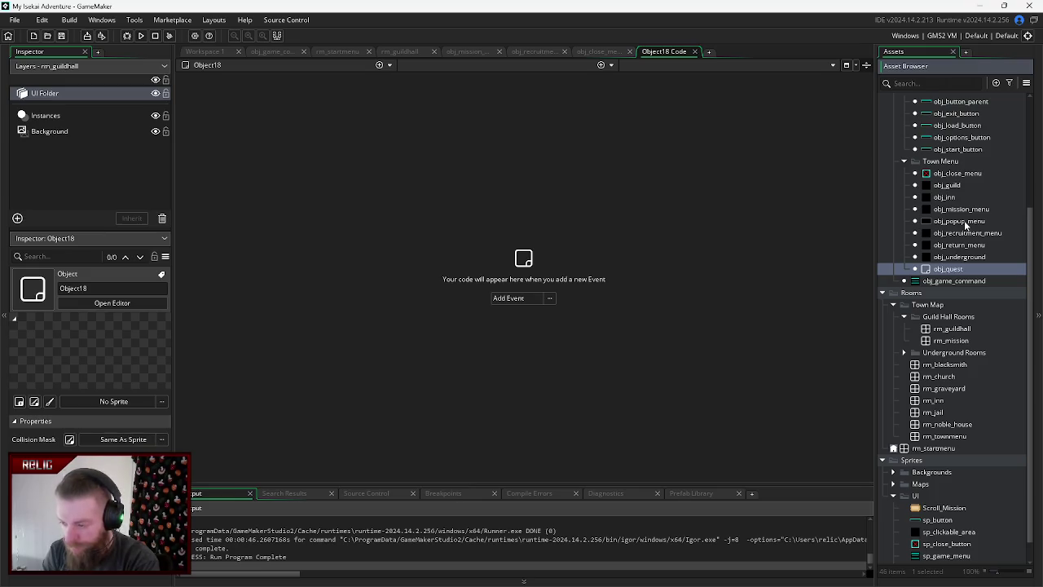
pyautogui.write('s')
pyautogui.press('Return')
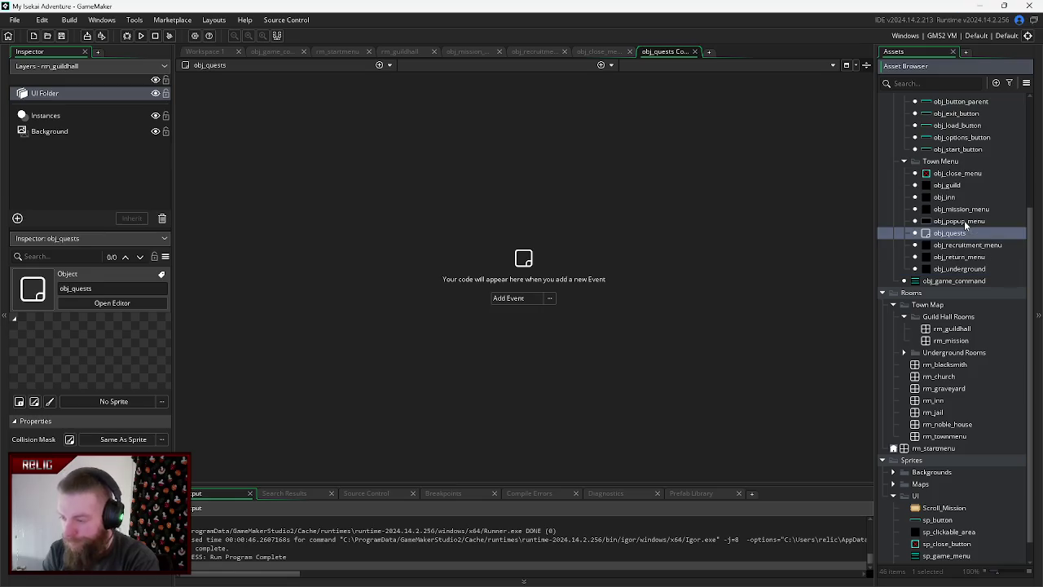
pyautogui.moveTo(942, 511)
pyautogui.mouseDown()
pyautogui.moveTo(492, 488)
pyautogui.moveTo(115, 404)
pyautogui.mouseUp()
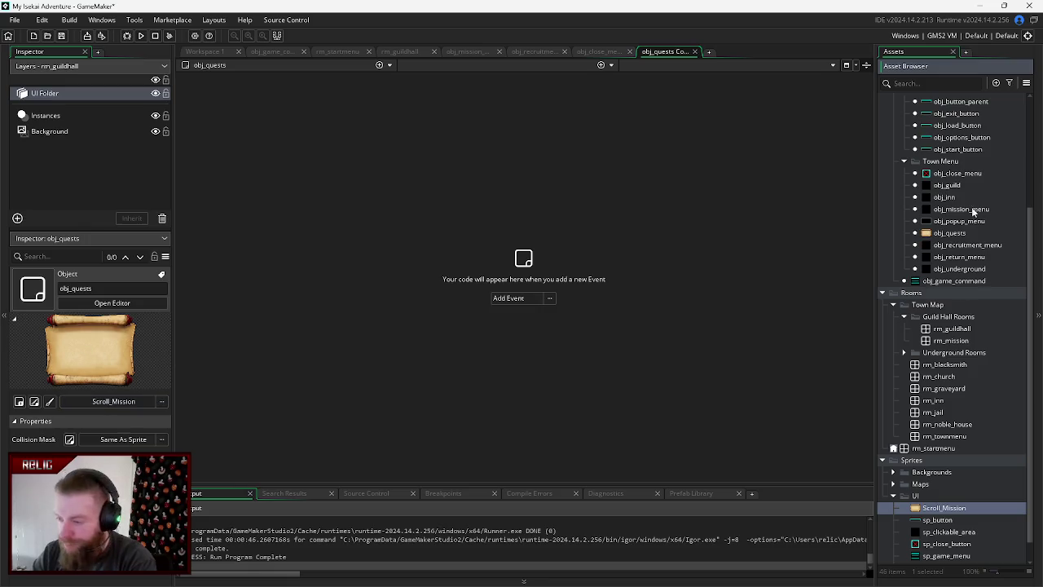
pyautogui.click(953, 235)
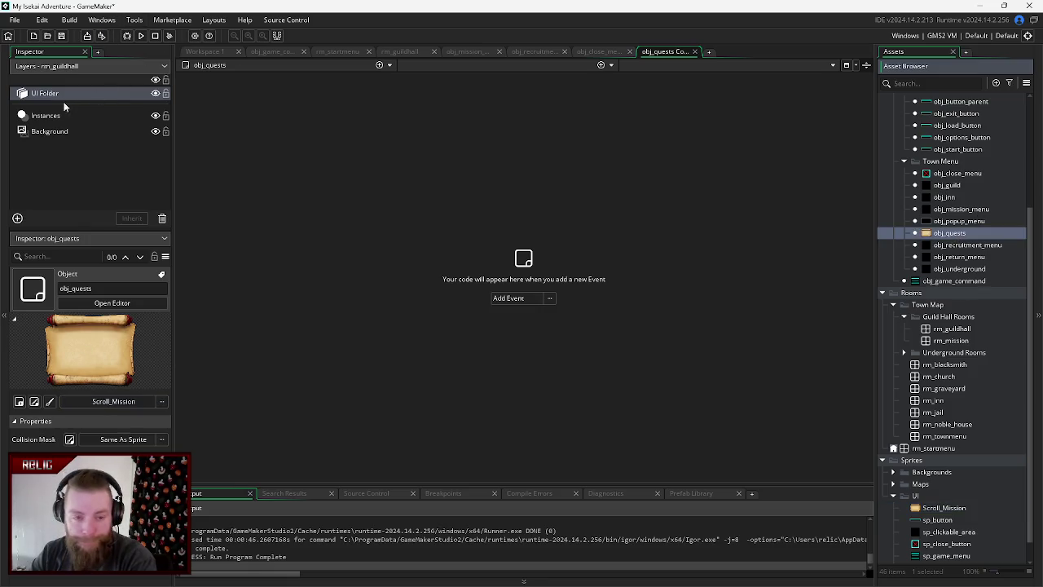
pyautogui.click(49, 94)
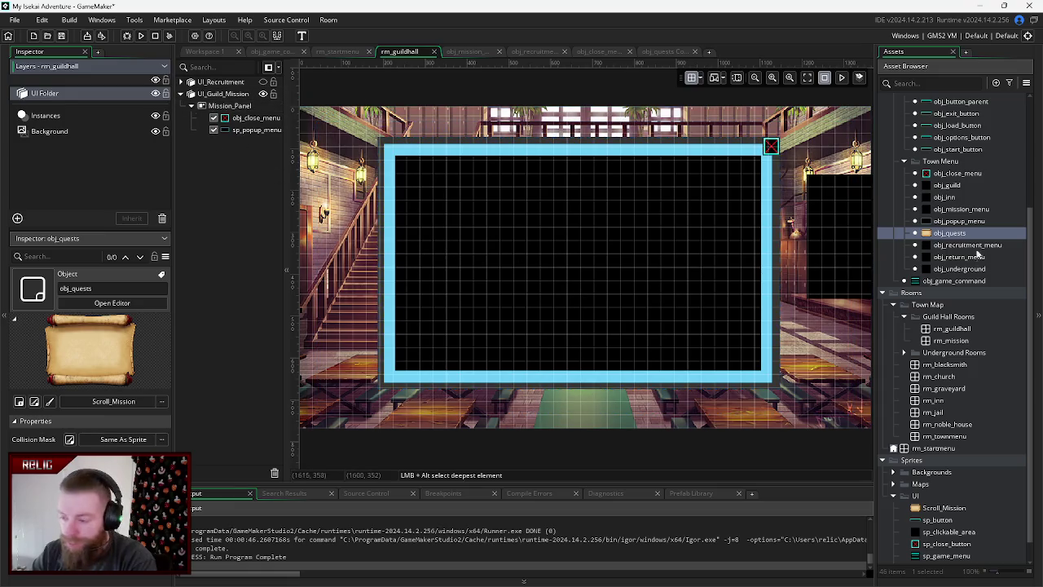
# - Add an obj_quests instance to Mission_Panel and nest it under FlexPanel_1
pyautogui.moveTo(935, 235); pyautogui.dragTo(241, 140)
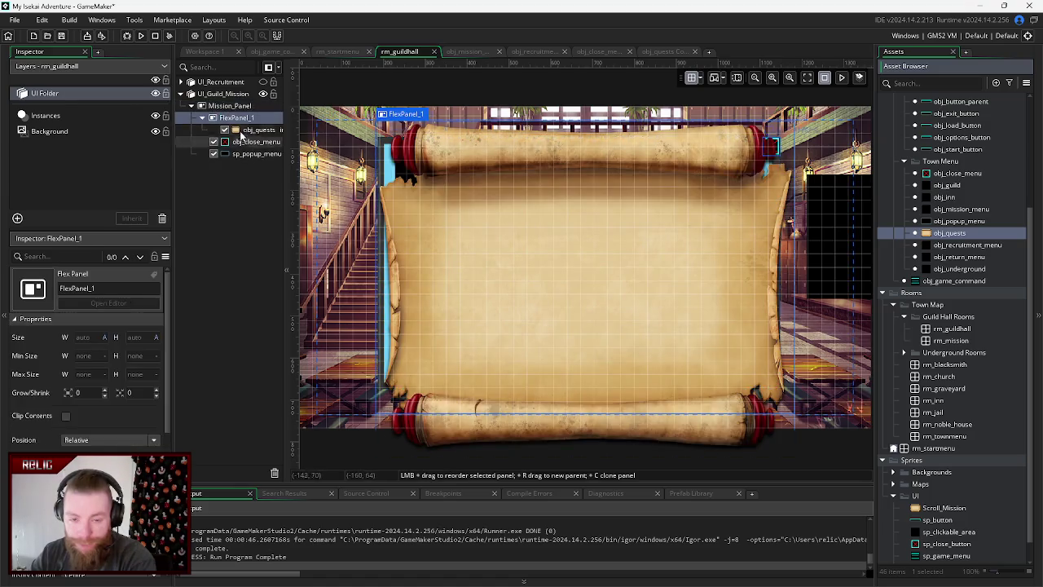
pyautogui.click(245, 130)
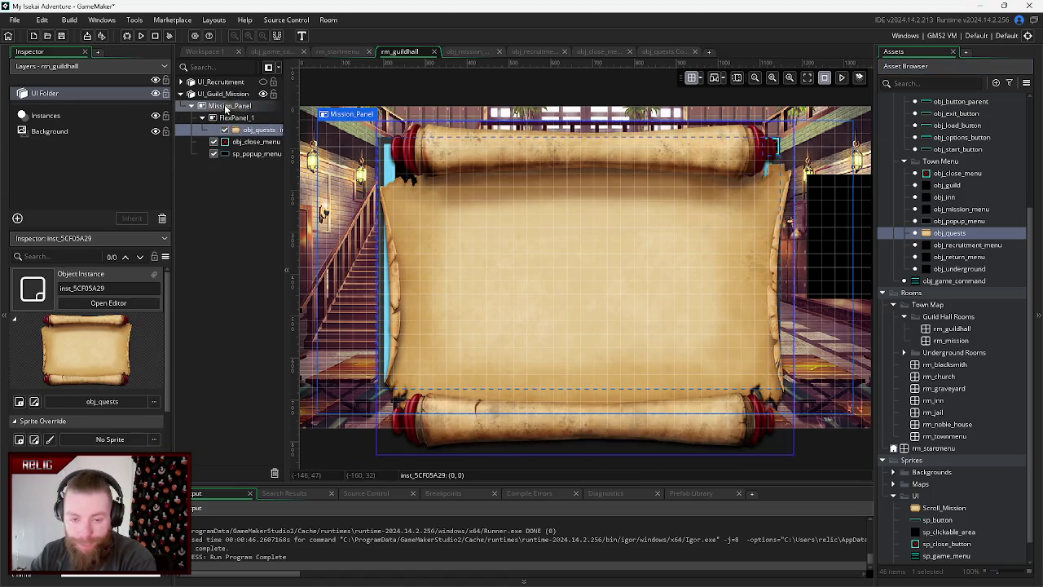
pyautogui.rightClick(231, 119)
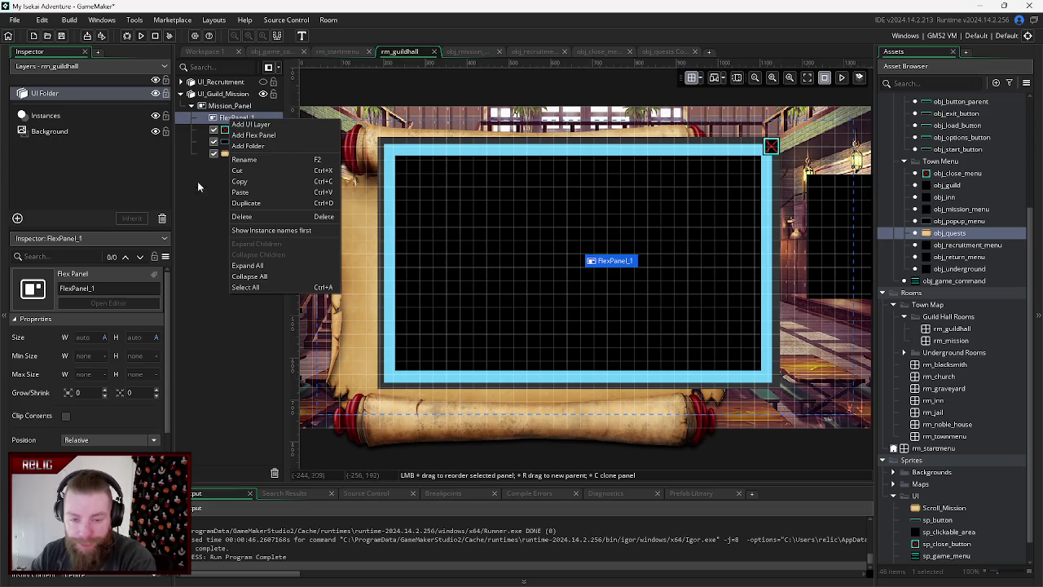
pyautogui.press('Escape')
pyautogui.moveTo(224, 155); pyautogui.dragTo(236, 121)
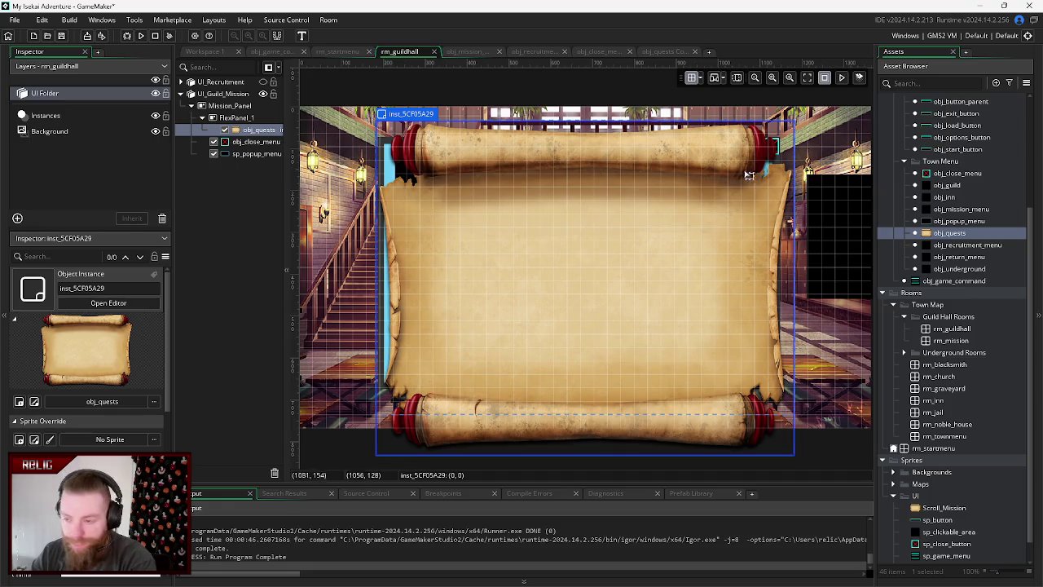
pyautogui.click(378, 121)
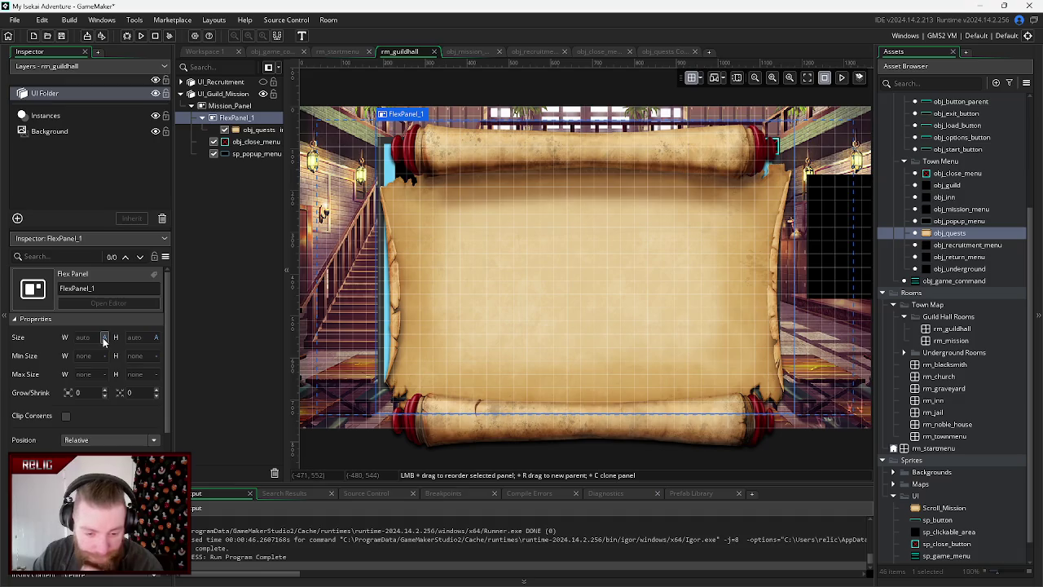
pyautogui.click(252, 129)
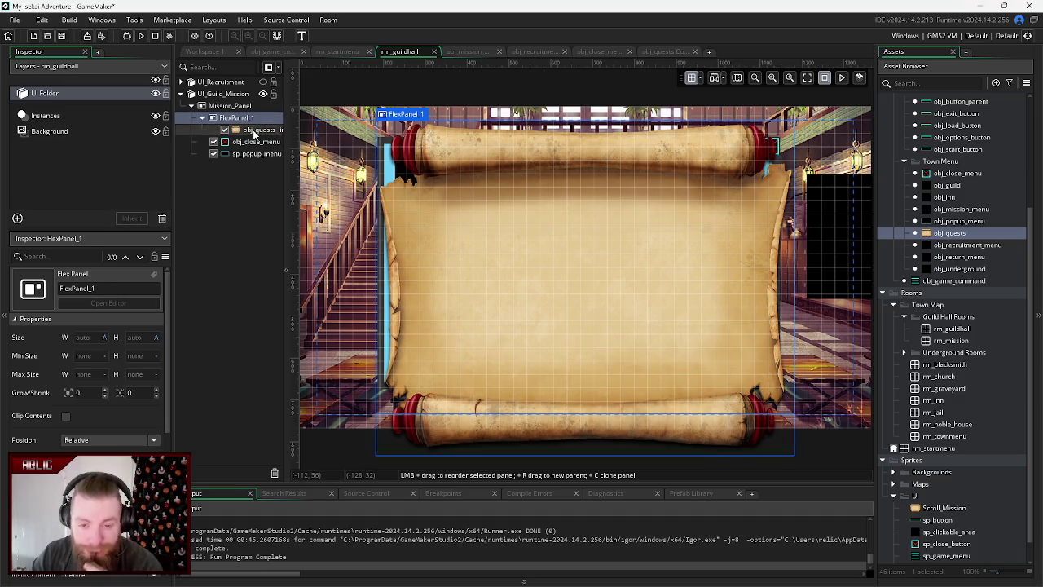
# - Shrink the scroll to about half size, move it to the popup's top-left, and set FlexPanel_1 to Static
pyautogui.moveTo(376, 118)
pyautogui.mouseDown()
pyautogui.moveTo(581, 310)
pyautogui.moveTo(655, 342)
pyautogui.moveTo(679, 373)
pyautogui.moveTo(736, 389)
pyautogui.moveTo(756, 414)
pyautogui.moveTo(738, 401)
pyautogui.mouseUp()
pyautogui.moveTo(584, 287); pyautogui.dragTo(422, 188)
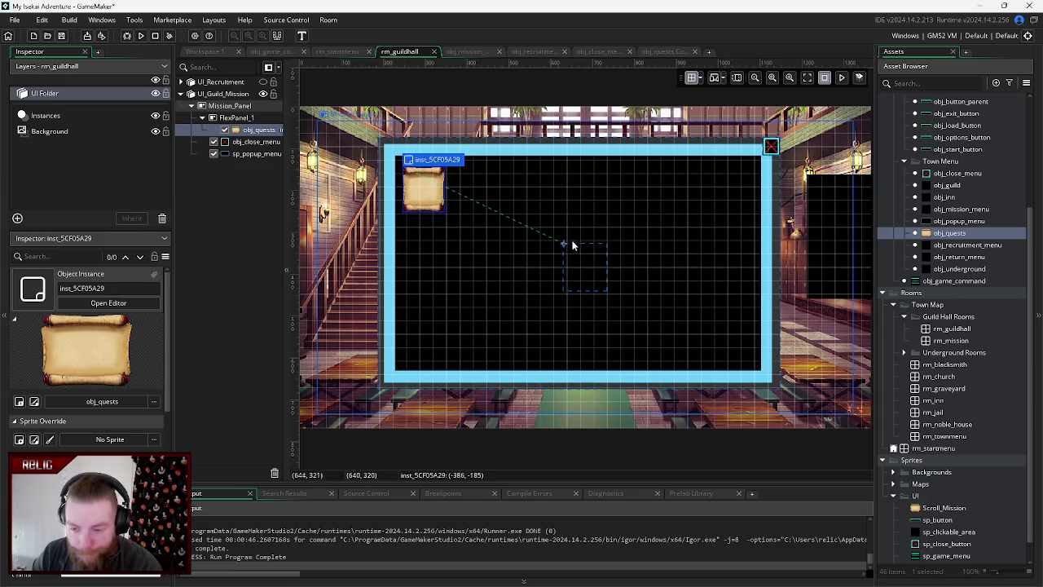
pyautogui.click(236, 117)
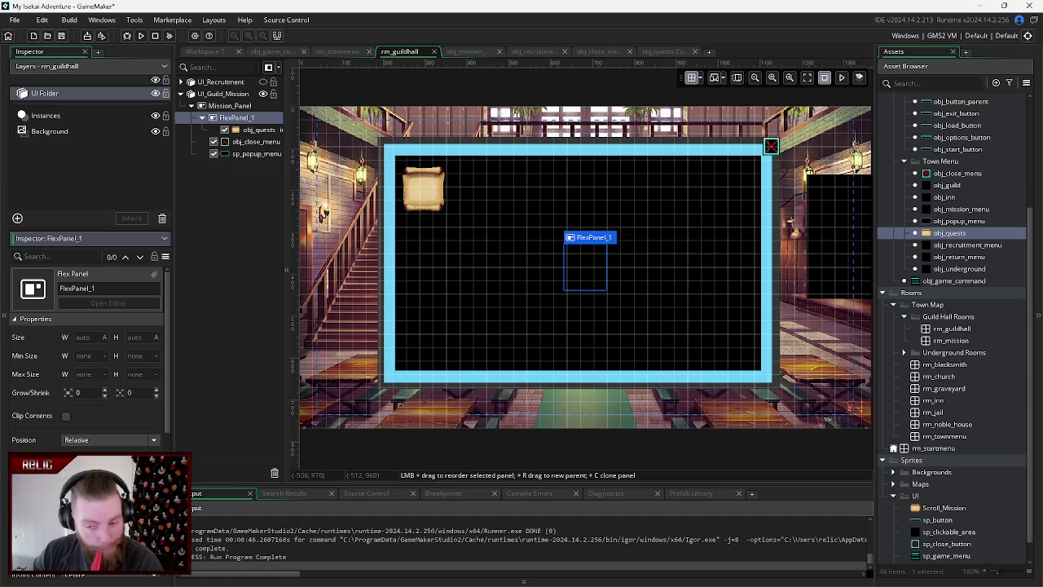
pyautogui.click(92, 451)
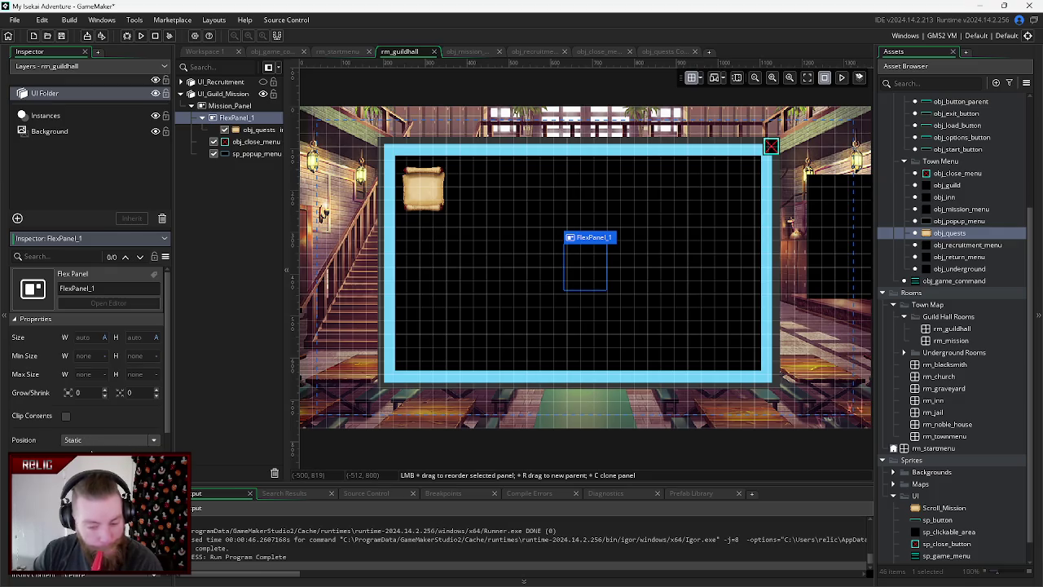
pyautogui.moveTo(582, 275)
pyautogui.mouseDown()
pyautogui.moveTo(566, 268)
pyautogui.moveTo(586, 277)
pyautogui.mouseUp()
pyautogui.click(422, 196)
pyautogui.click(424, 196)
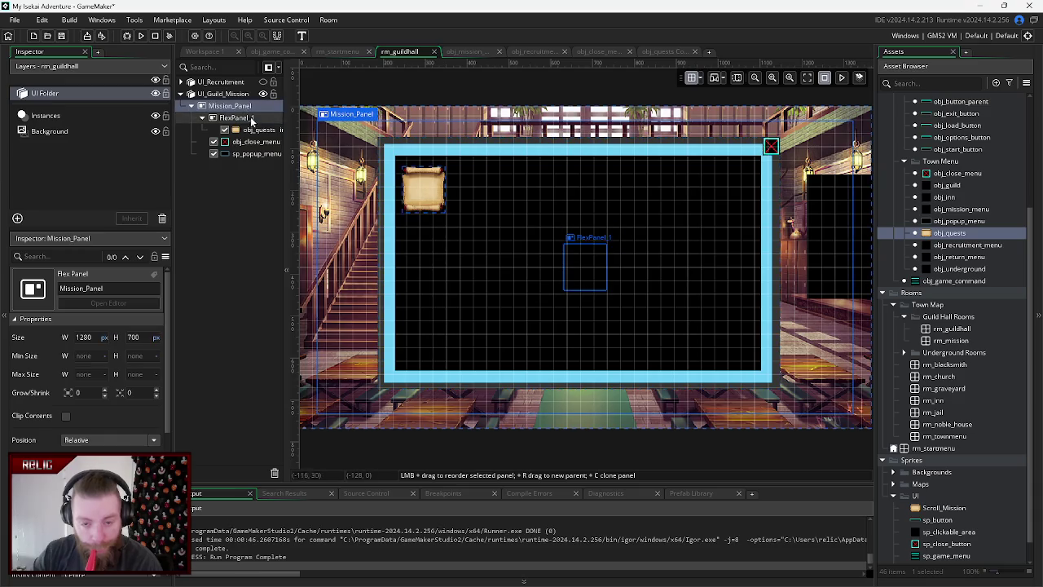
# - Switch FlexPanel_1's Position to Absolute and drag it with its scroll to the popup's top-left corner
pyautogui.moveTo(430, 200)
pyautogui.mouseDown()
pyautogui.moveTo(592, 278)
pyautogui.moveTo(500, 237)
pyautogui.moveTo(611, 268)
pyautogui.moveTo(602, 271)
pyautogui.mouseUp()
pyautogui.click(236, 117)
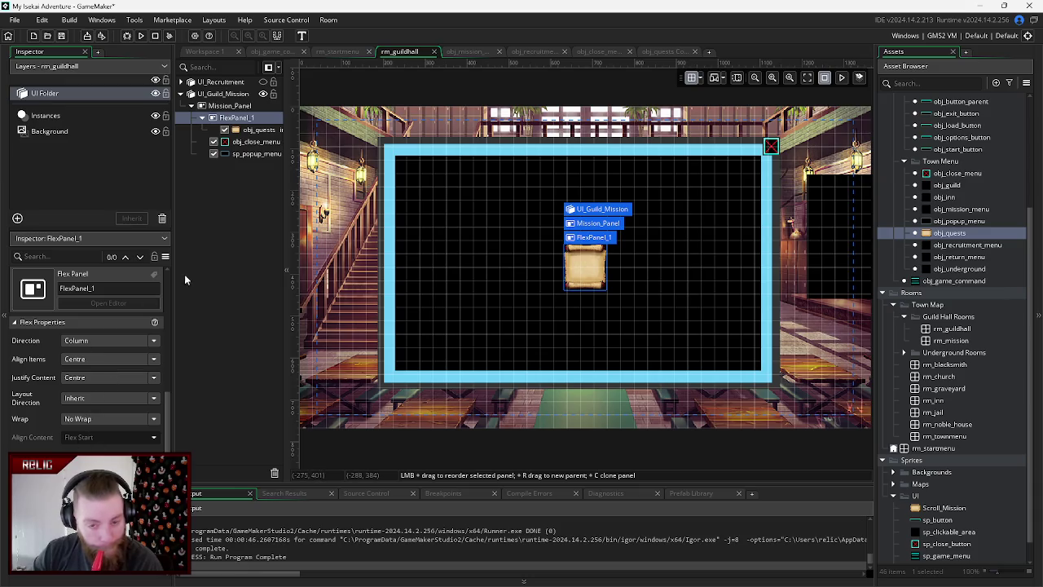
pyautogui.scroll(-5, 44, 391)
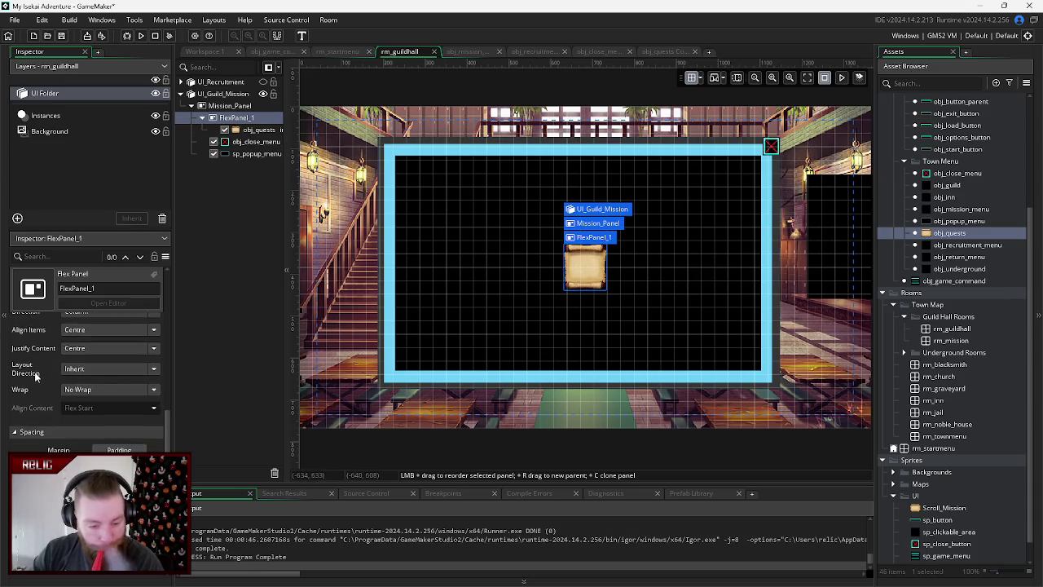
pyautogui.scroll(1, 39, 392)
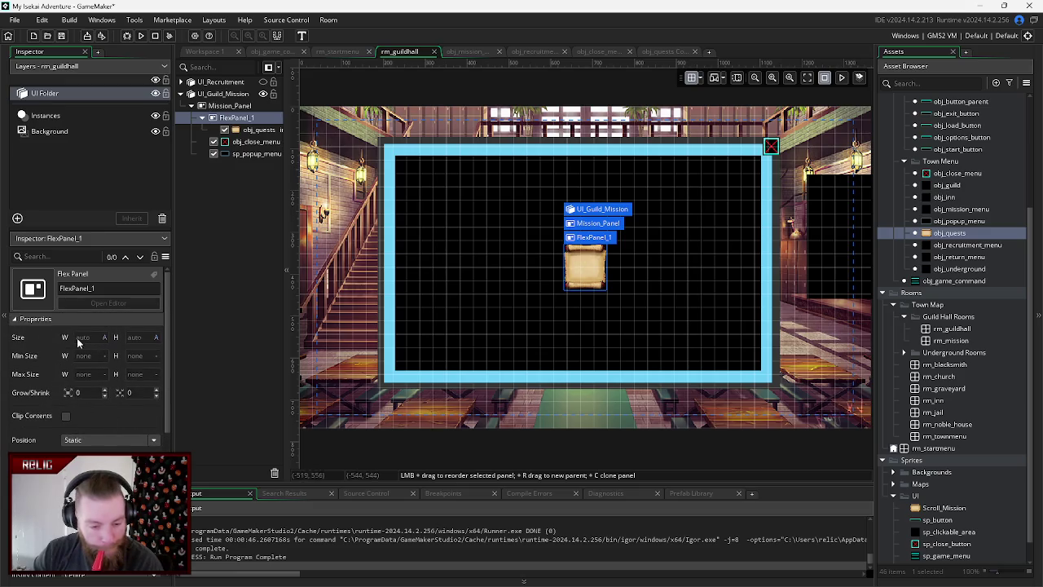
pyautogui.click(92, 439)
pyautogui.click(93, 474)
pyautogui.moveTo(587, 276)
pyautogui.mouseDown()
pyautogui.moveTo(531, 267)
pyautogui.moveTo(605, 272)
pyautogui.moveTo(528, 266)
pyautogui.moveTo(433, 218)
pyautogui.moveTo(413, 185)
pyautogui.mouseUp()
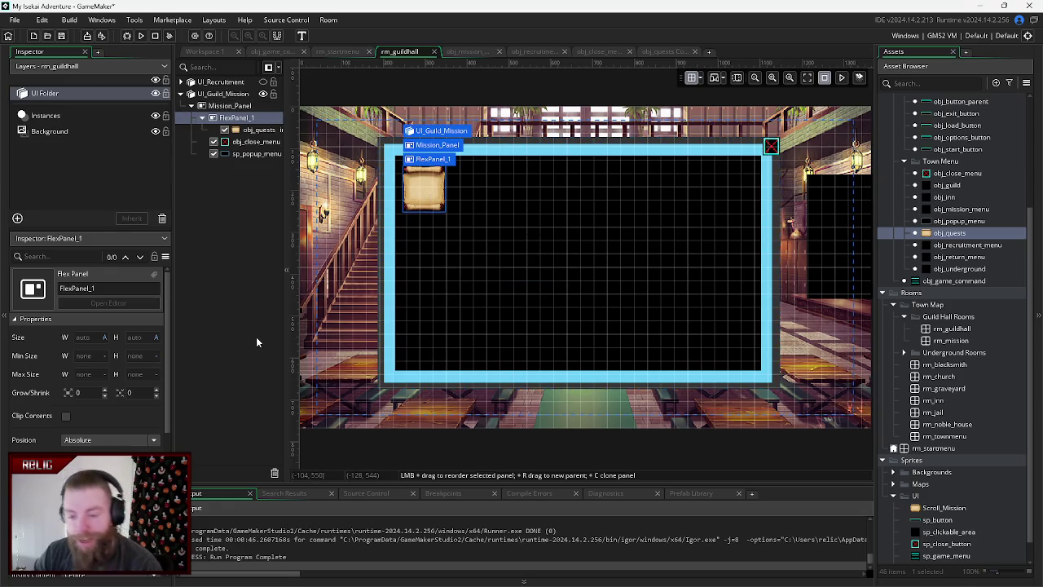
pyautogui.click(479, 288)
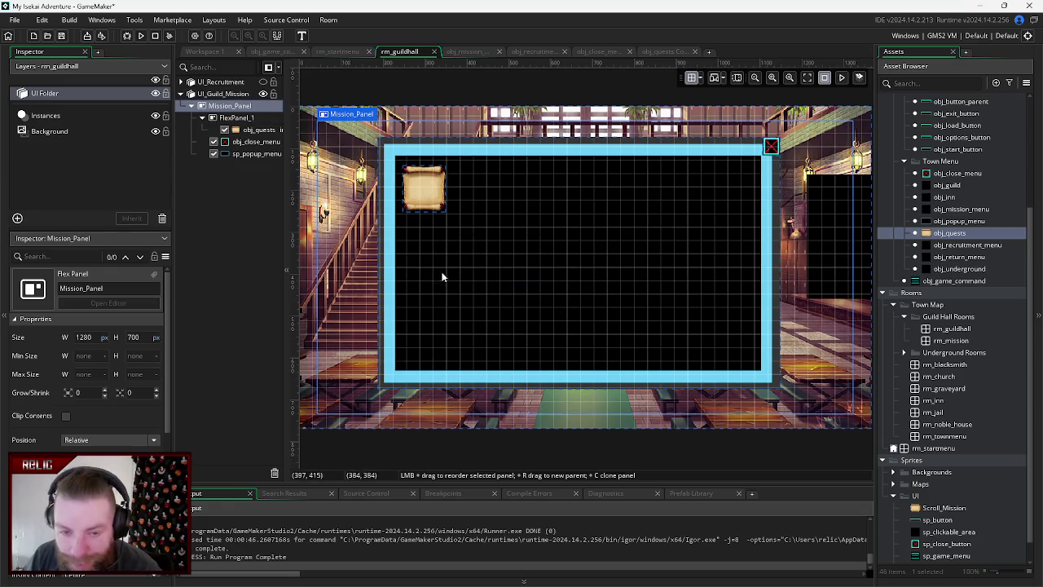
pyautogui.rightClick(238, 116)
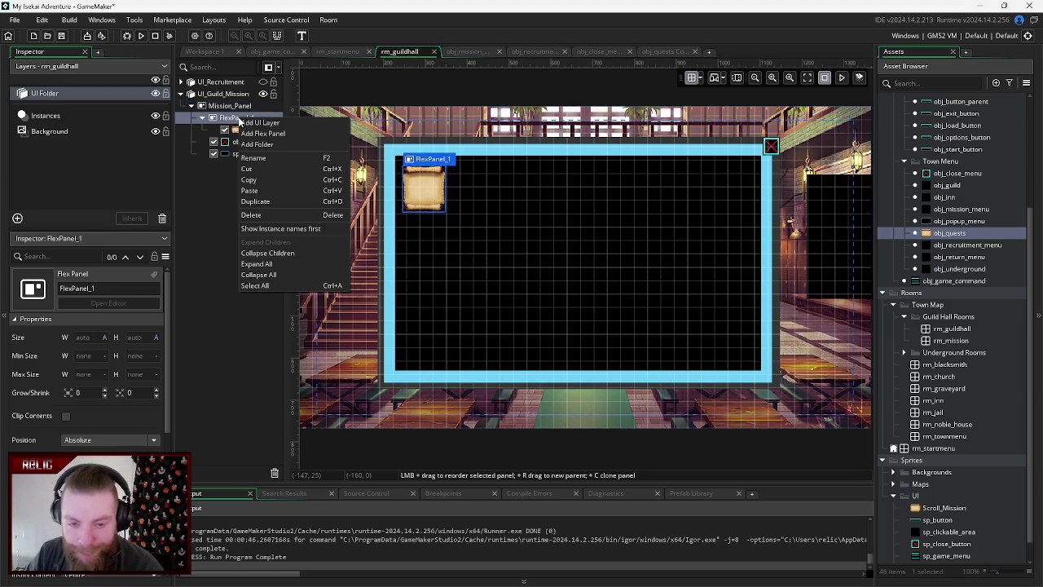
# - Rename FlexPanel_1 to Quest_Panel
pyautogui.click(269, 157)
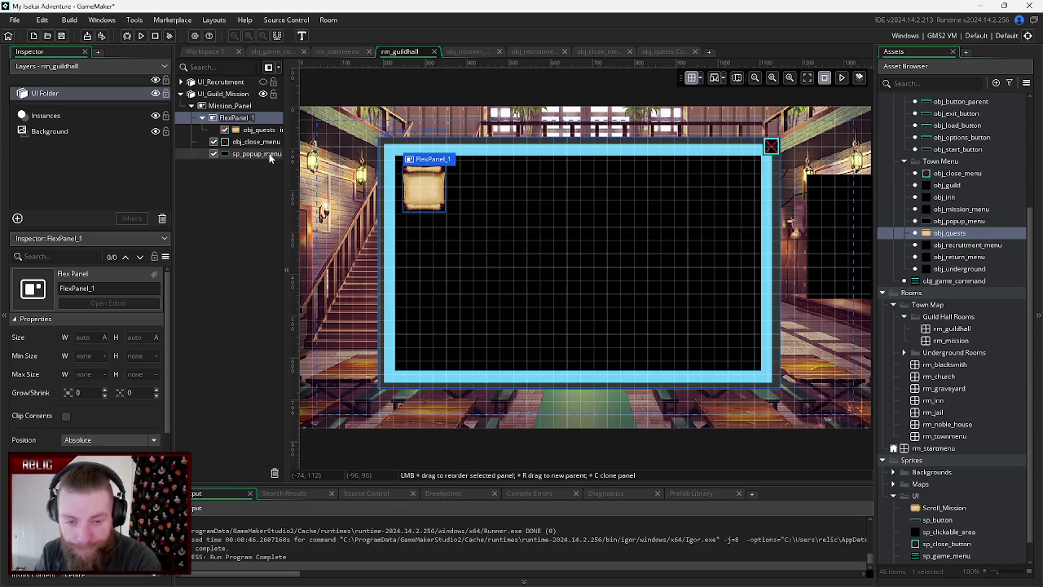
pyautogui.press('F2')
pyautogui.write('Quest_')
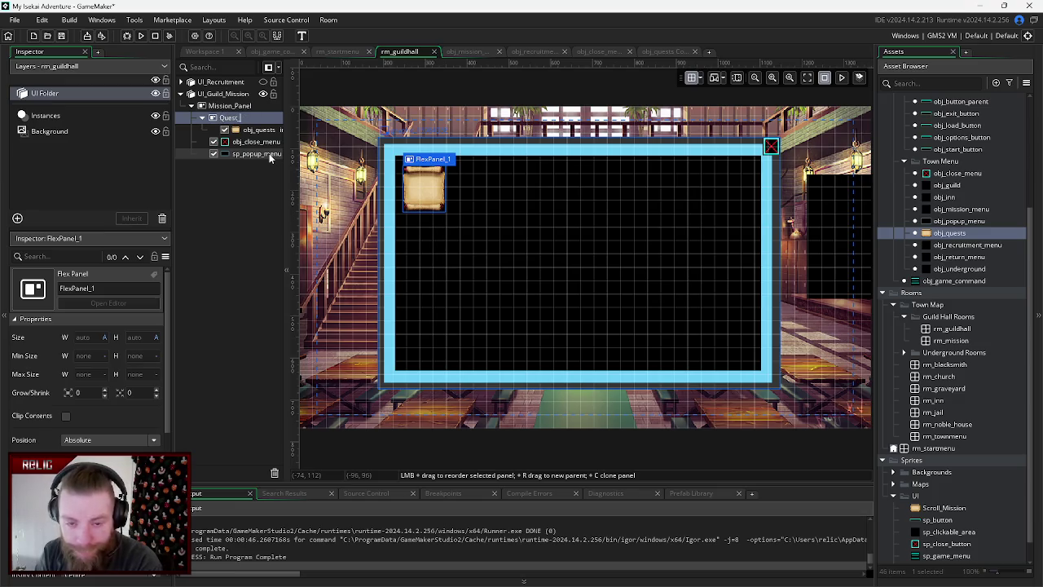
pyautogui.write('Panel')
pyautogui.press('Return')
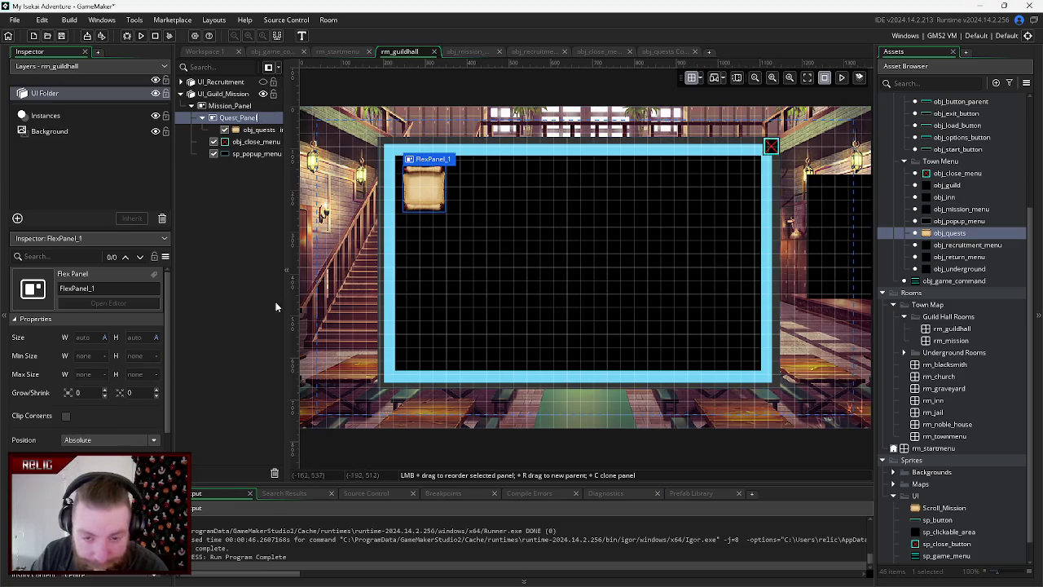
# - Duplicate the obj_quests scroll instance twice so Quest_Panel holds three scrolls
pyautogui.click(235, 131)
pyautogui.rightClick(255, 131)
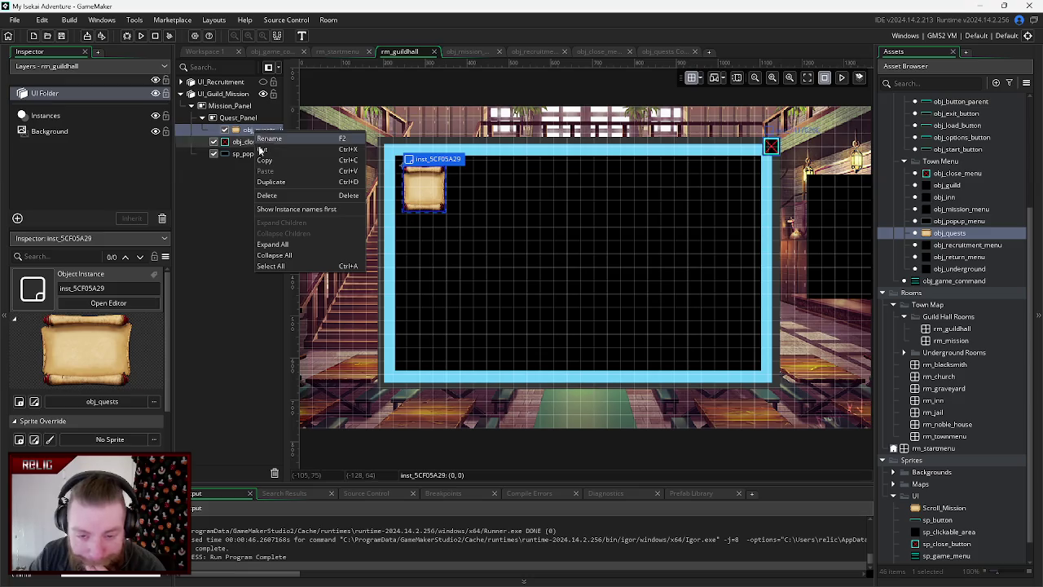
pyautogui.click(268, 182)
pyautogui.rightClick(256, 143)
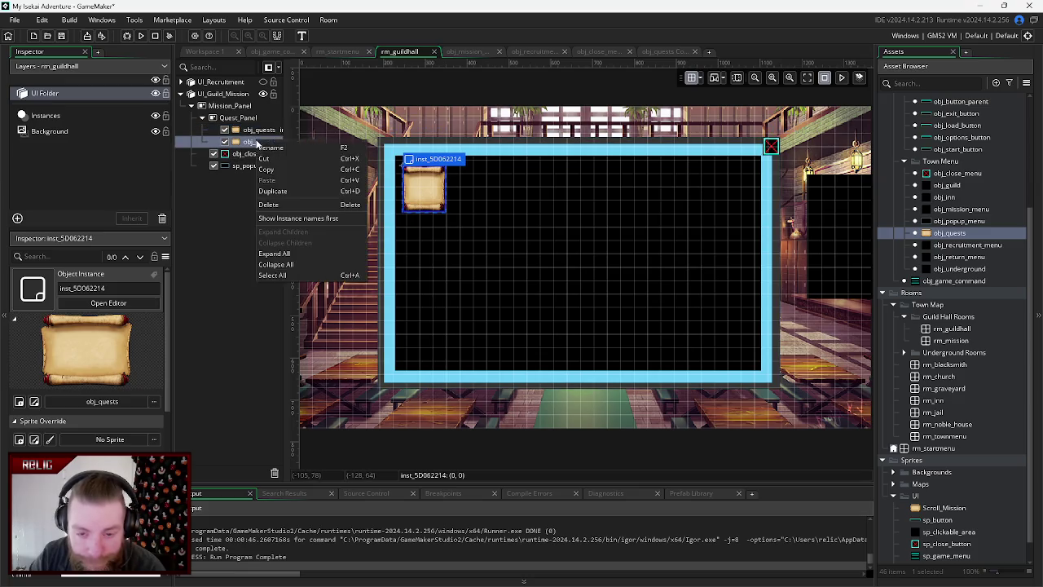
pyautogui.click(270, 190)
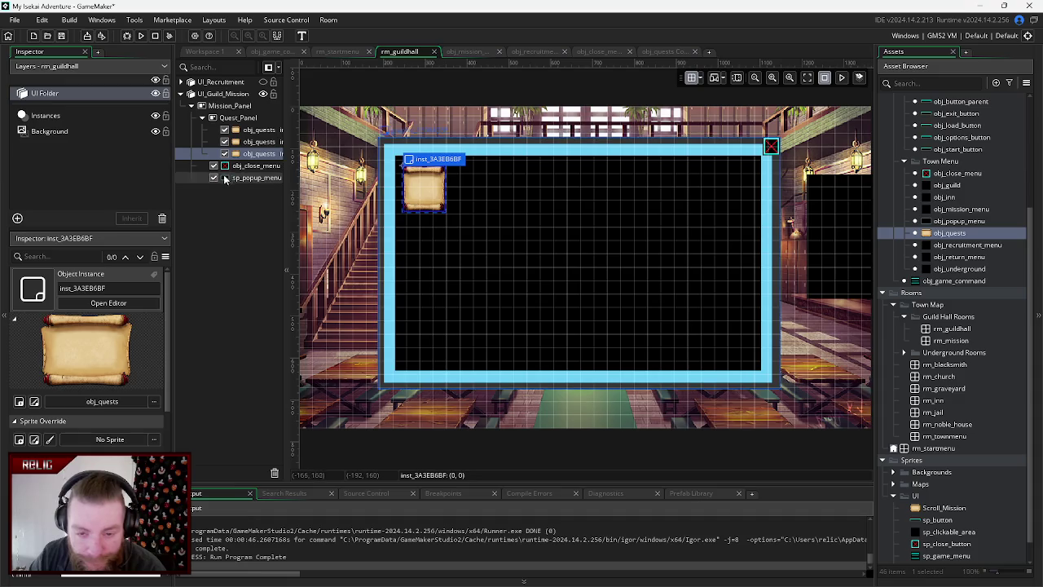
# - Nudge the second scroll around with the arrow keys, ending back on top of the first
pyautogui.click(256, 131)
pyautogui.click(257, 142)
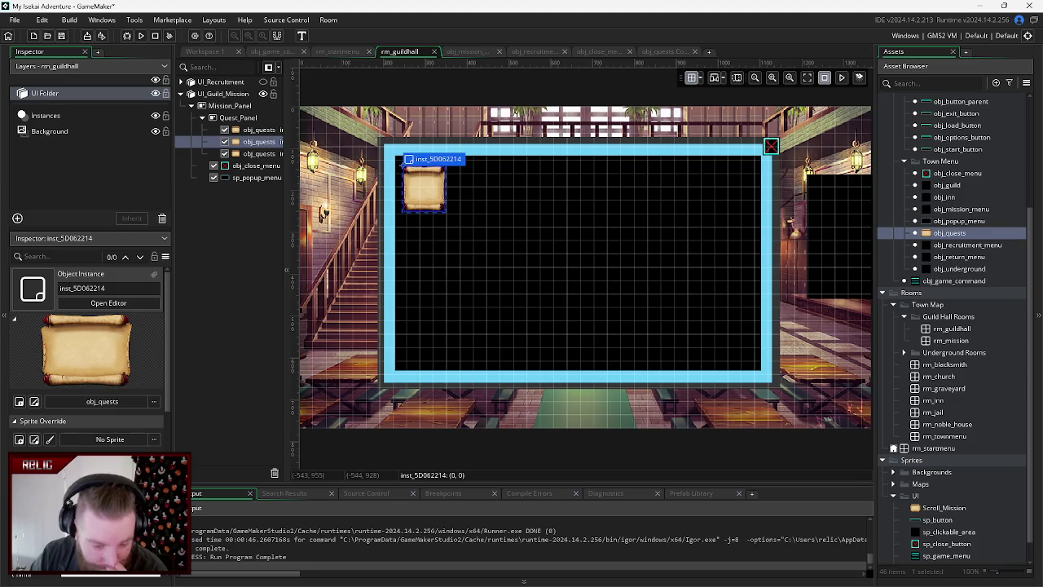
pyautogui.press('Down')
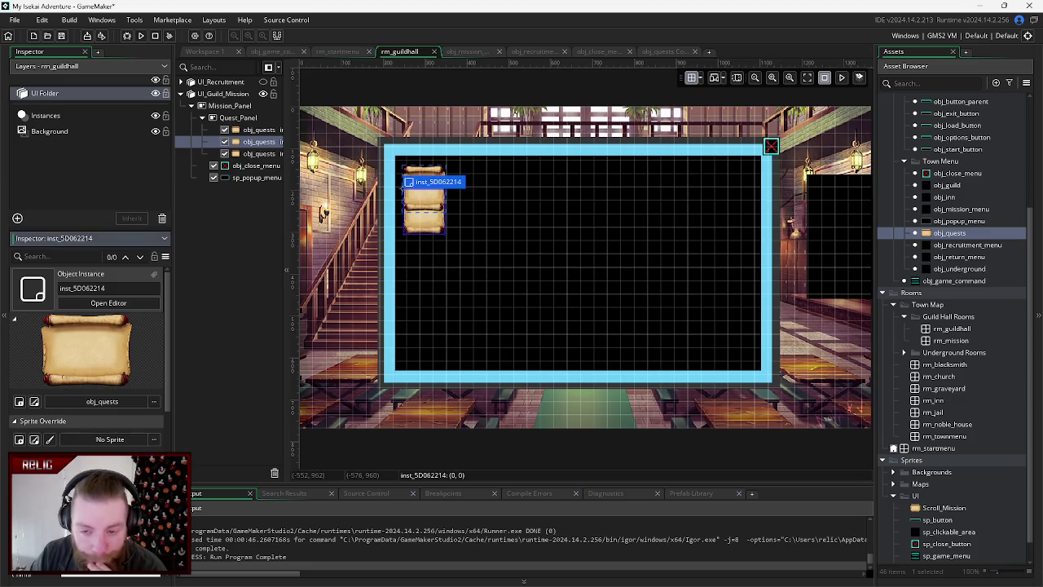
pyautogui.press('Down')
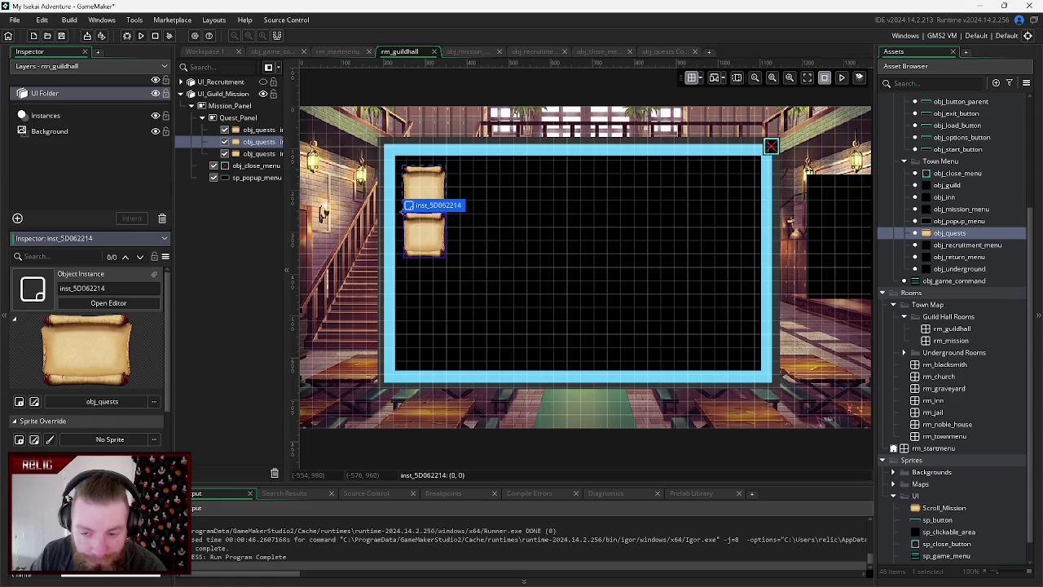
pyautogui.press('Up')
pyautogui.press('Up')
pyautogui.press('Right')
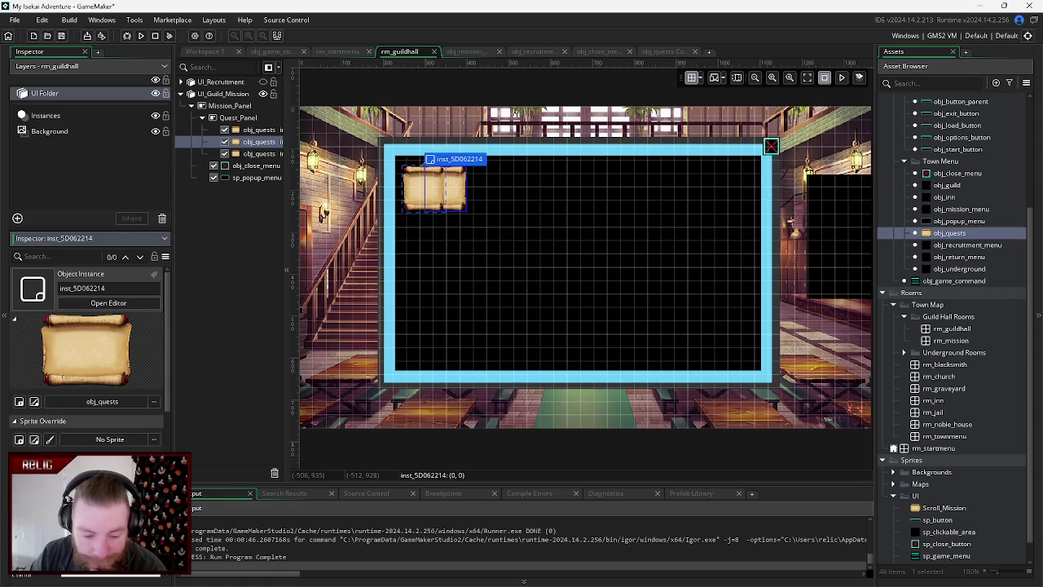
pyautogui.press('Right')
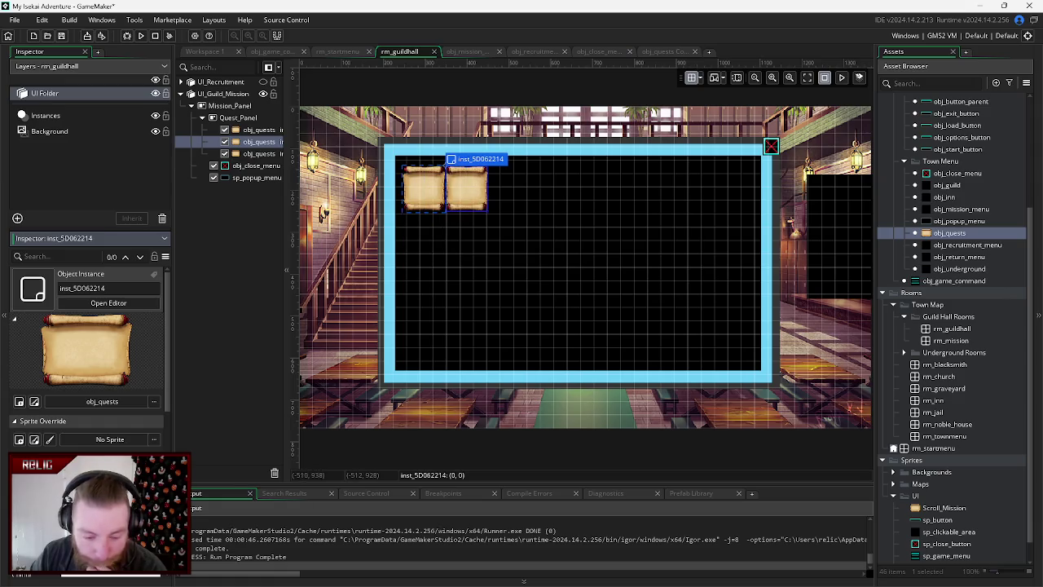
pyautogui.press('Left')
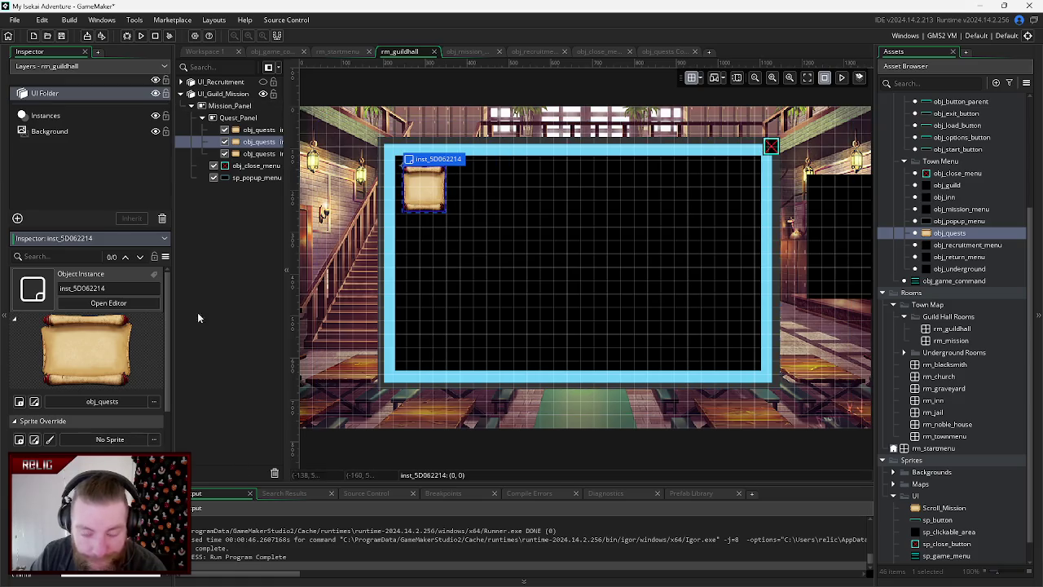
pyautogui.scroll(1, 120, 427)
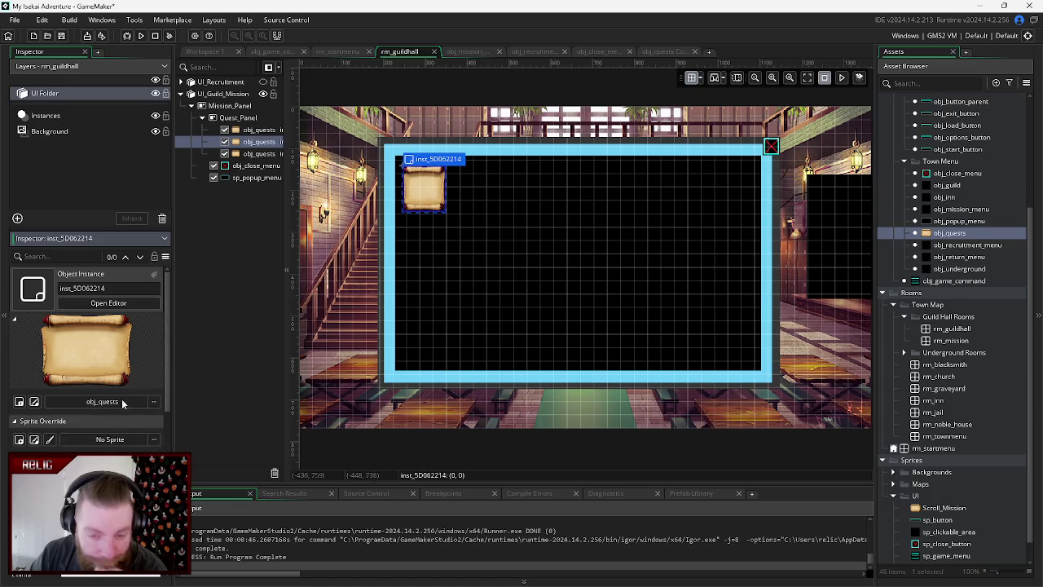
pyautogui.click(238, 119)
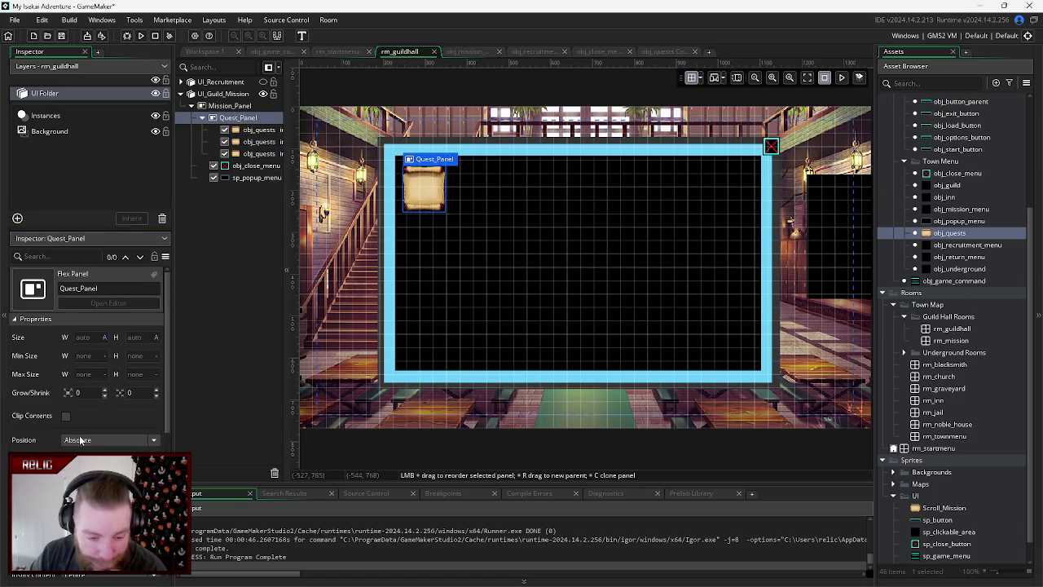
pyautogui.scroll(-2, 99, 422)
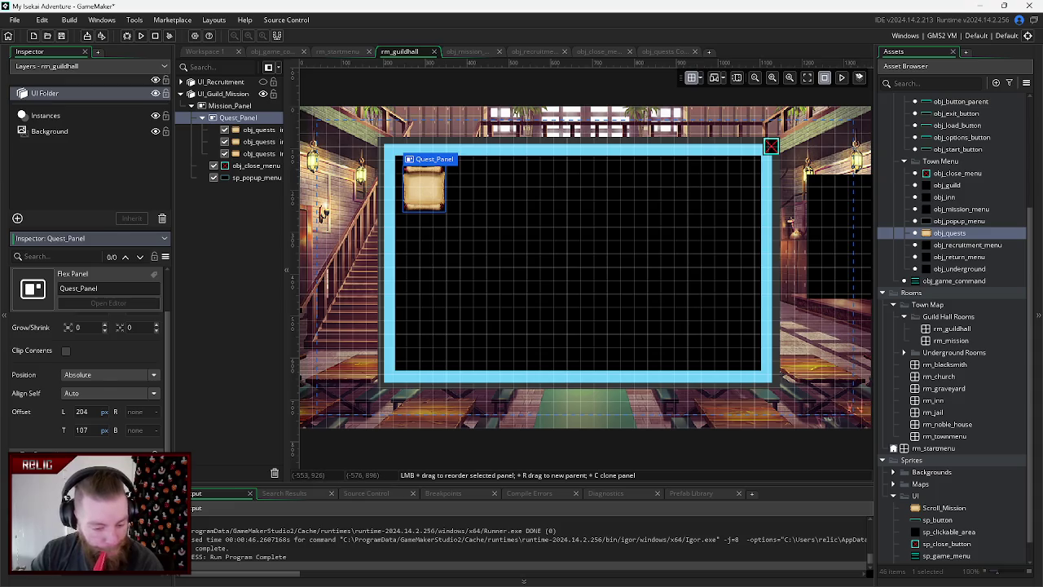
pyautogui.scroll(2, 88, 375)
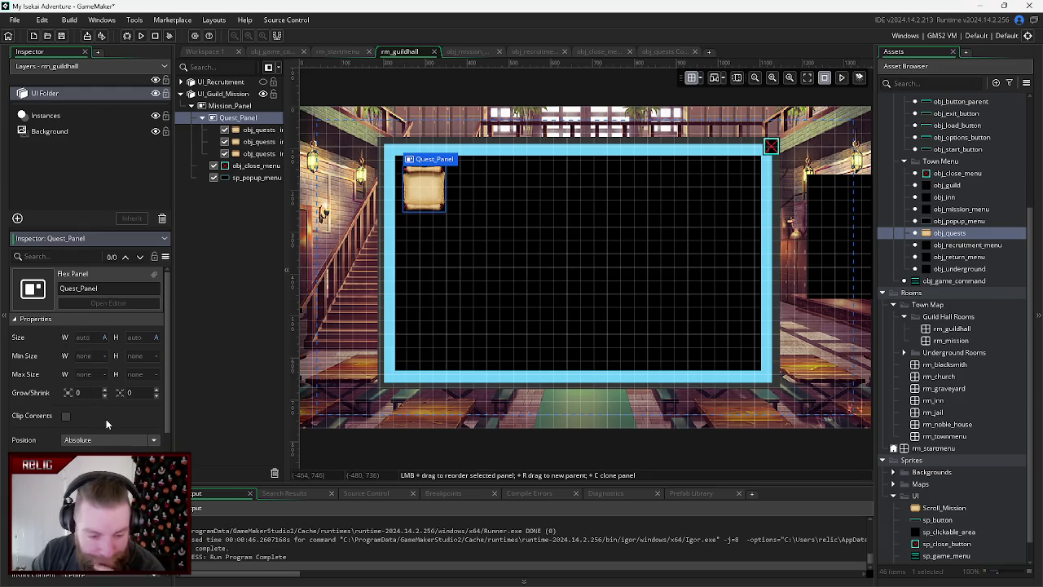
pyautogui.scroll(-3, 101, 417)
pyautogui.scroll(-1, 31, 431)
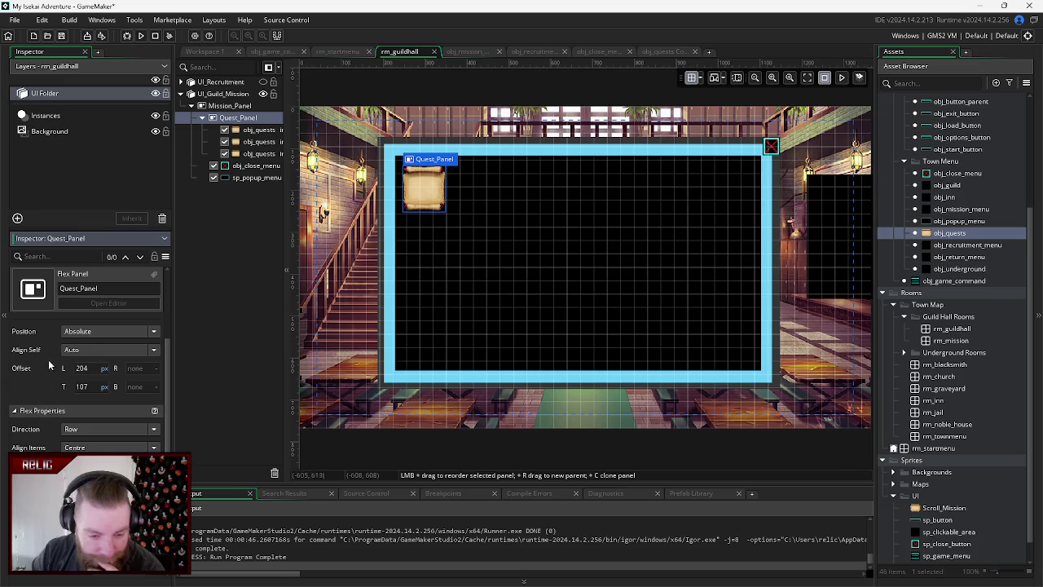
pyautogui.click(97, 349)
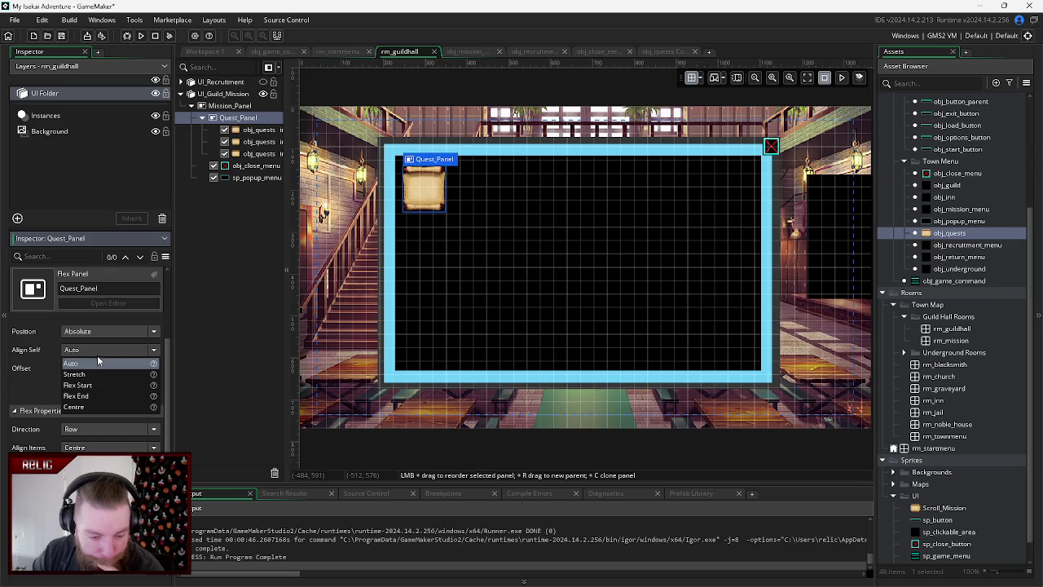
pyautogui.click(97, 374)
pyautogui.click(98, 350)
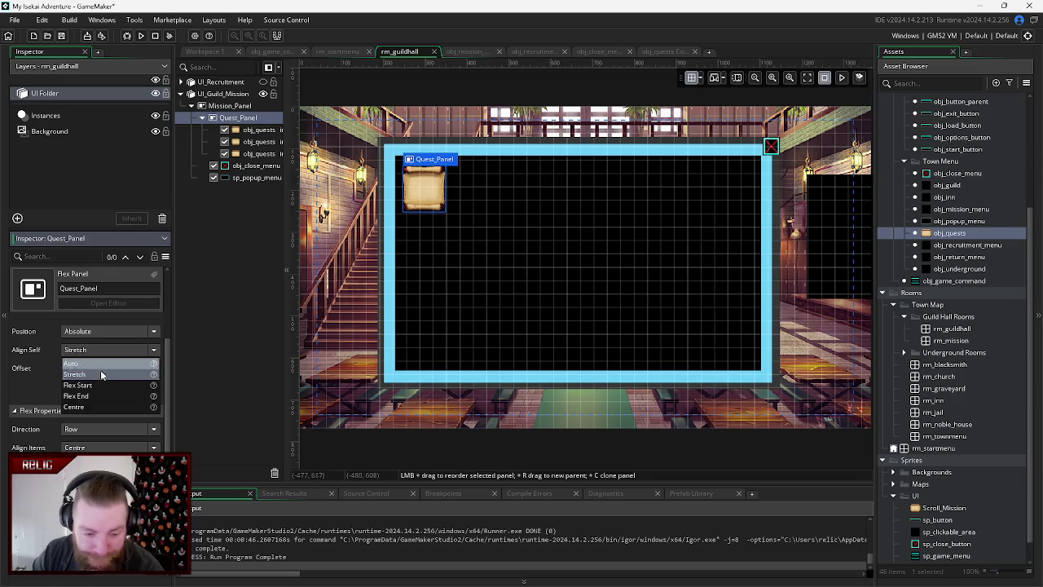
pyautogui.click(91, 362)
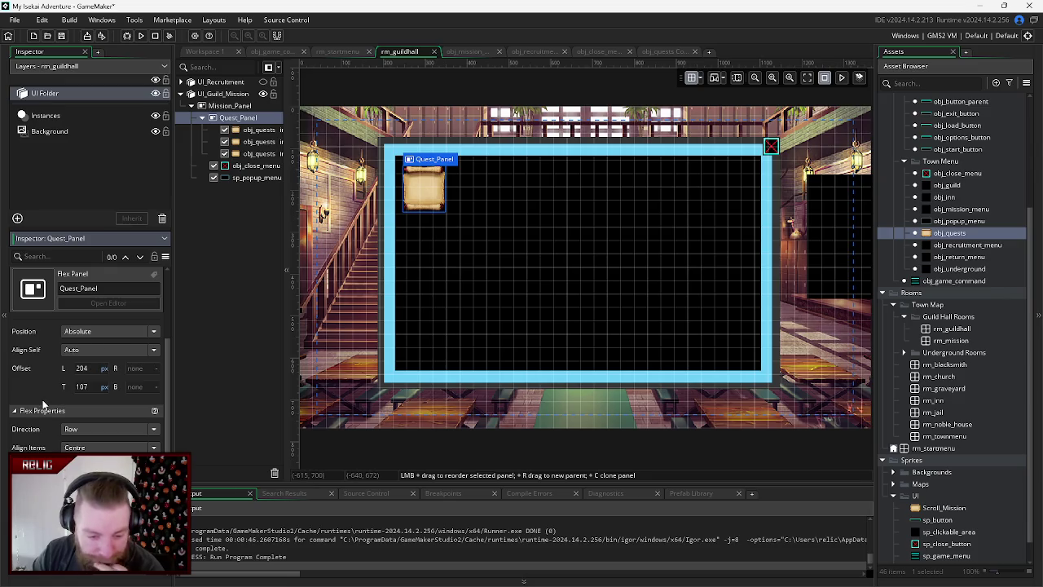
pyautogui.scroll(-5, 43, 396)
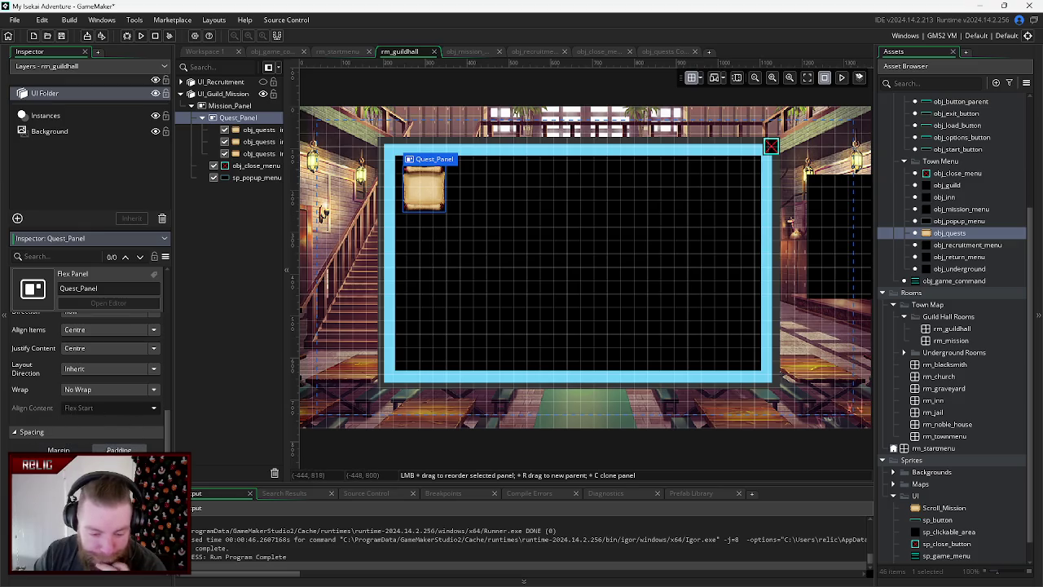
pyautogui.scroll(5, 68, 389)
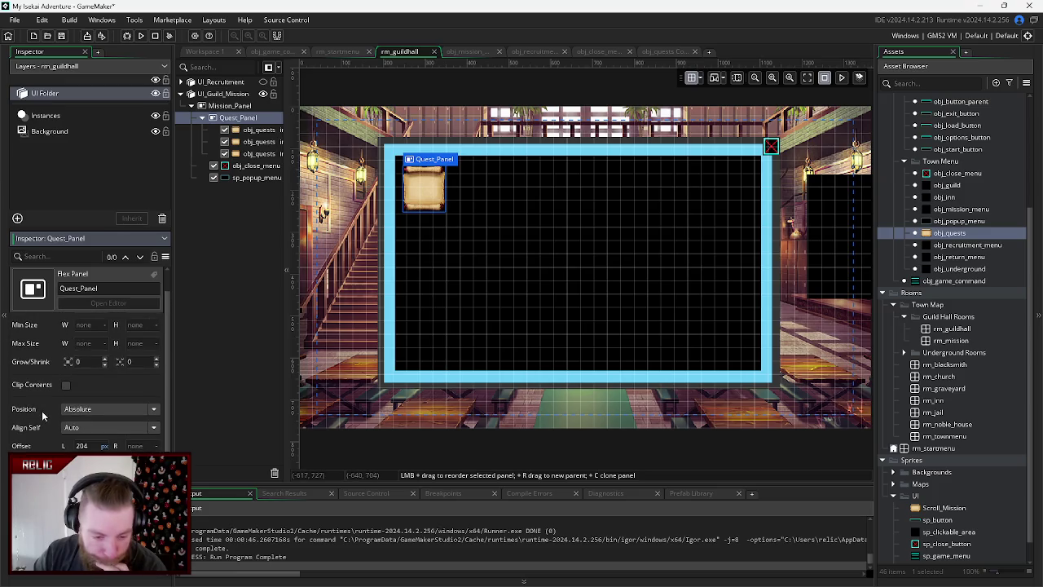
pyautogui.scroll(2, 42, 416)
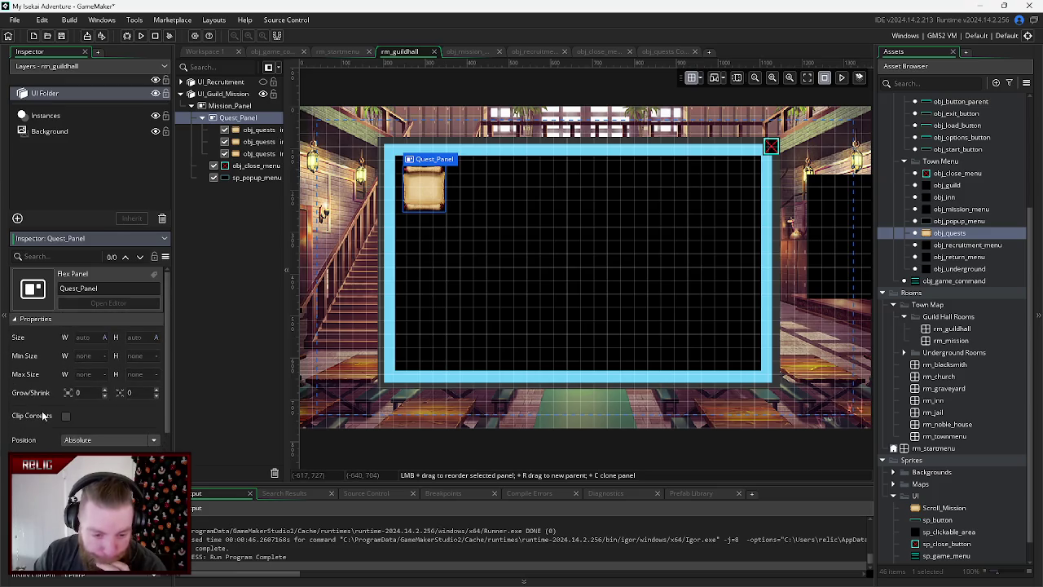
# - Switch Quest_Panel's width and height to fixed pixels, trying 1000 by 800
pyautogui.click(105, 336)
pyautogui.click(73, 352)
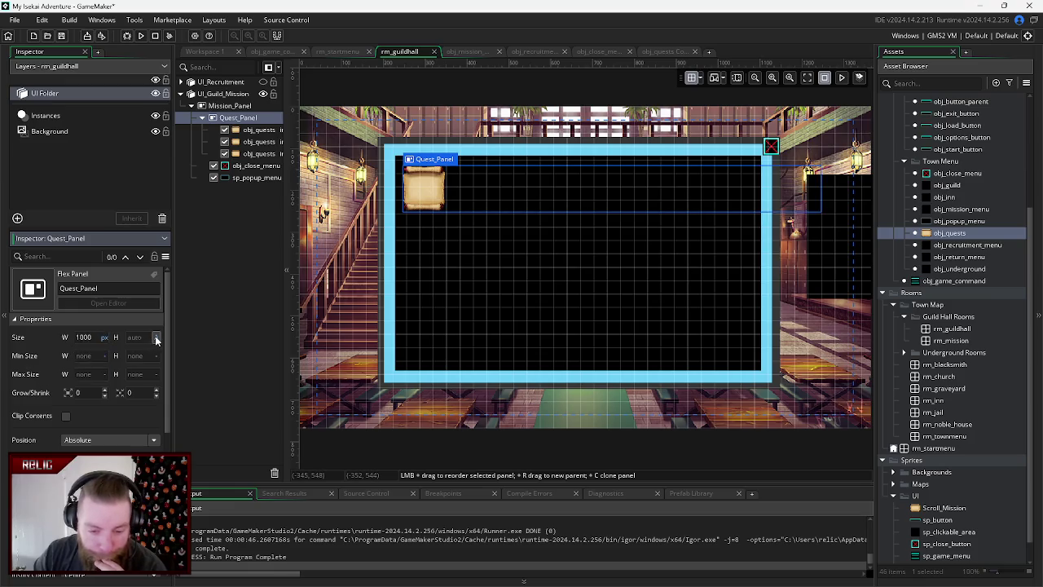
pyautogui.click(157, 341)
pyautogui.click(123, 352)
pyautogui.write('800')
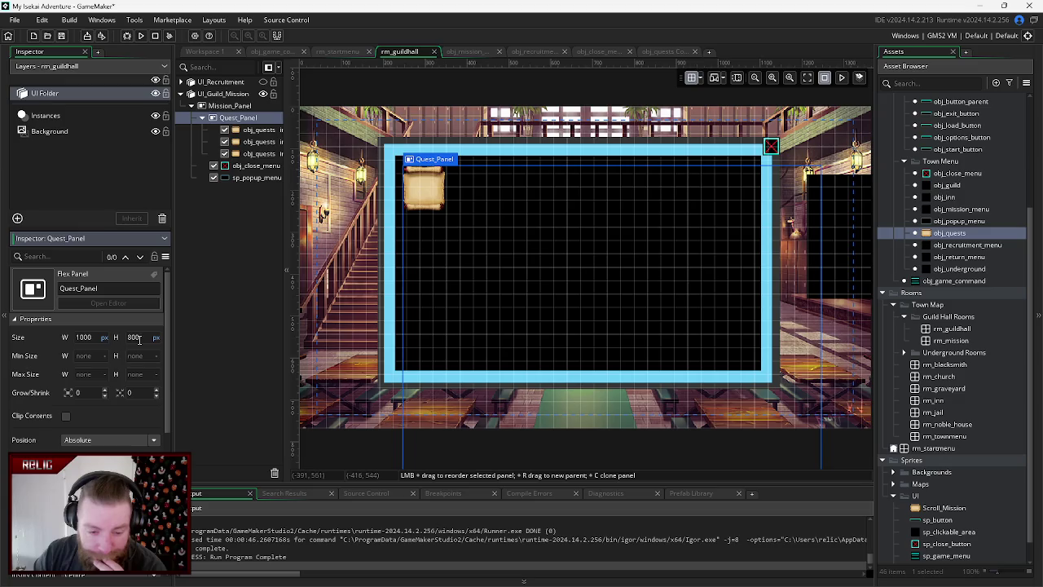
pyautogui.click(77, 337)
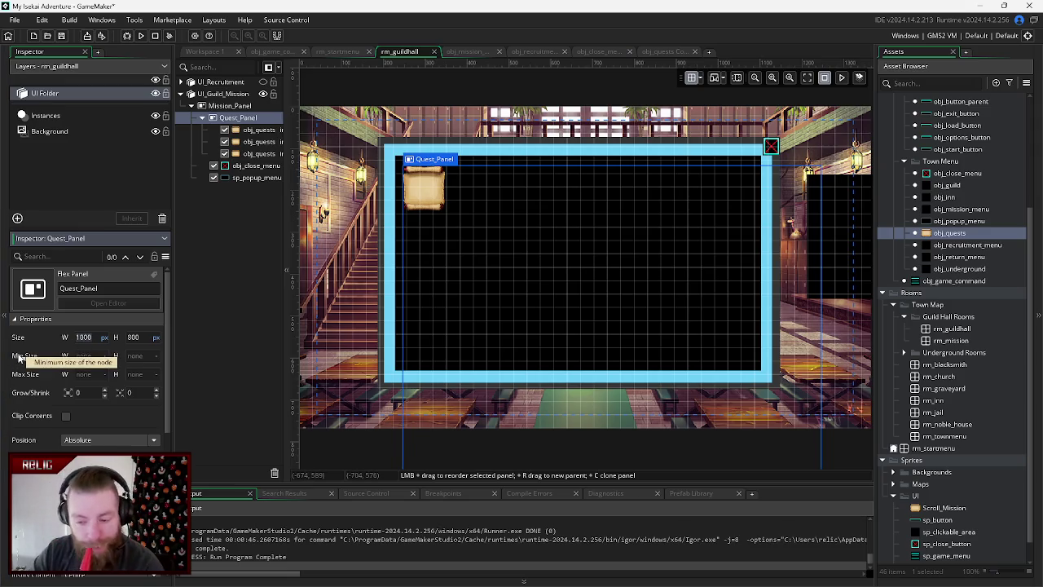
pyautogui.click(259, 141)
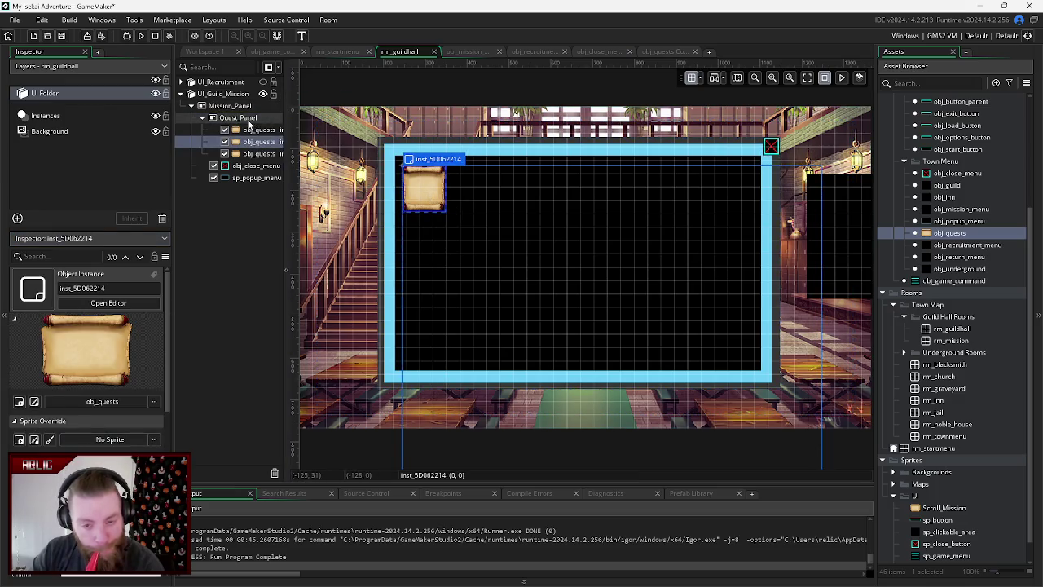
# - Set Quest_Panel's width to 800 and height to 450 px
pyautogui.click(244, 119)
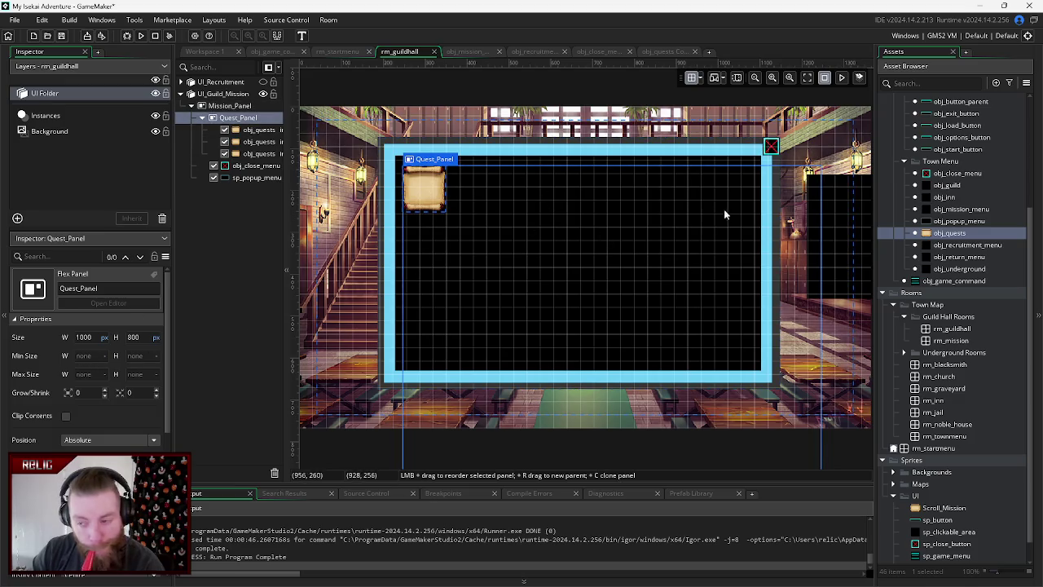
pyautogui.click(77, 336)
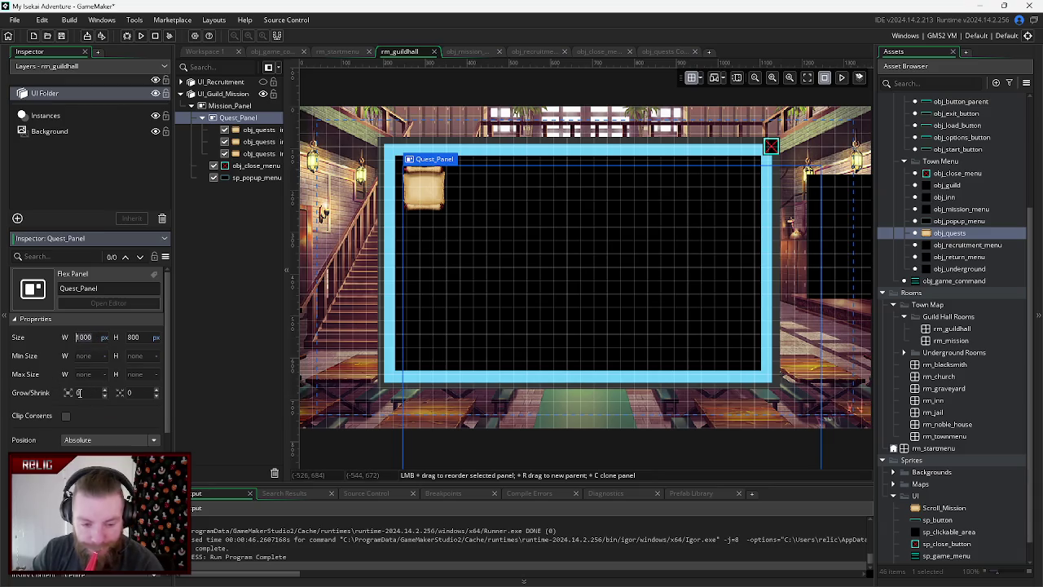
pyautogui.press('Delete')
pyautogui.press('Delete')
pyautogui.press('Delete')
pyautogui.write('500')
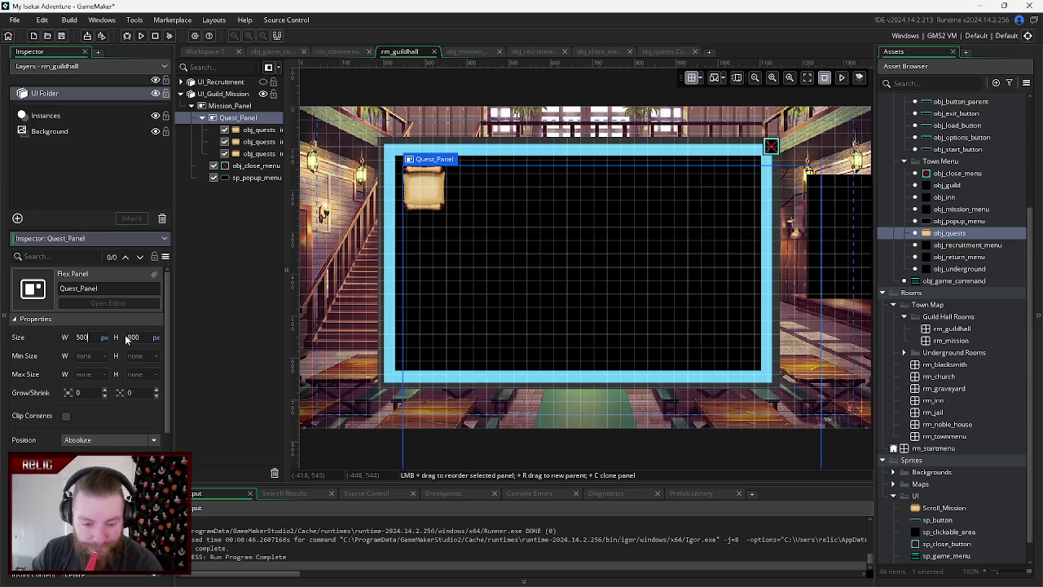
pyautogui.click(128, 336)
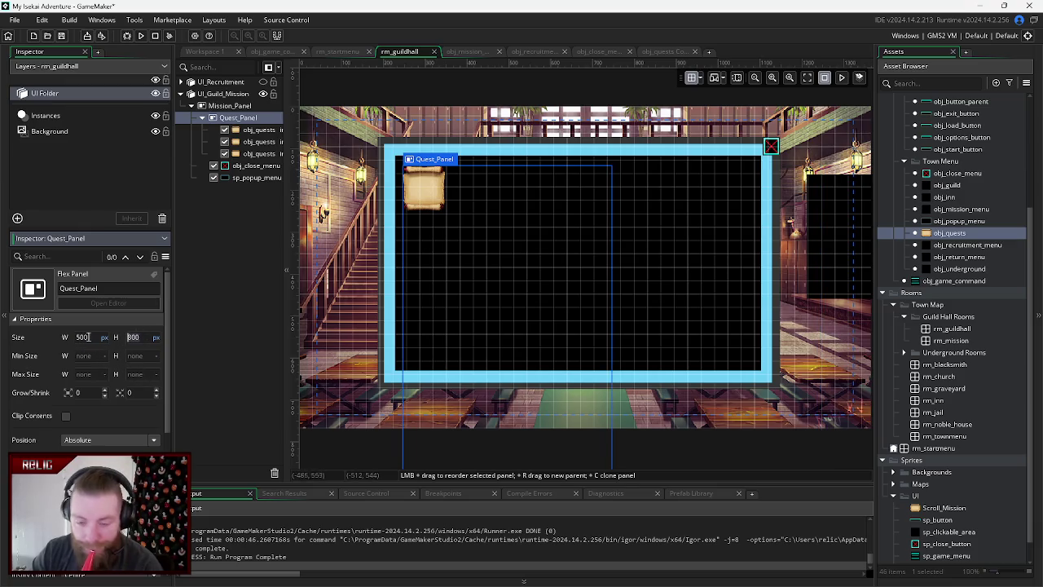
pyautogui.hotkey('shift', 'Tab')
pyautogui.write('750')
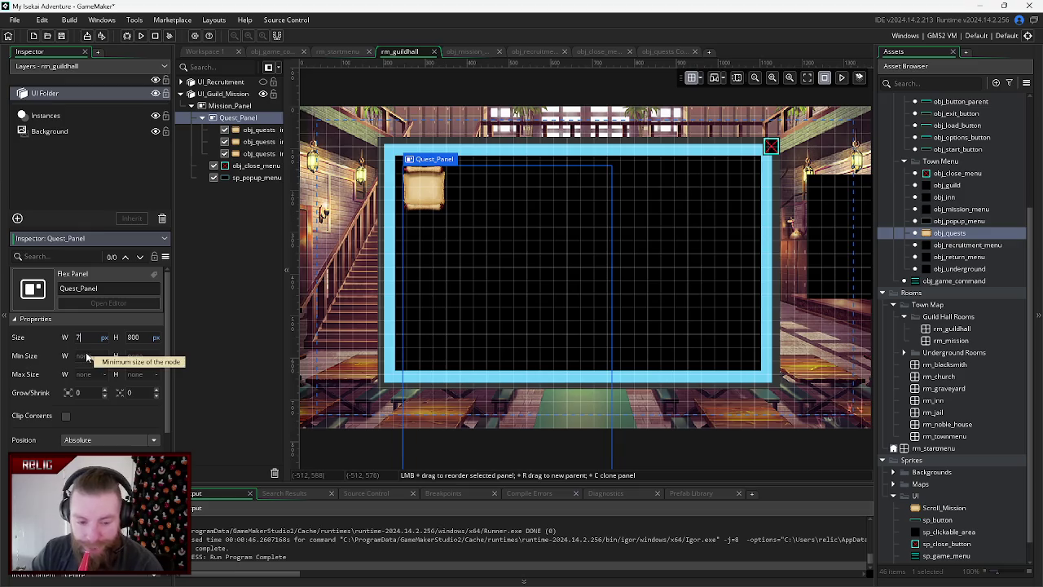
pyautogui.press('Return')
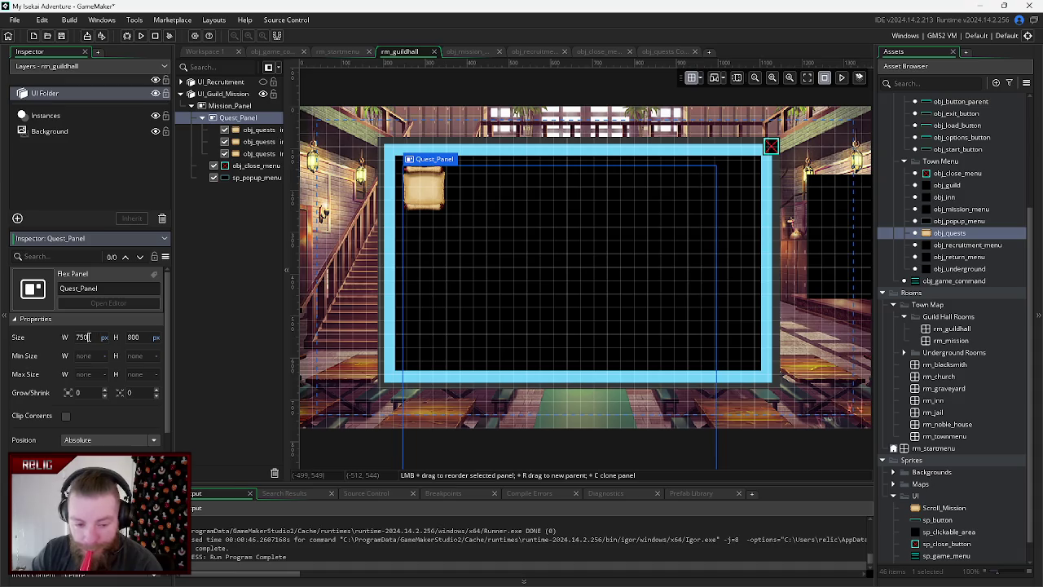
pyautogui.press('Return')
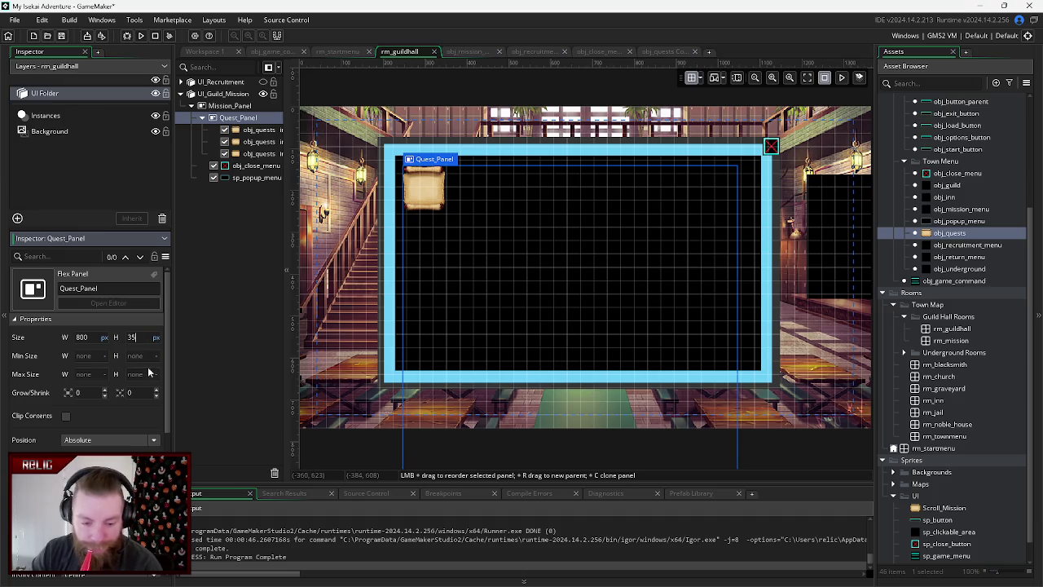
pyautogui.write('400')
pyautogui.press('Return')
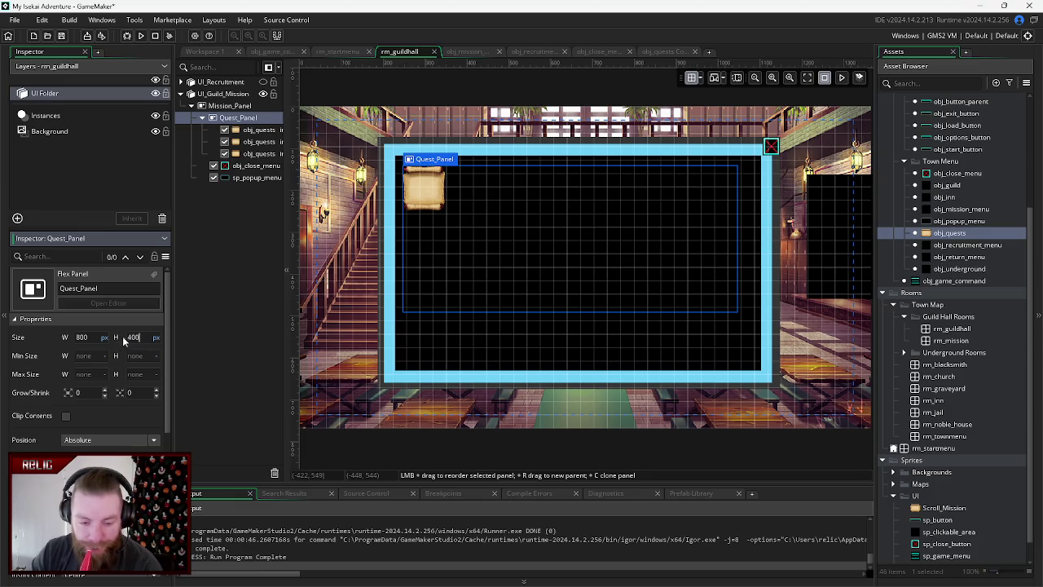
pyautogui.press('Return')
pyautogui.moveTo(145, 338); pyautogui.dragTo(117, 343)
pyautogui.write('450')
pyautogui.press('Return')
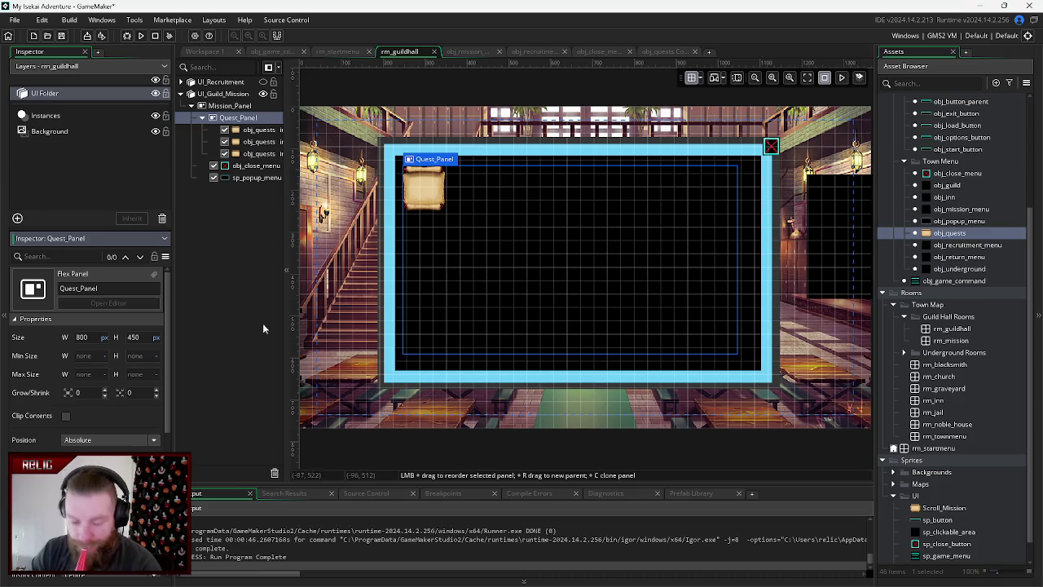
pyautogui.click(257, 130)
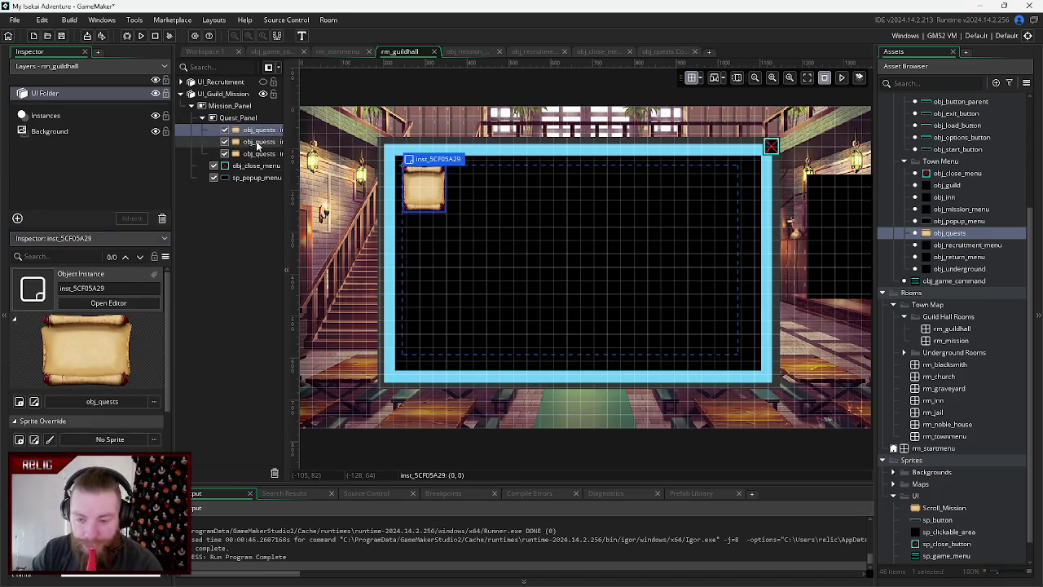
# - Place the second and third scrolls in a row right of the first at x 144 and 288
pyautogui.click(259, 143)
pyautogui.moveTo(424, 195); pyautogui.dragTo(489, 197)
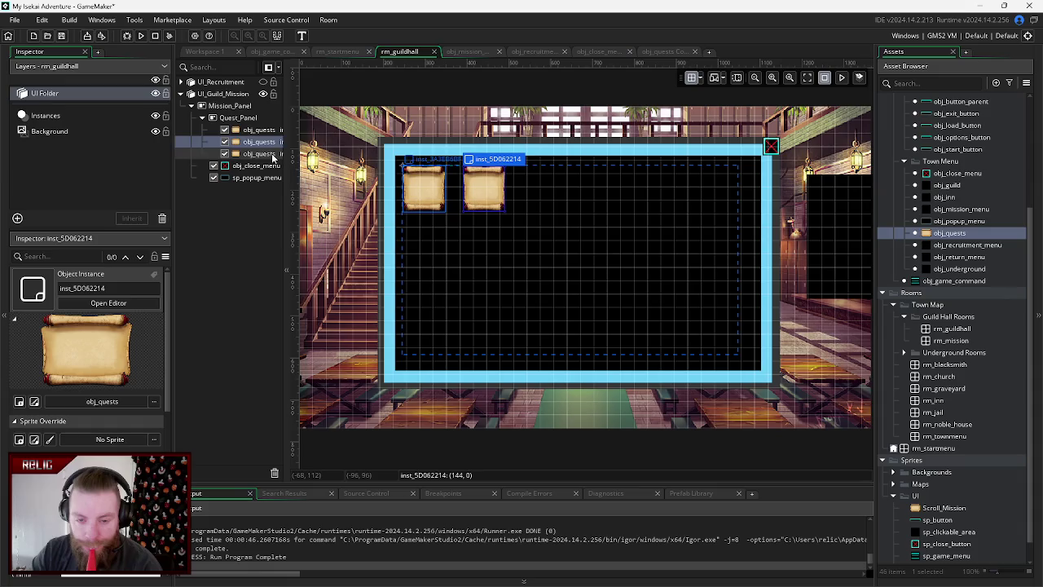
pyautogui.click(273, 155)
pyautogui.moveTo(554, 189); pyautogui.dragTo(546, 189)
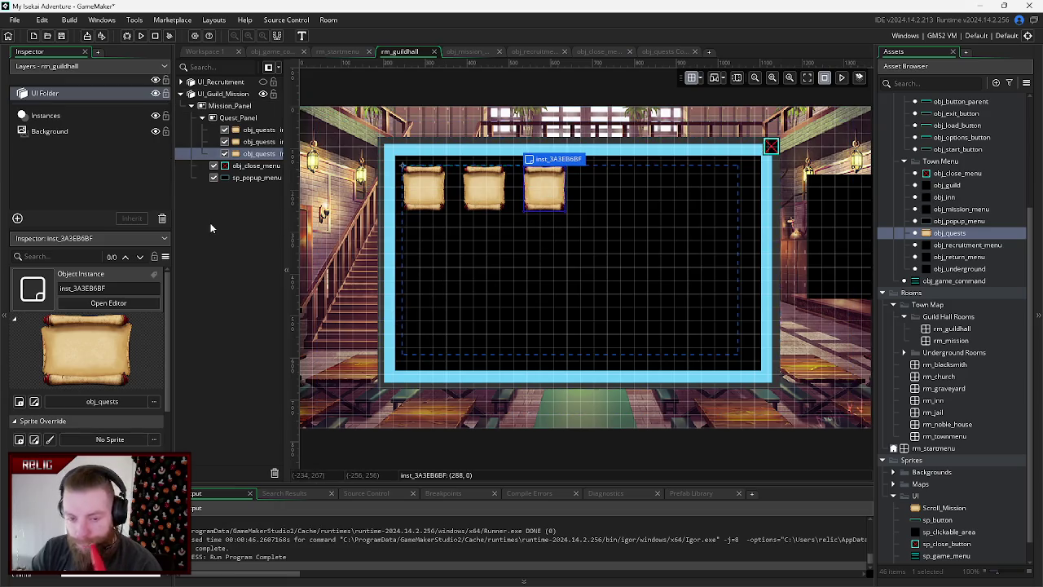
pyautogui.click(259, 141)
pyautogui.click(261, 131)
pyautogui.click(259, 142)
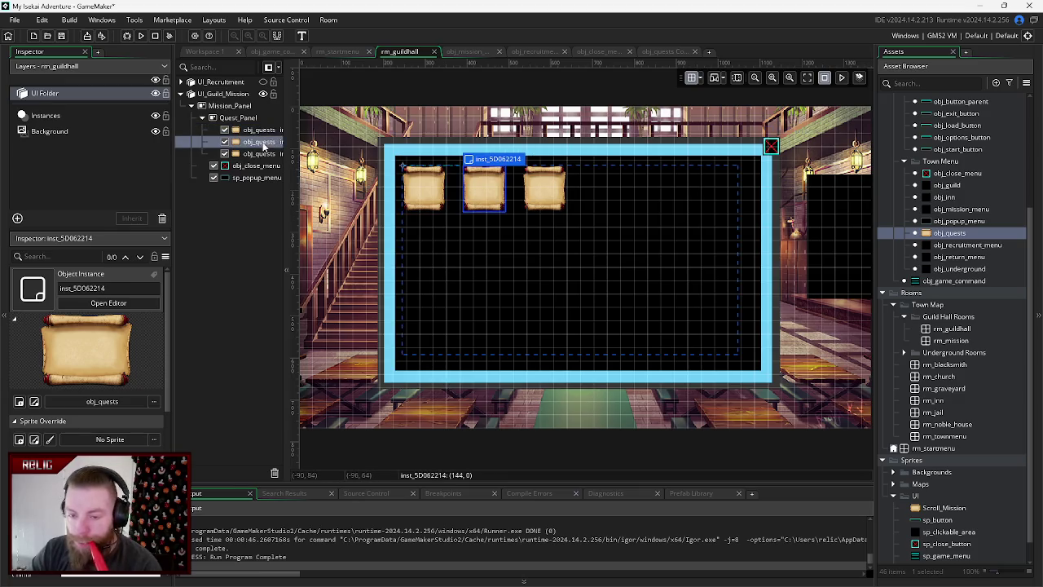
pyautogui.click(261, 153)
pyautogui.click(261, 131)
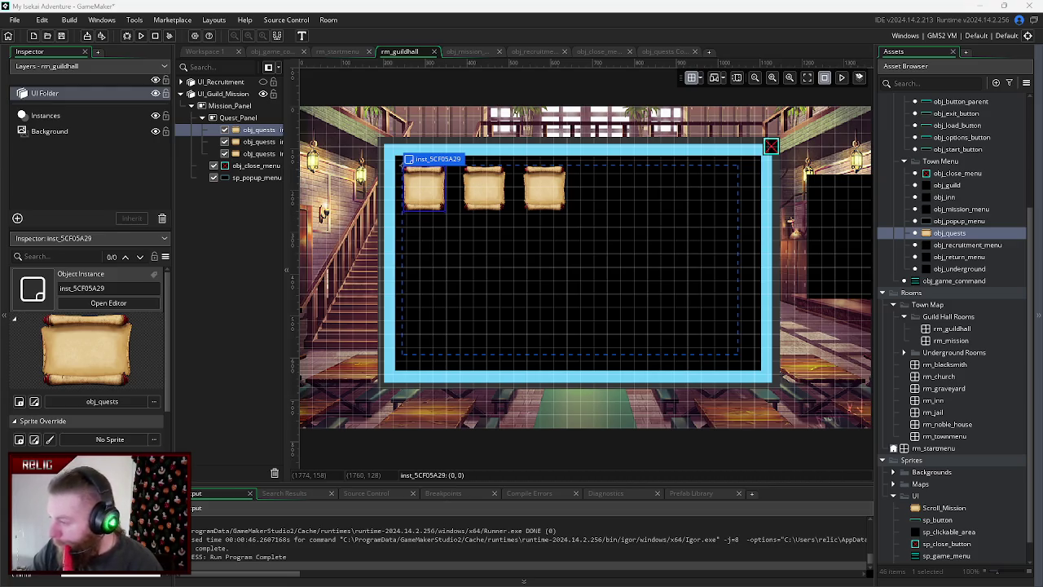
pyautogui.scroll(-1, 928, 500)
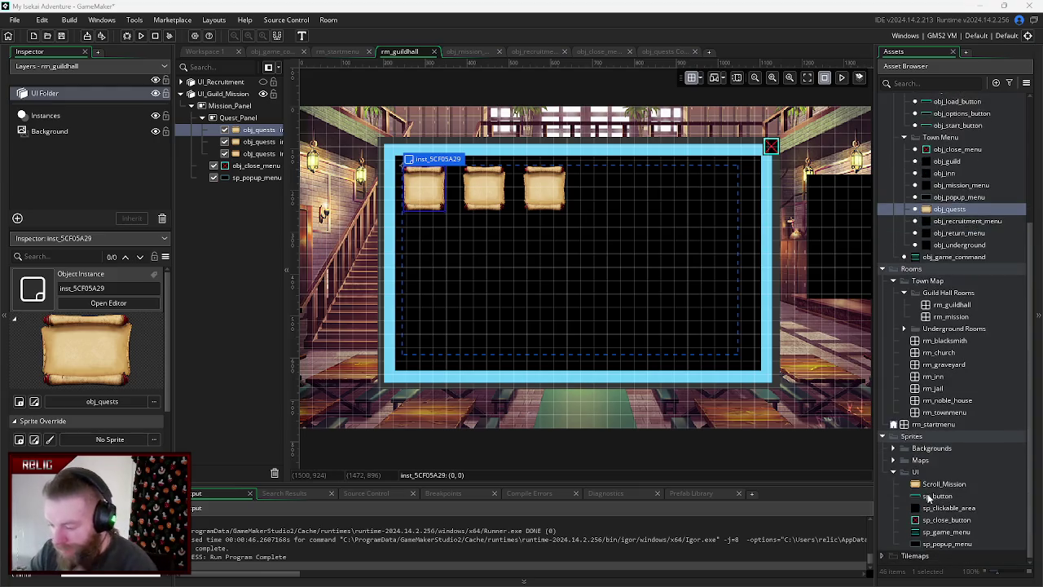
# - Create a new sprite, Sprite14, in the Sprites group
pyautogui.click(892, 472)
pyautogui.rightClick(913, 511)
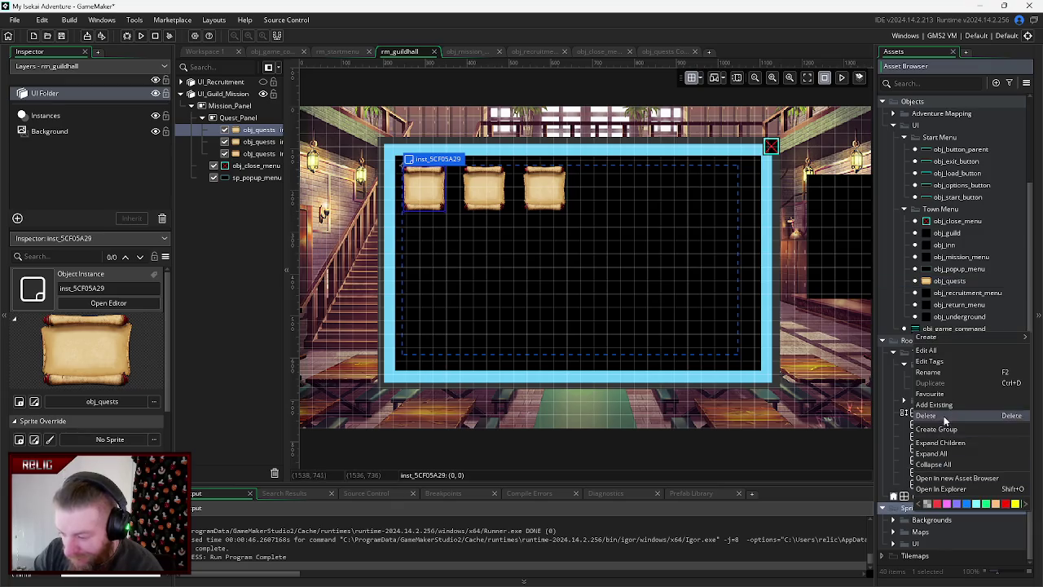
pyautogui.moveTo(929, 337)
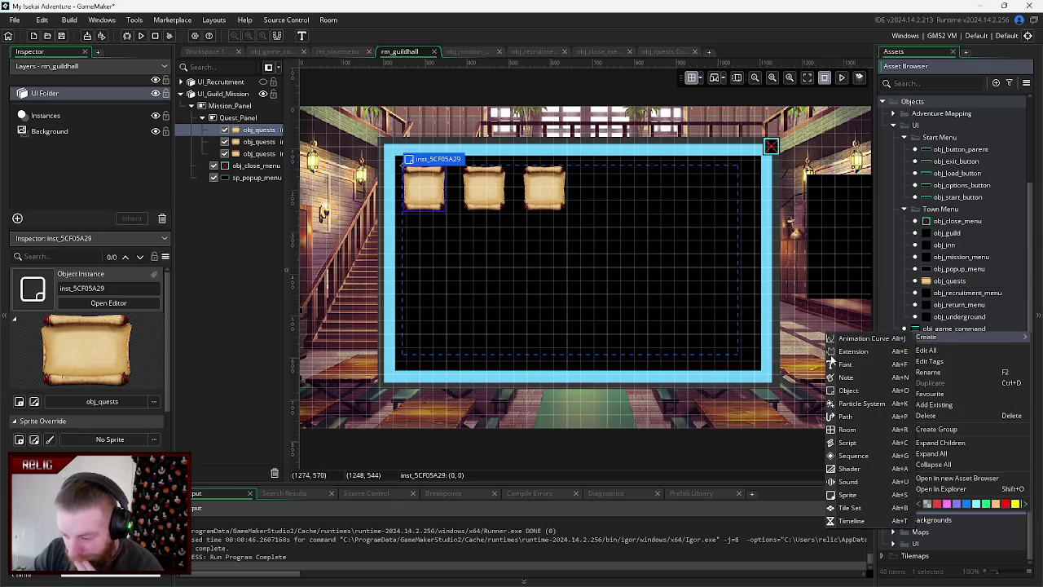
pyautogui.click(854, 495)
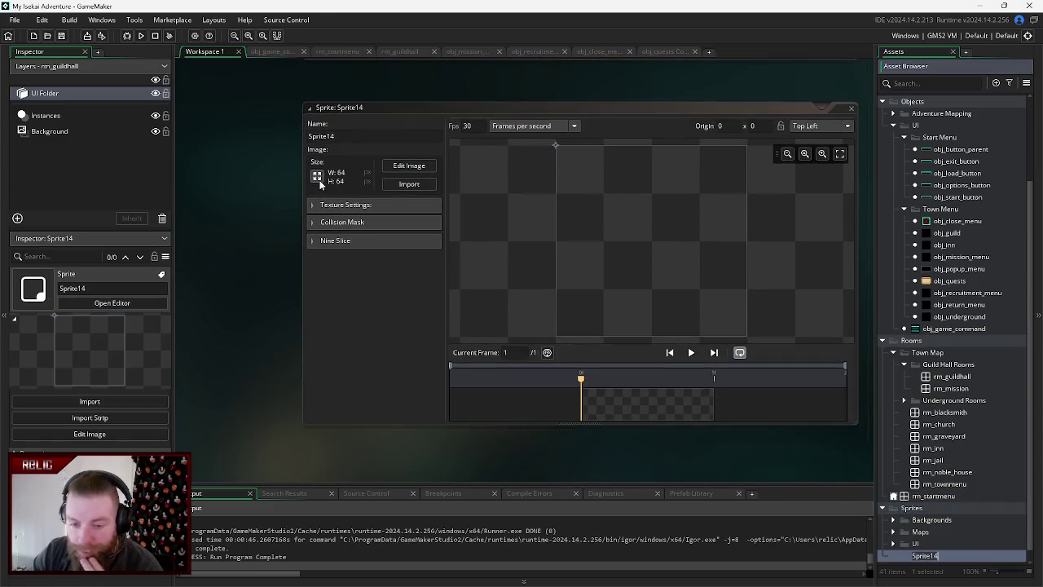
# - Scale Sprite14 to 32 × 32 px and open its image for painting
pyautogui.click(317, 176)
pyautogui.click(108, 144)
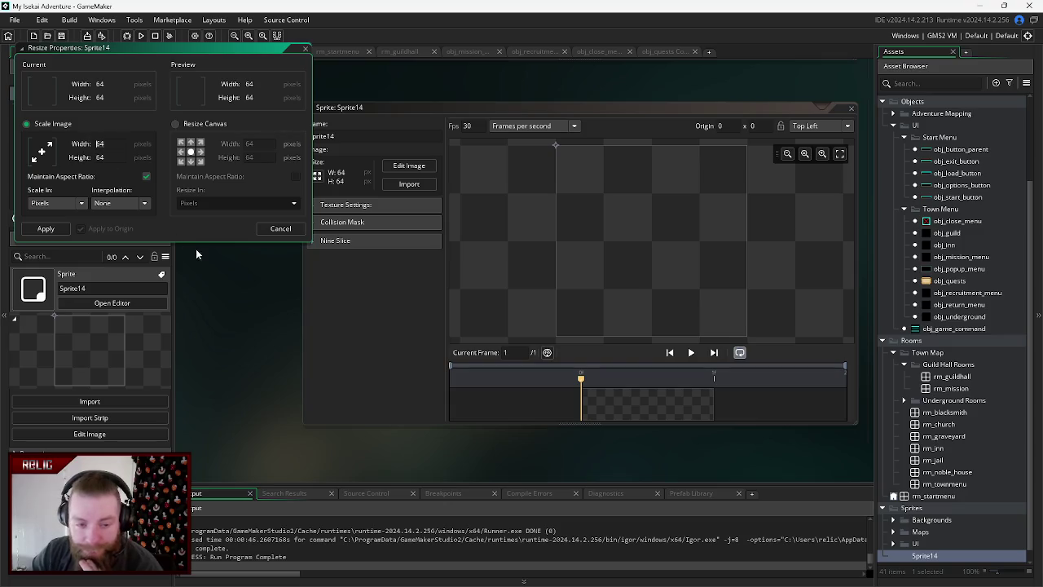
pyautogui.press('Tab')
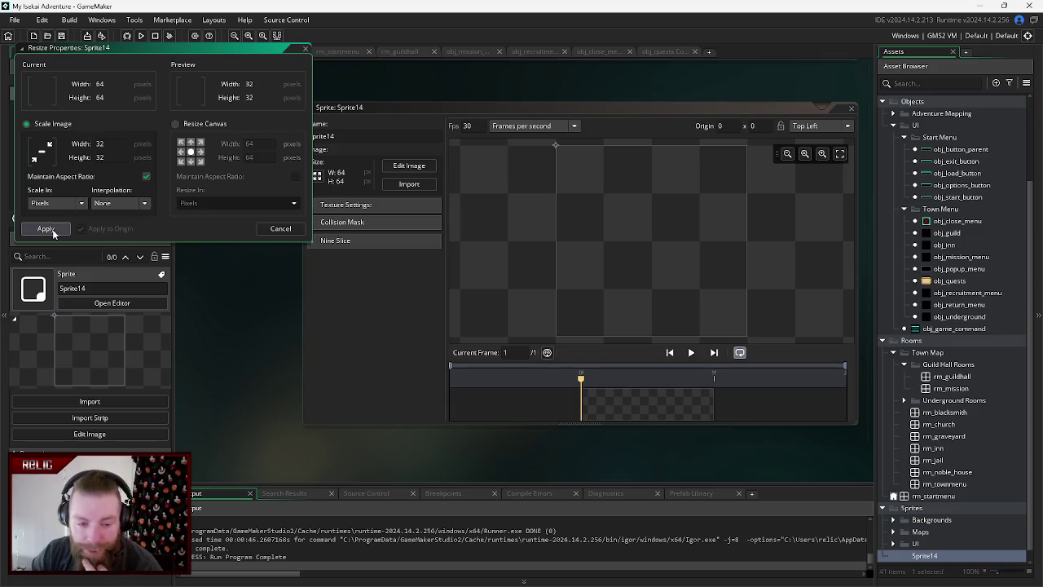
pyautogui.click(45, 228)
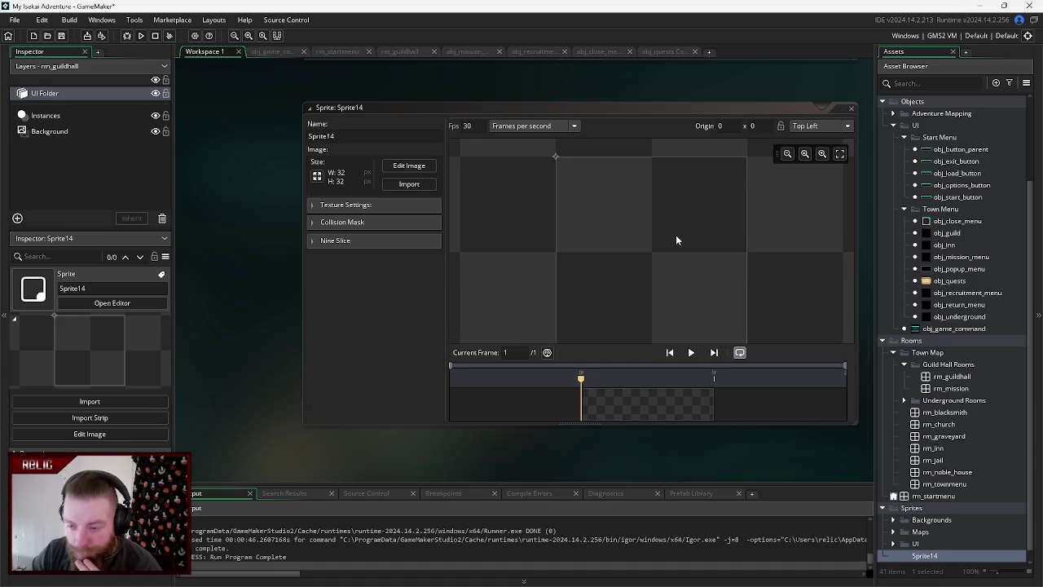
pyautogui.click(403, 167)
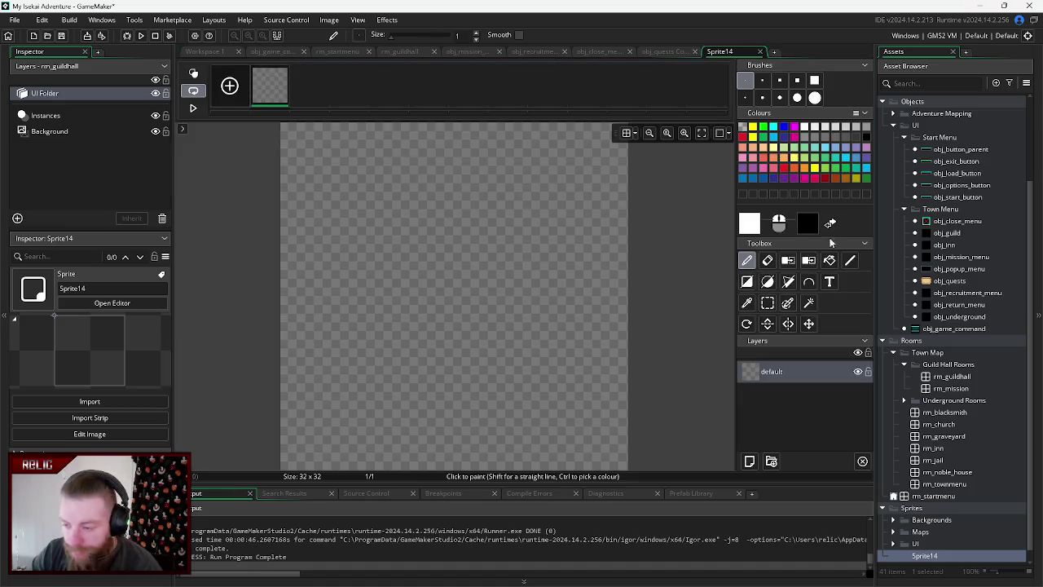
# - Draw a filled light green ellipse in Sprite14's centre, then add an empty Layer 1
pyautogui.click(766, 281)
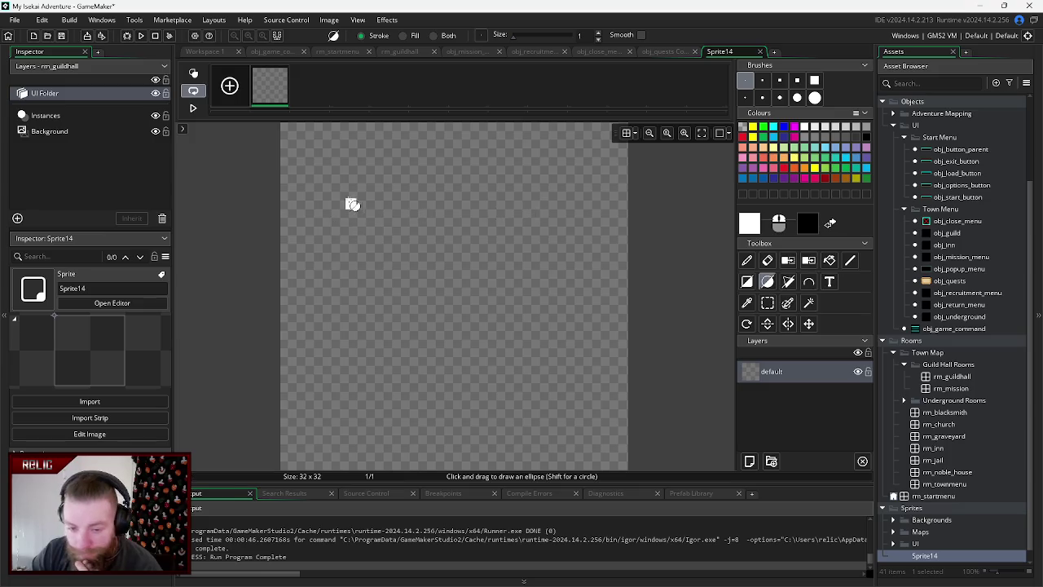
pyautogui.click(744, 97)
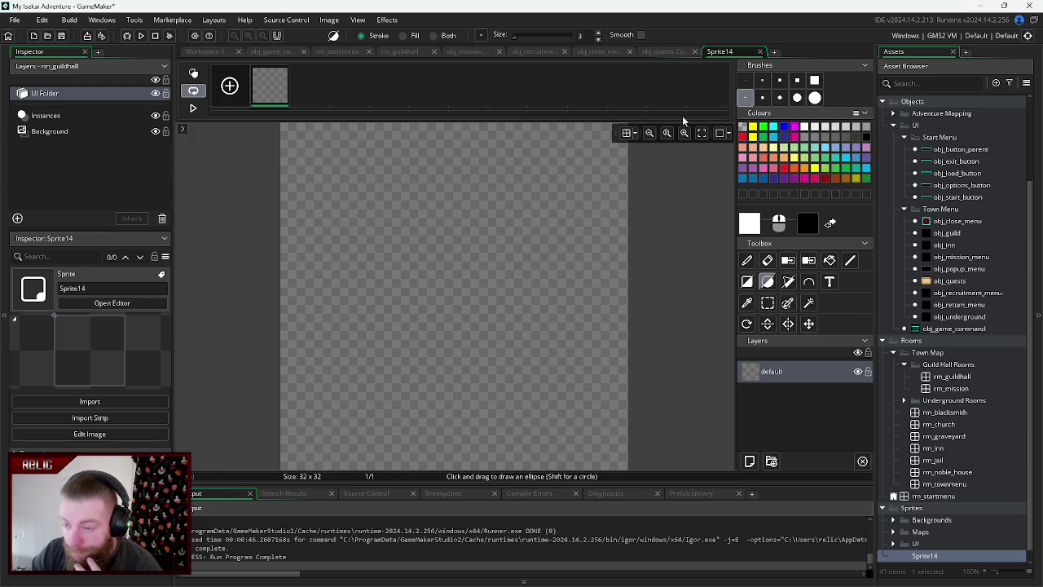
pyautogui.click(814, 97)
pyautogui.moveTo(533, 172)
pyautogui.mouseDown()
pyautogui.moveTo(476, 301)
pyautogui.moveTo(465, 291)
pyautogui.moveTo(465, 309)
pyautogui.moveTo(456, 305)
pyautogui.moveTo(676, 177)
pyautogui.mouseUp()
pyautogui.press('Escape')
pyautogui.click(797, 97)
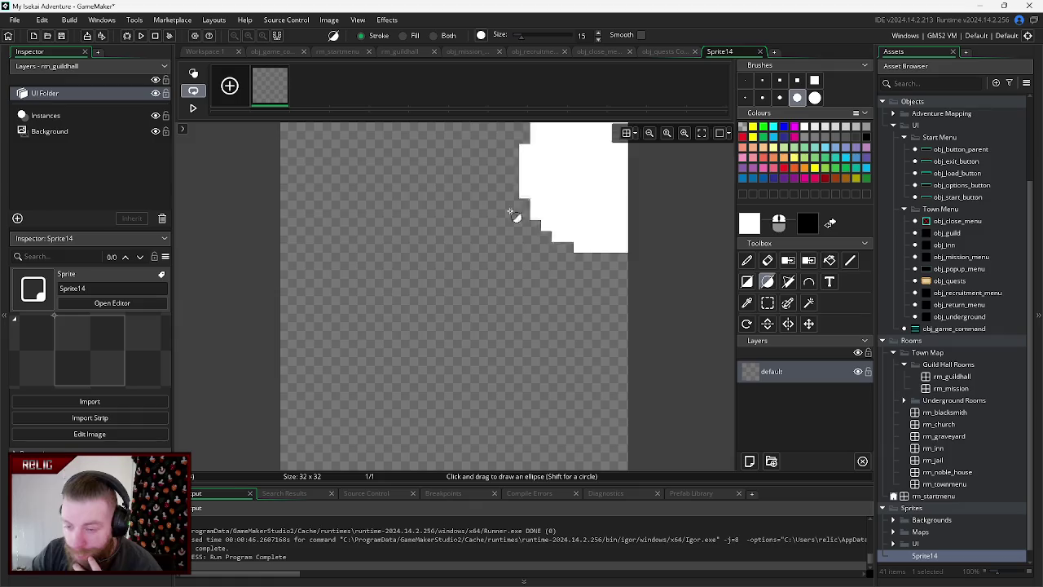
pyautogui.hotkey('ctrl', 'z')
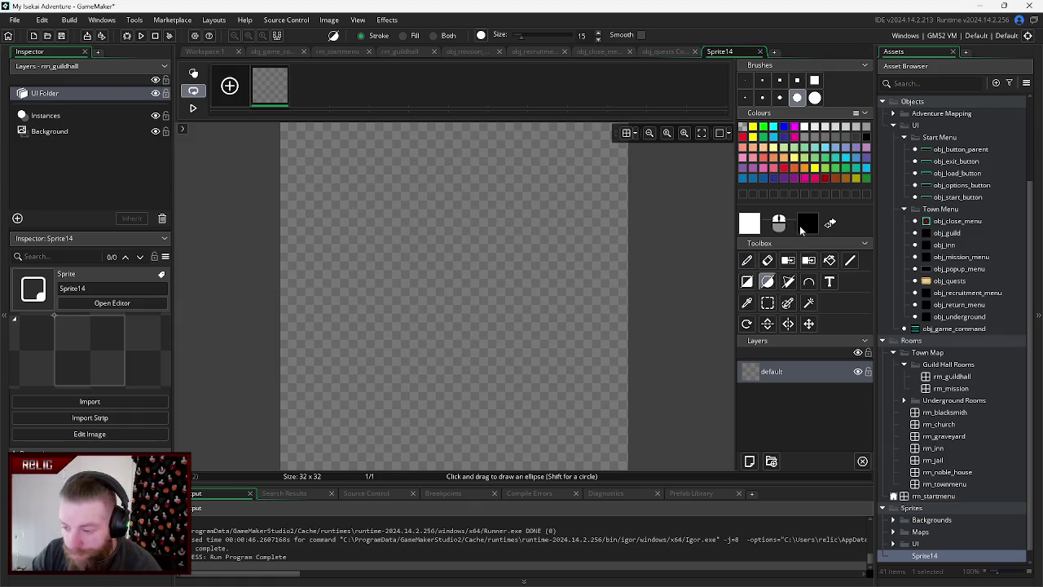
pyautogui.click(814, 157)
pyautogui.moveTo(570, 244)
pyautogui.mouseDown()
pyautogui.moveTo(452, 280)
pyautogui.moveTo(459, 305)
pyautogui.mouseUp()
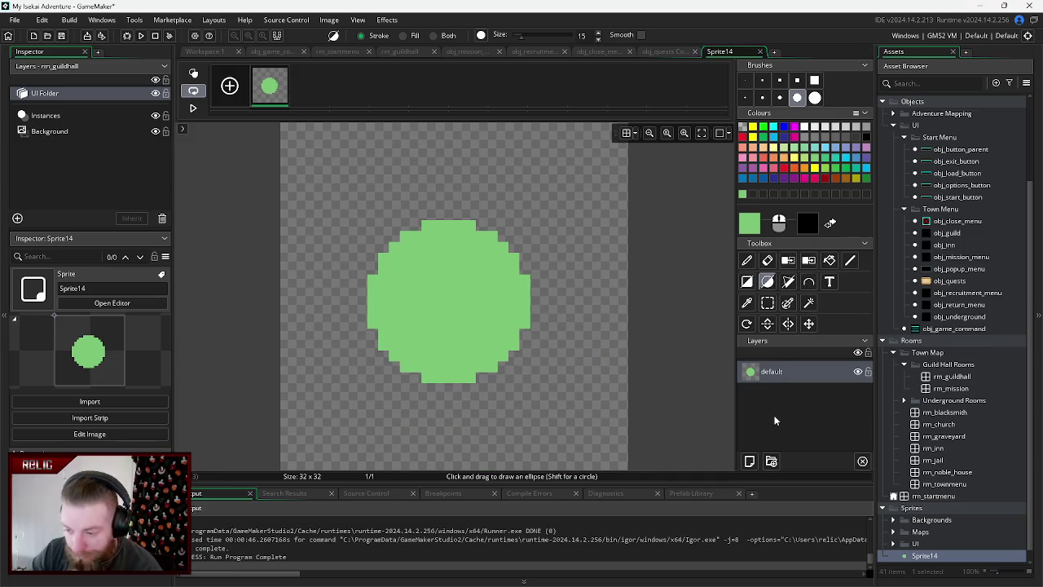
pyautogui.click(750, 461)
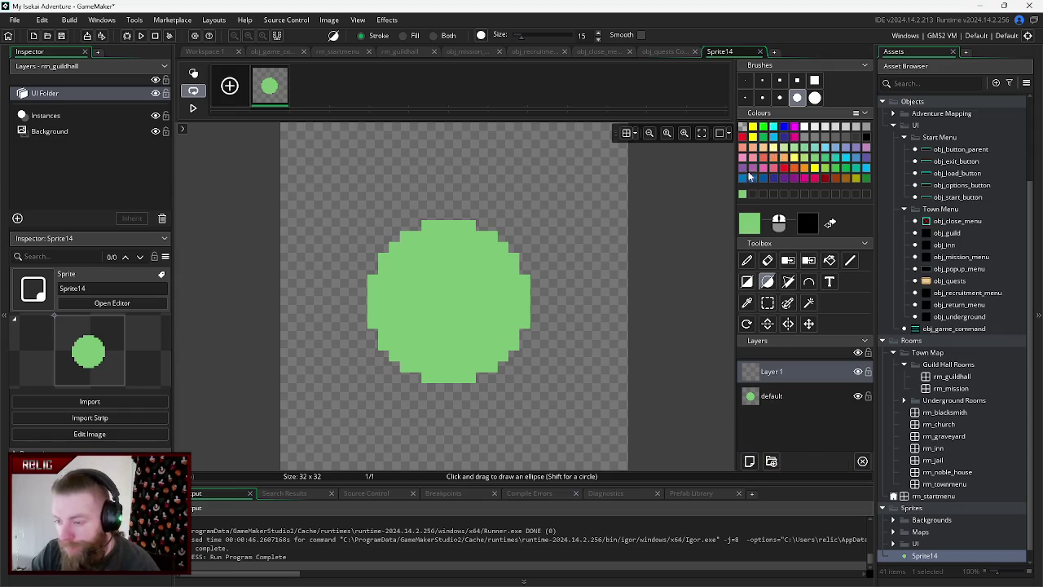
# - Draw a green right ear with the one-pixel pencil and erase its stray edges
pyautogui.click(747, 261)
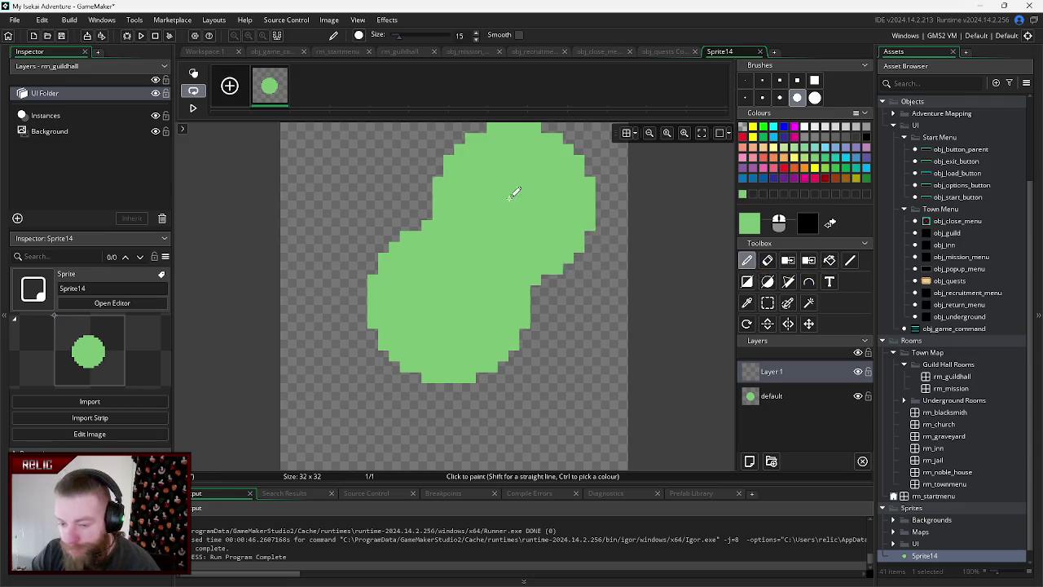
pyautogui.click(746, 82)
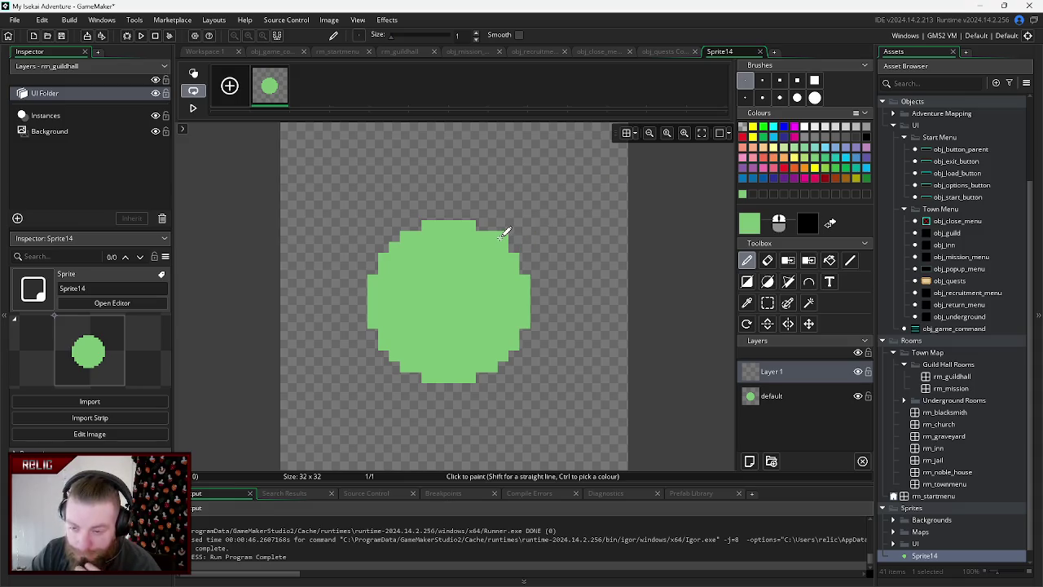
pyautogui.moveTo(503, 237)
pyautogui.mouseDown()
pyautogui.moveTo(553, 222)
pyautogui.moveTo(601, 243)
pyautogui.moveTo(513, 236)
pyautogui.moveTo(599, 249)
pyautogui.moveTo(589, 223)
pyautogui.mouseUp()
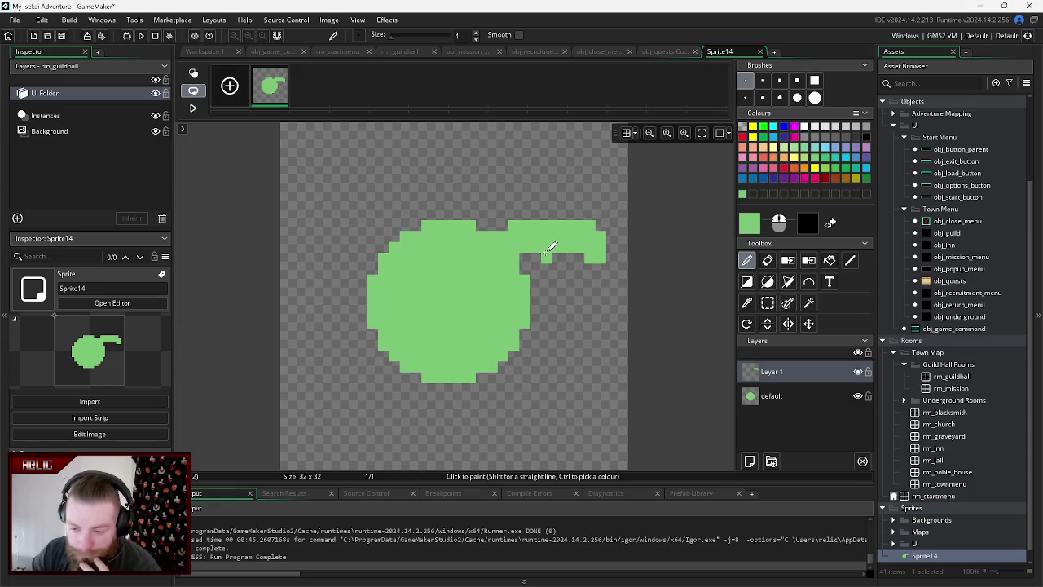
pyautogui.click(766, 260)
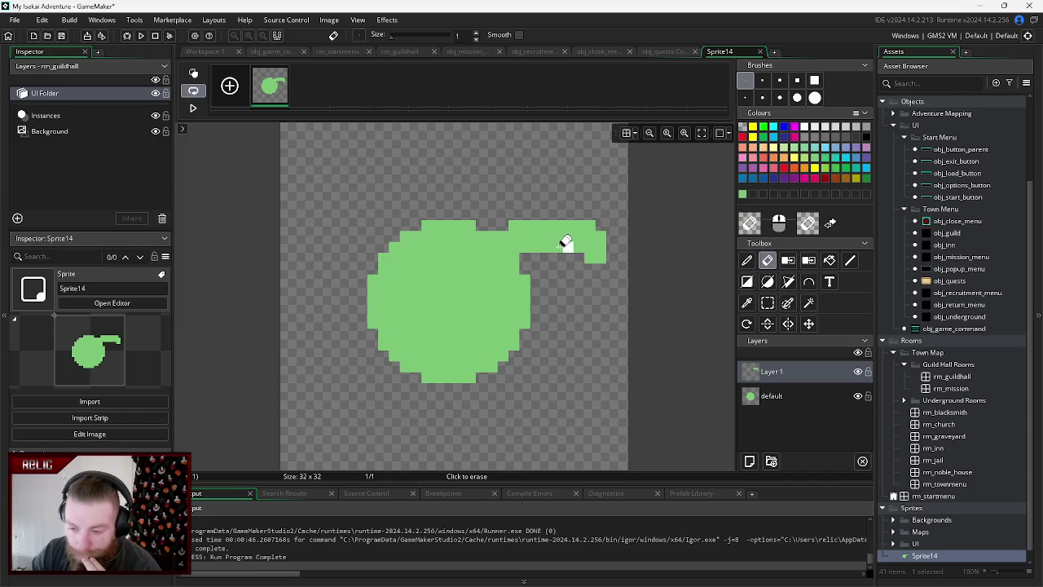
pyautogui.moveTo(558, 246); pyautogui.dragTo(551, 242)
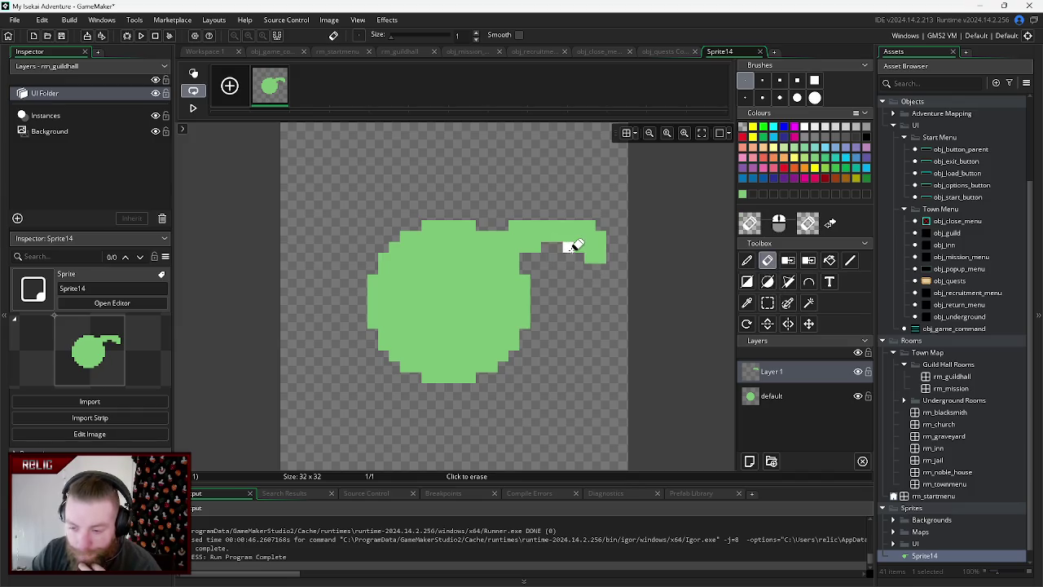
pyautogui.moveTo(604, 253)
pyautogui.mouseDown()
pyautogui.moveTo(601, 235)
pyautogui.moveTo(601, 279)
pyautogui.mouseUp()
pyautogui.moveTo(600, 226); pyautogui.dragTo(563, 219)
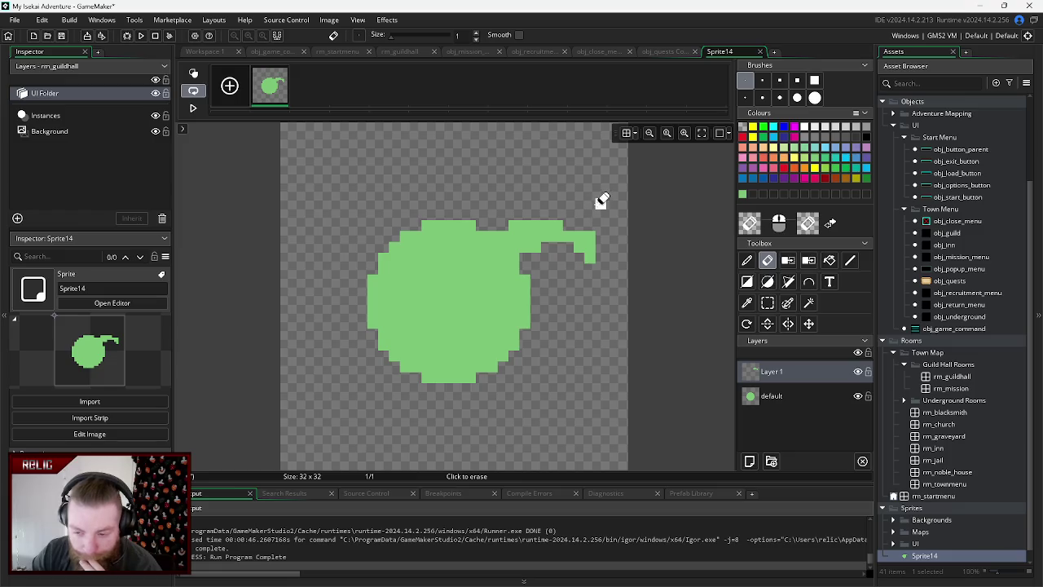
# - Touch up the right ear in green and draw the left ear extending leftward
pyautogui.click(742, 195)
pyautogui.click(568, 225)
pyautogui.click(578, 247)
pyautogui.click(568, 246)
pyautogui.hotkey('ctrl', 'z')
pyautogui.hotkey('ctrl', 'z')
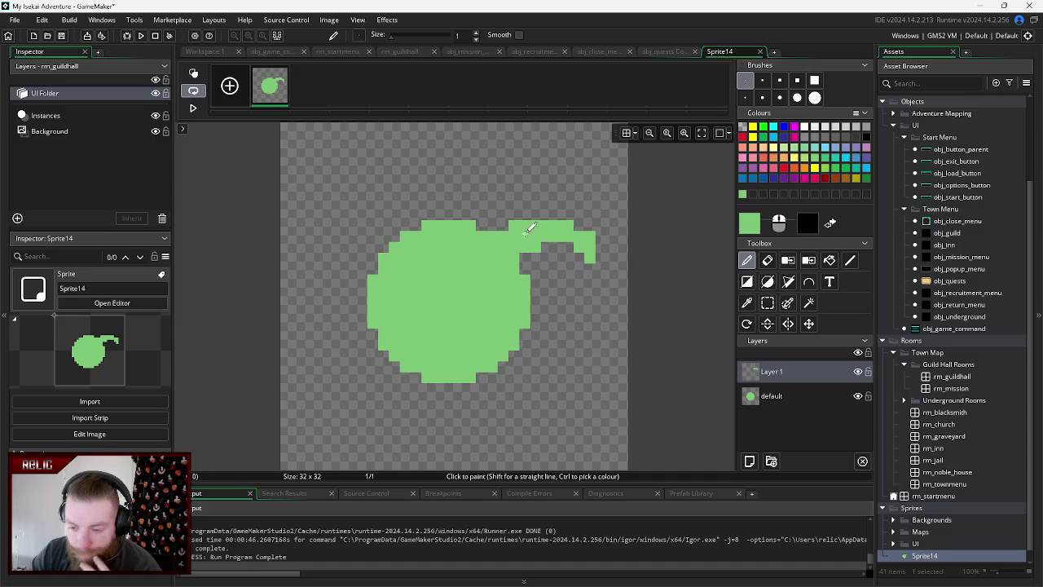
pyautogui.click(394, 237)
pyautogui.moveTo(395, 238)
pyautogui.mouseDown()
pyautogui.moveTo(342, 236)
pyautogui.moveTo(321, 253)
pyautogui.moveTo(380, 245)
pyautogui.moveTo(356, 252)
pyautogui.moveTo(383, 224)
pyautogui.moveTo(358, 222)
pyautogui.moveTo(319, 269)
pyautogui.moveTo(342, 226)
pyautogui.mouseUp()
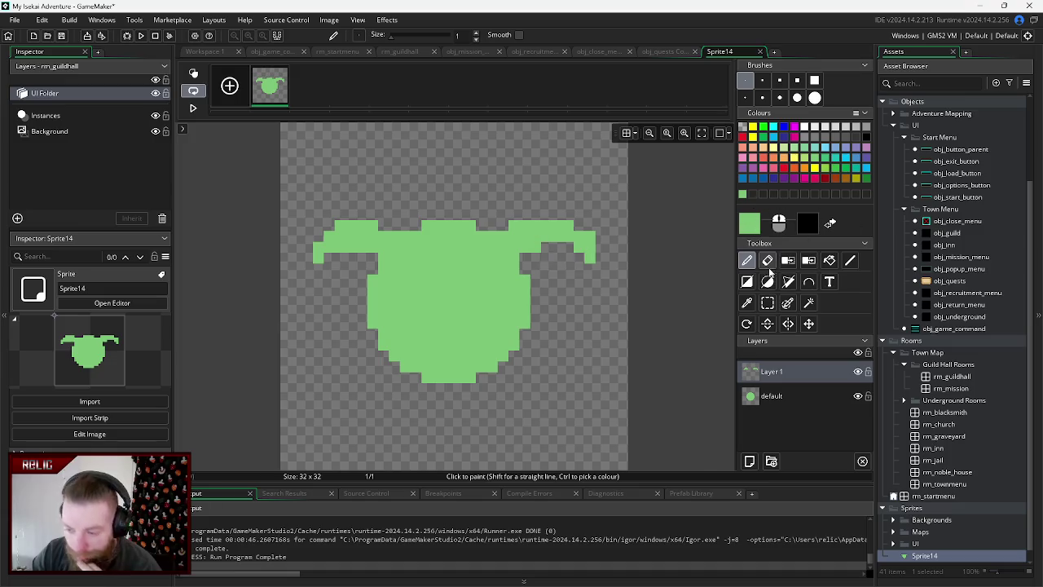
# - Reshape the right ear with a downward tip, then switch to black and add Layer 2
pyautogui.click(767, 260)
pyautogui.moveTo(550, 233)
pyautogui.mouseDown()
pyautogui.moveTo(587, 252)
pyautogui.moveTo(587, 263)
pyautogui.moveTo(556, 213)
pyautogui.moveTo(561, 233)
pyautogui.mouseUp()
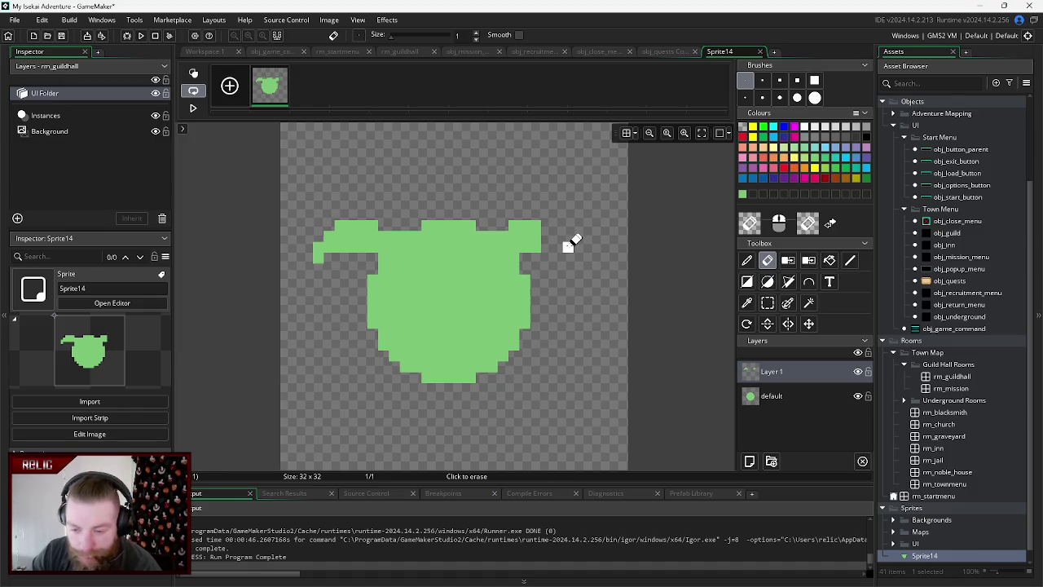
pyautogui.click(747, 260)
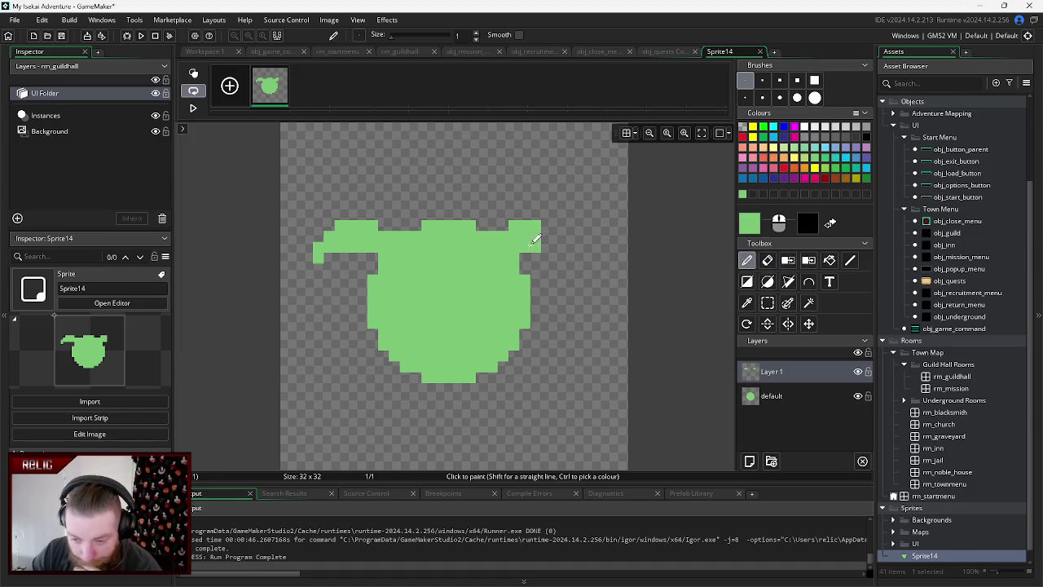
pyautogui.moveTo(543, 250)
pyautogui.mouseDown()
pyautogui.moveTo(581, 250)
pyautogui.moveTo(577, 261)
pyautogui.mouseUp()
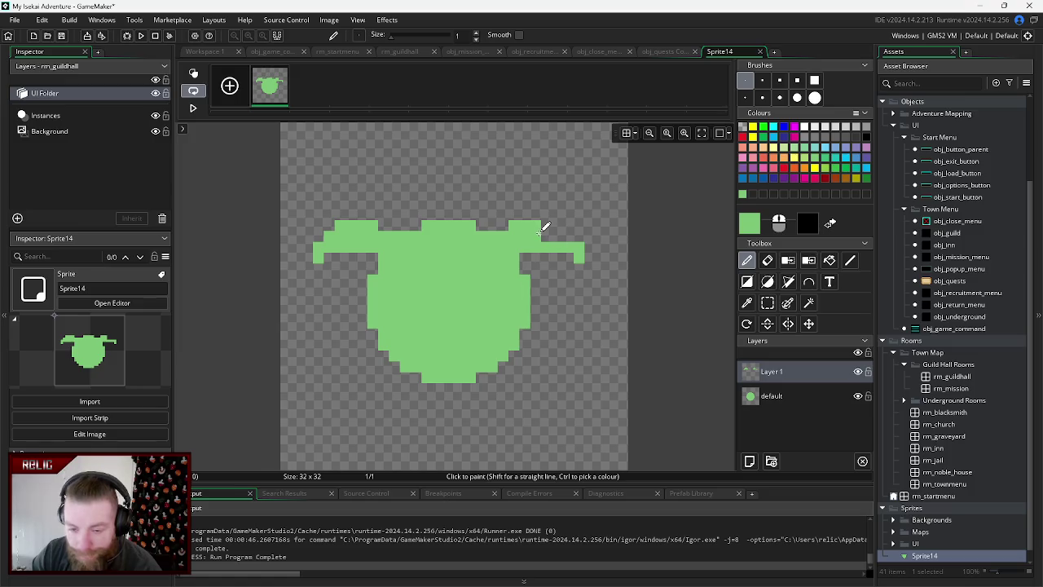
pyautogui.moveTo(543, 230); pyautogui.dragTo(572, 230)
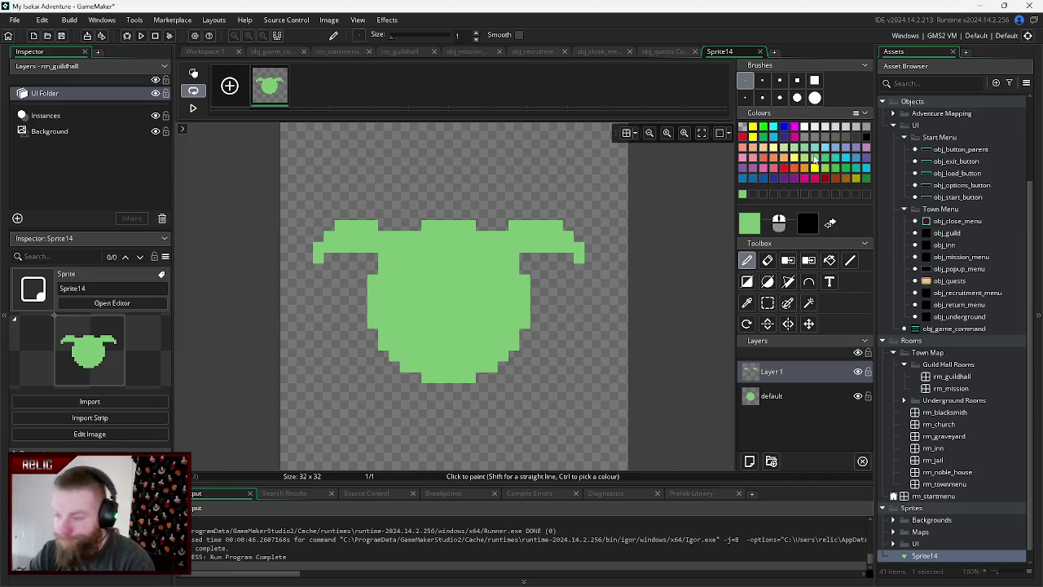
pyautogui.click(832, 224)
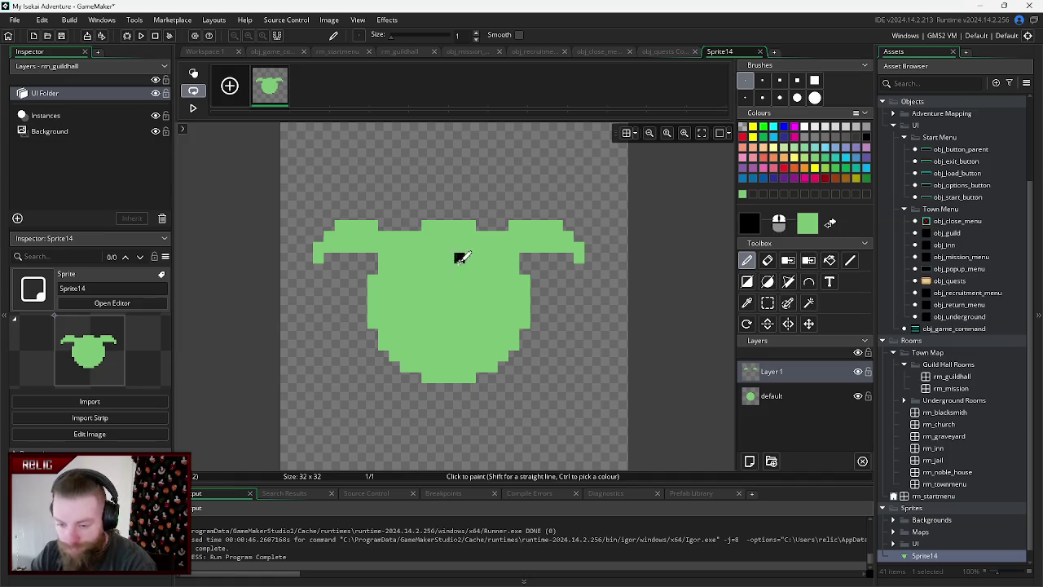
pyautogui.click(749, 462)
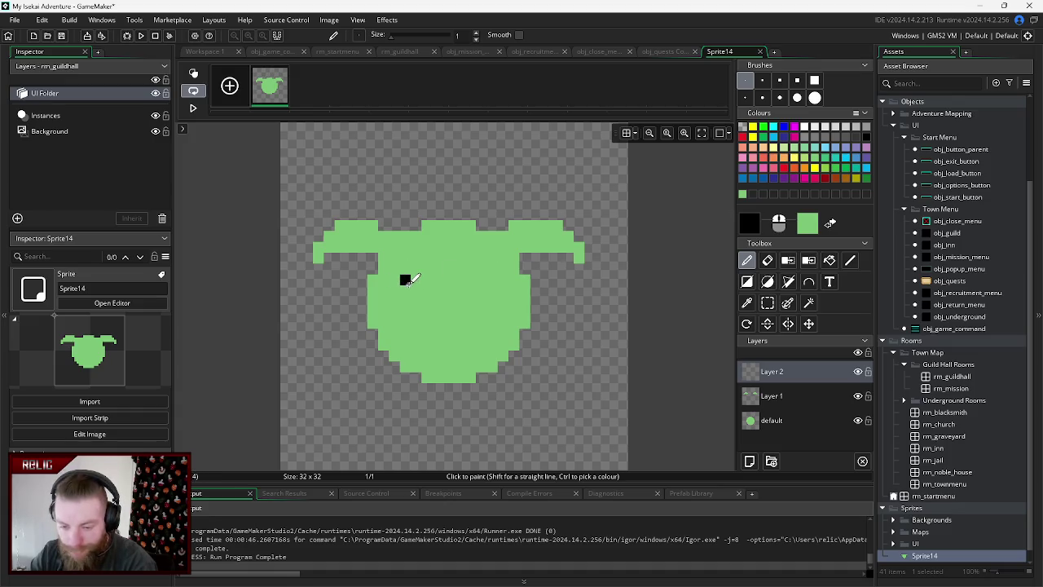
# - Paint two black eyes and a darker green nose below them
pyautogui.moveTo(407, 281)
pyautogui.mouseDown()
pyautogui.moveTo(430, 278)
pyautogui.moveTo(416, 285)
pyautogui.mouseUp()
pyautogui.moveTo(472, 275)
pyautogui.mouseDown()
pyautogui.moveTo(487, 287)
pyautogui.moveTo(494, 277)
pyautogui.mouseUp()
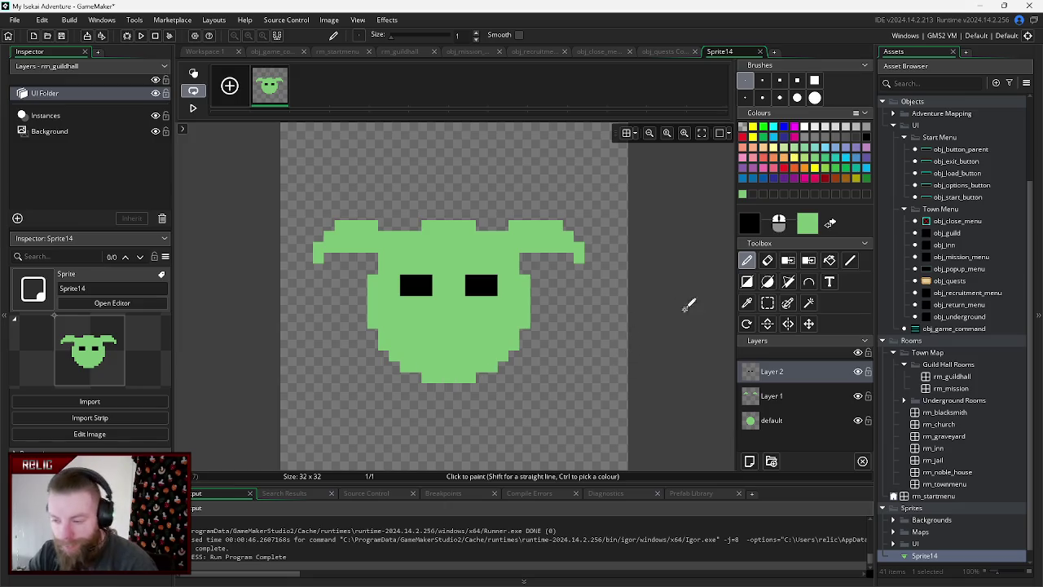
pyautogui.click(845, 169)
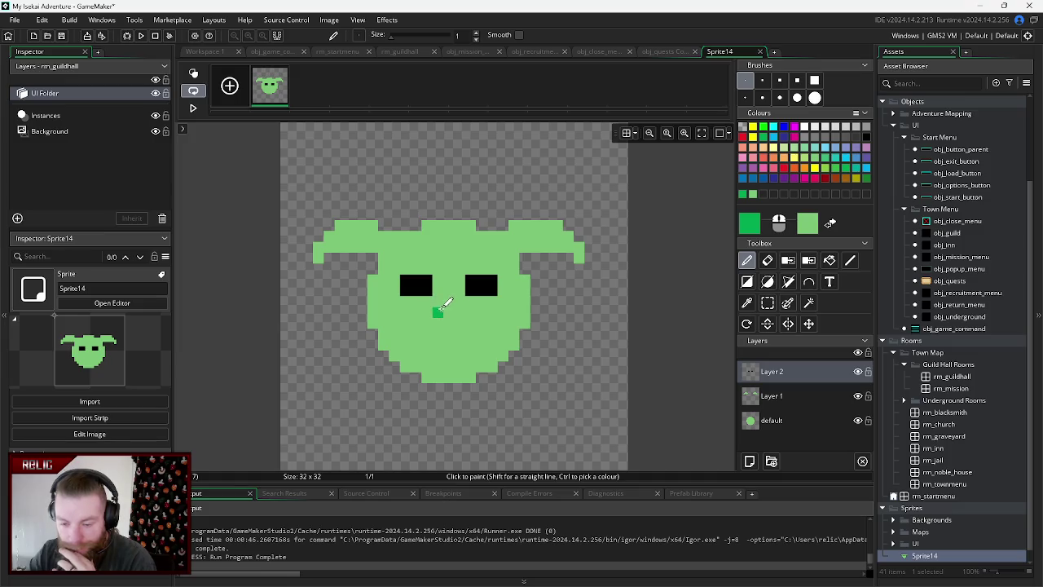
pyautogui.click(438, 300)
pyautogui.moveTo(449, 302); pyautogui.dragTo(440, 323)
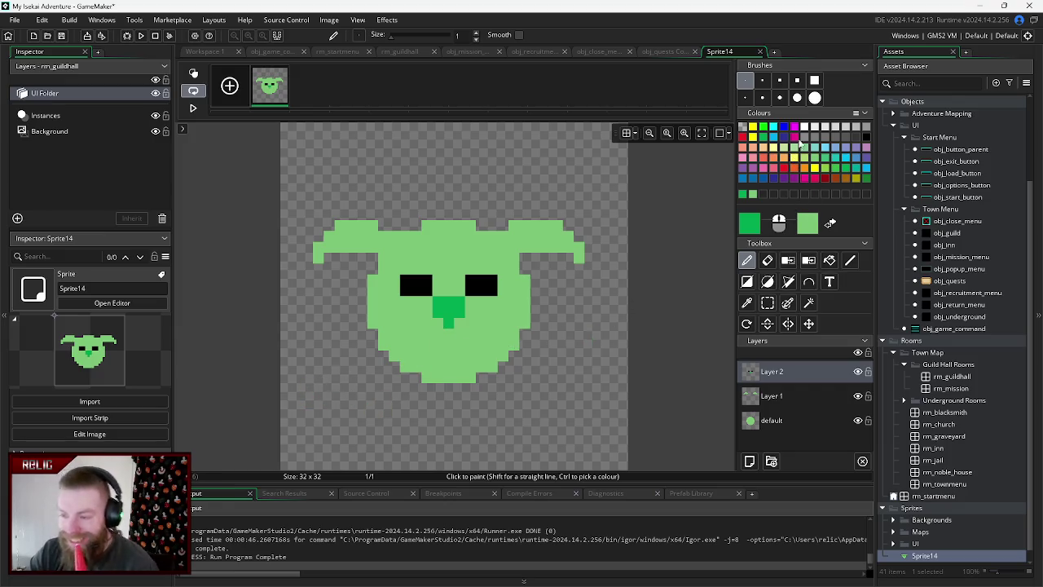
# - Draw a wide black open mouth below the eyes, fixing one stray pixel
pyautogui.click(805, 128)
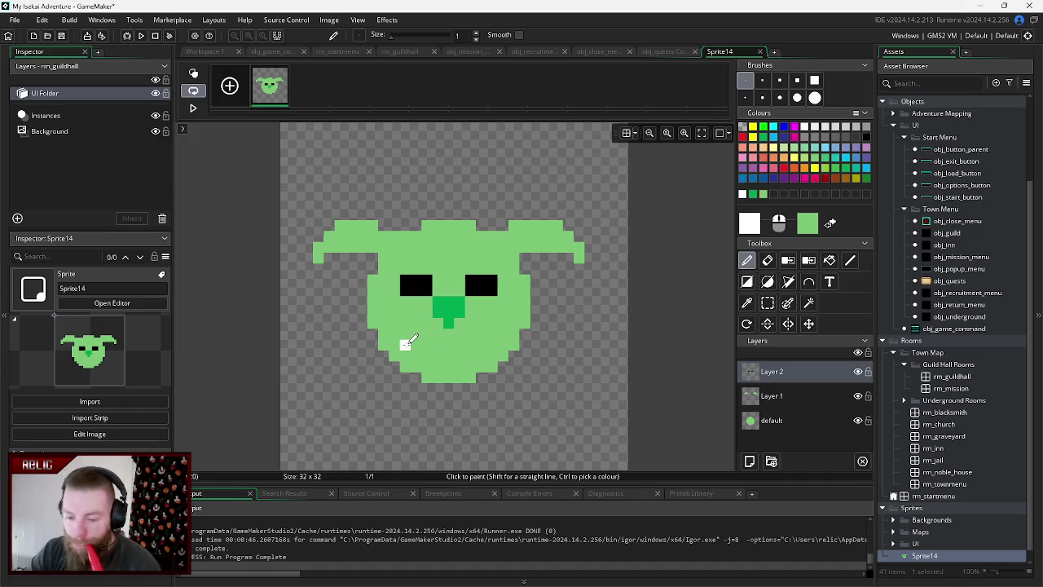
pyautogui.keyDown('ctrl'); pyautogui.click(481, 285); pyautogui.keyUp('ctrl')
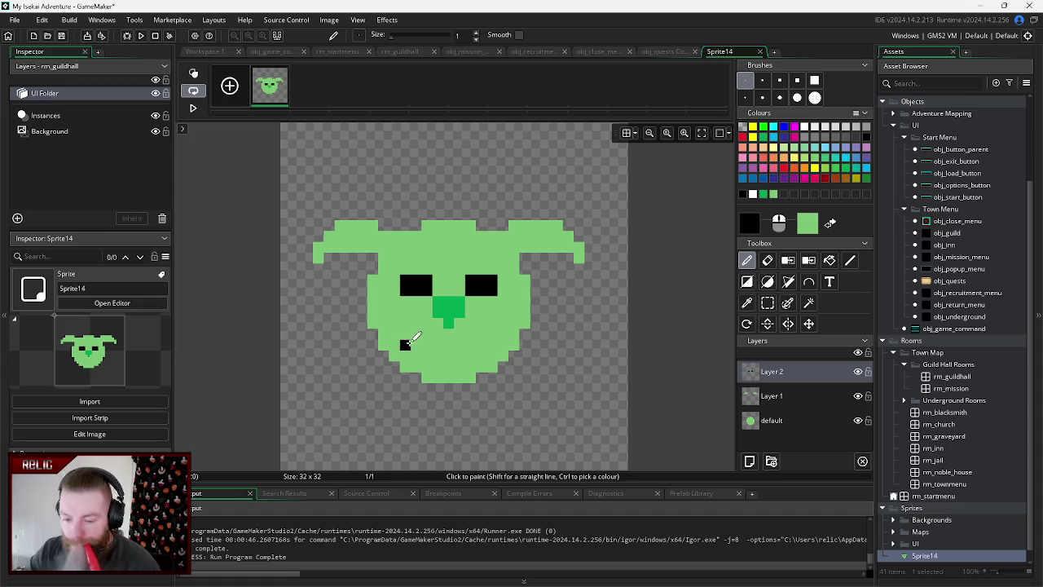
pyautogui.moveTo(406, 334); pyautogui.dragTo(413, 345)
pyautogui.click(405, 345)
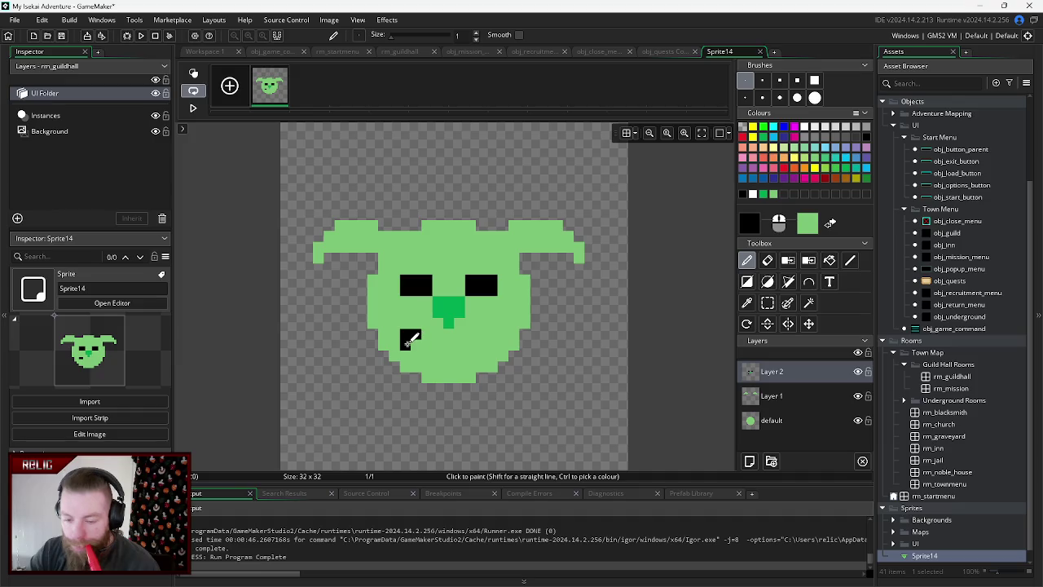
pyautogui.click(429, 336)
pyautogui.rightClick(427, 337)
pyautogui.moveTo(417, 355)
pyautogui.mouseDown()
pyautogui.moveTo(478, 356)
pyautogui.moveTo(486, 330)
pyautogui.moveTo(492, 340)
pyautogui.mouseUp()
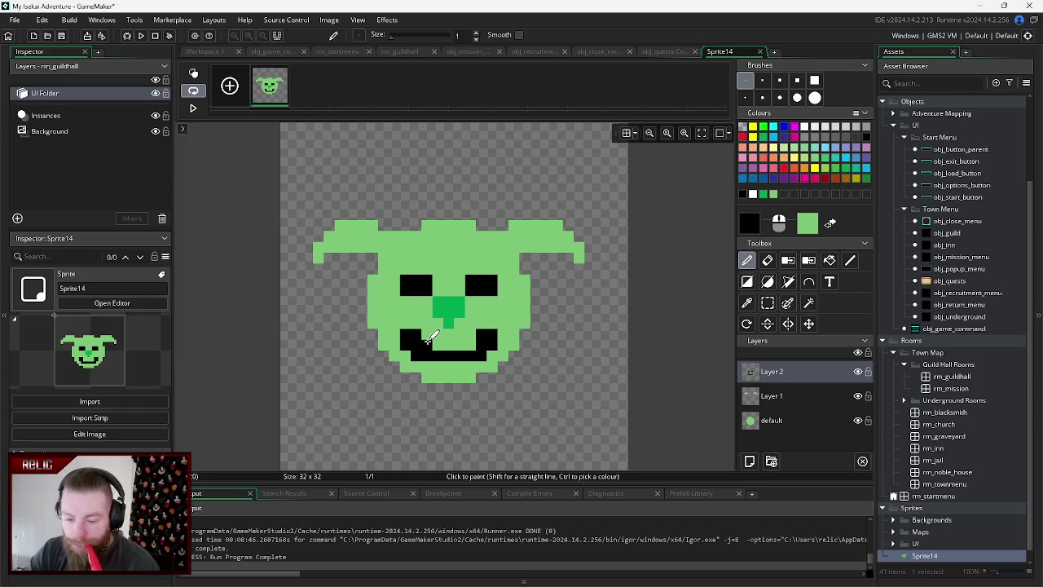
pyautogui.moveTo(428, 334)
pyautogui.mouseDown()
pyautogui.moveTo(471, 343)
pyautogui.moveTo(442, 333)
pyautogui.moveTo(461, 334)
pyautogui.mouseUp()
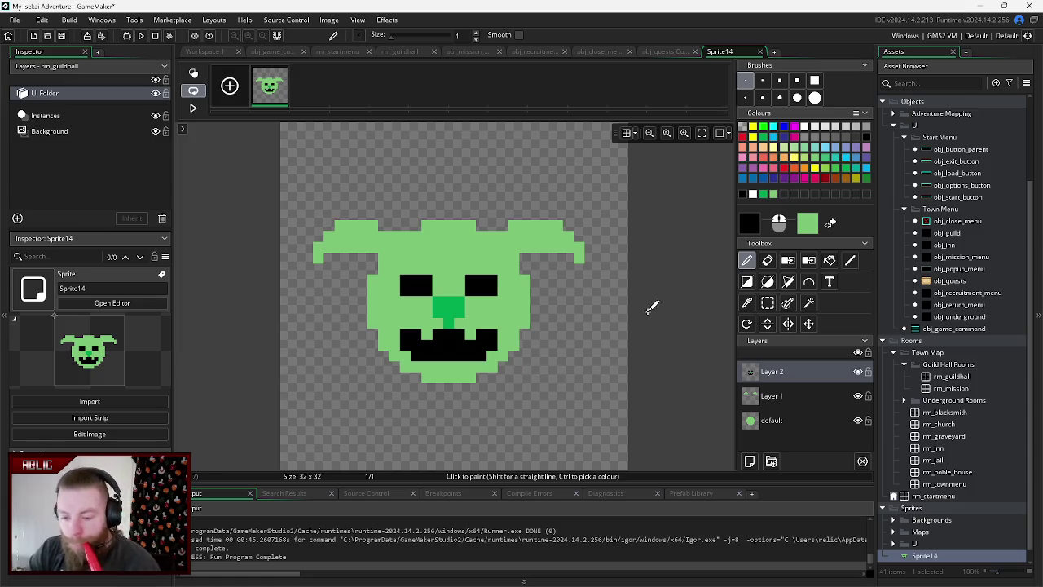
# - Paint two white teeth in the goblin's mouth
pyautogui.click(805, 128)
pyautogui.click(426, 344)
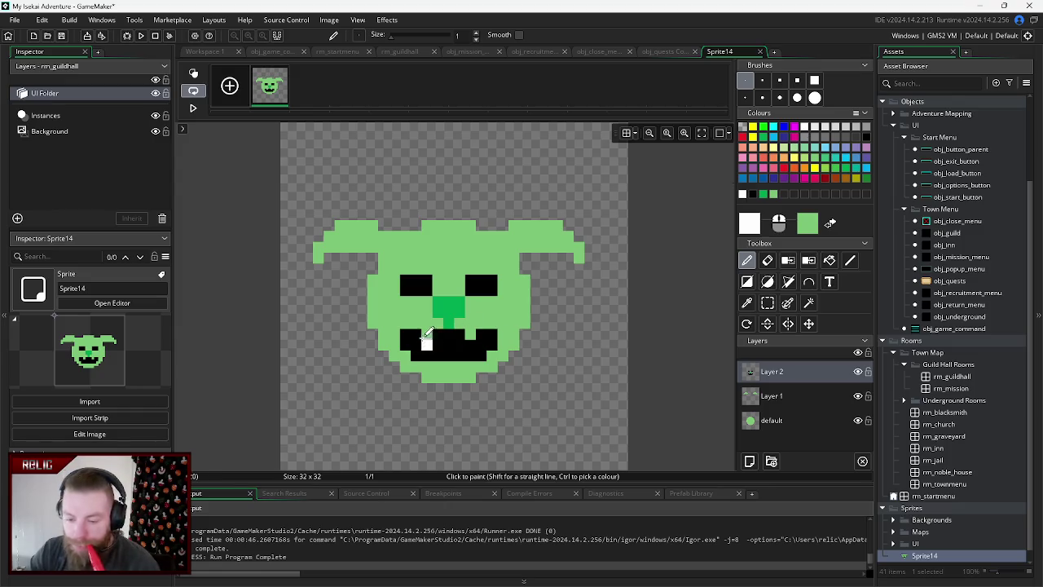
pyautogui.click(426, 334)
pyautogui.click(470, 334)
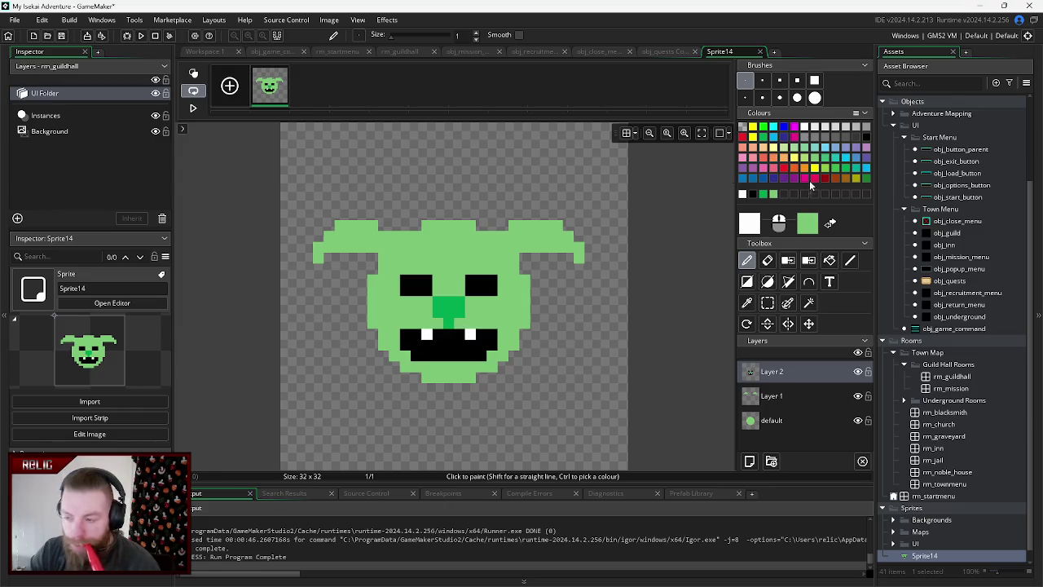
# - Add a red pupil to each eye and select the sprite name for renaming
pyautogui.click(795, 137)
pyautogui.click(481, 280)
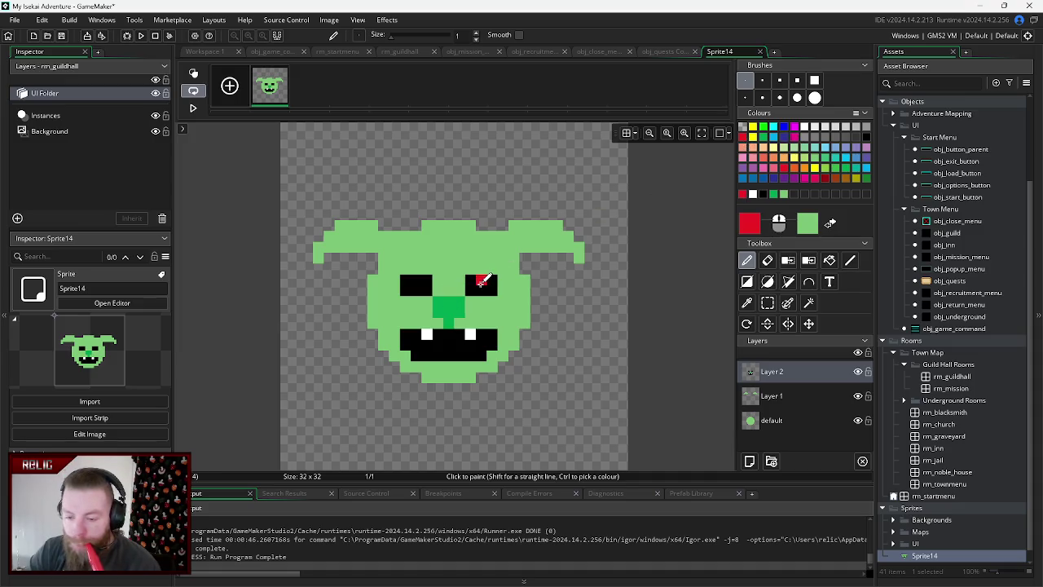
pyautogui.click(416, 280)
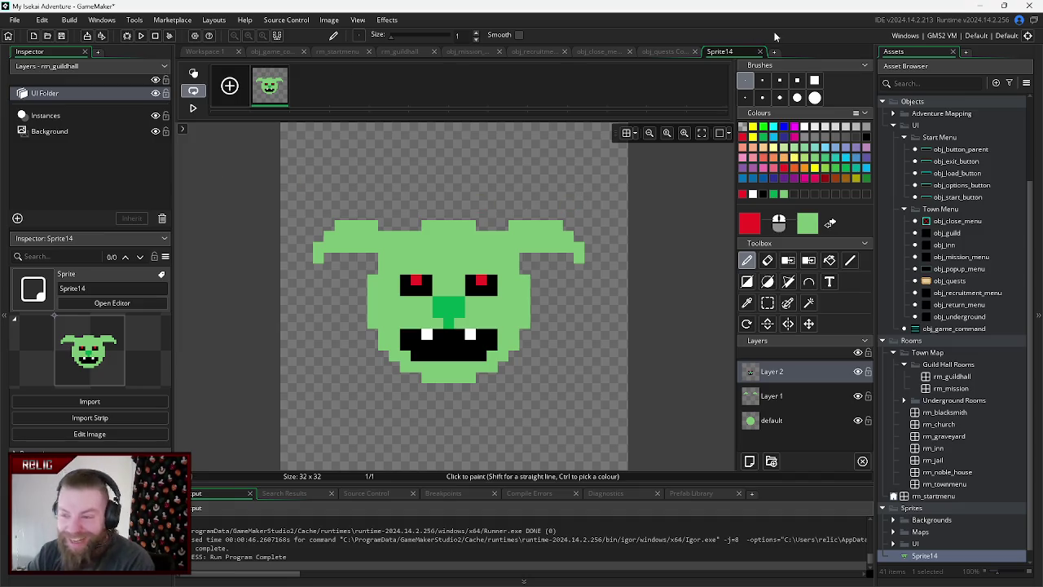
pyautogui.click(57, 290)
# - Rename the sprite sp_goblin_icon, close its image editor and open rm_guildhall
pyautogui.write('sp_goblin_icon')
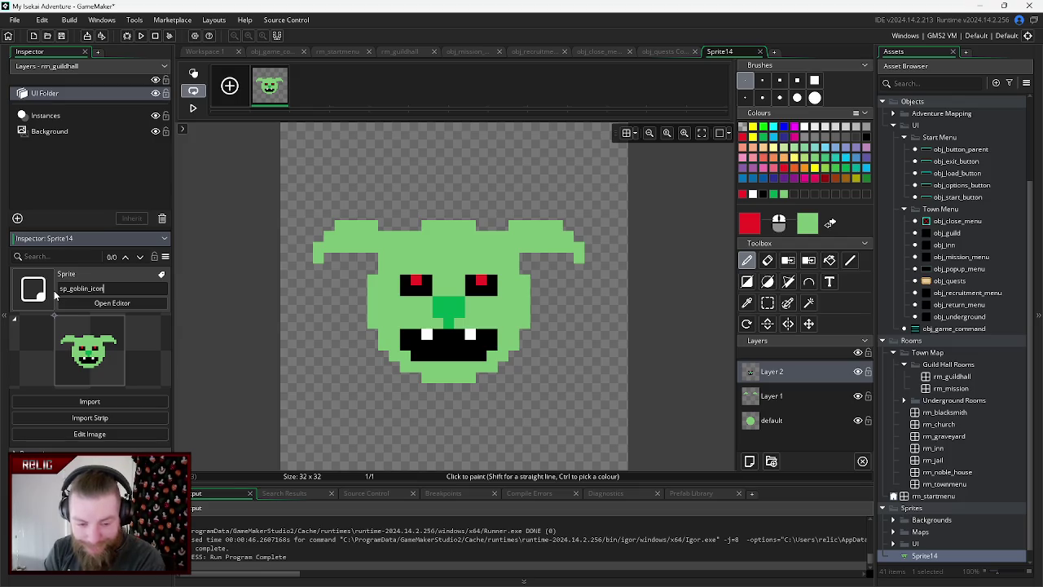
pyautogui.press('Return')
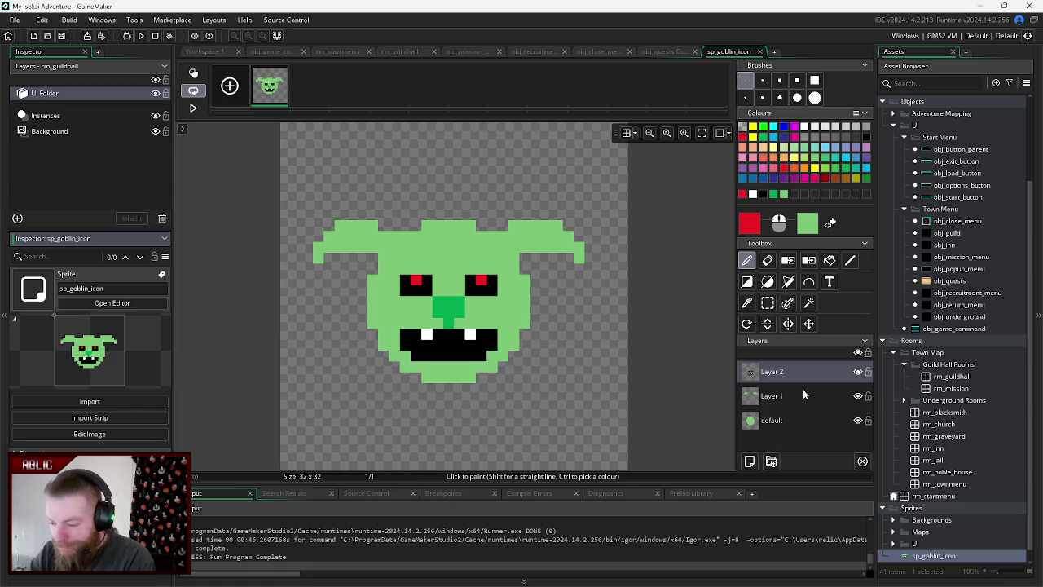
pyautogui.click(761, 52)
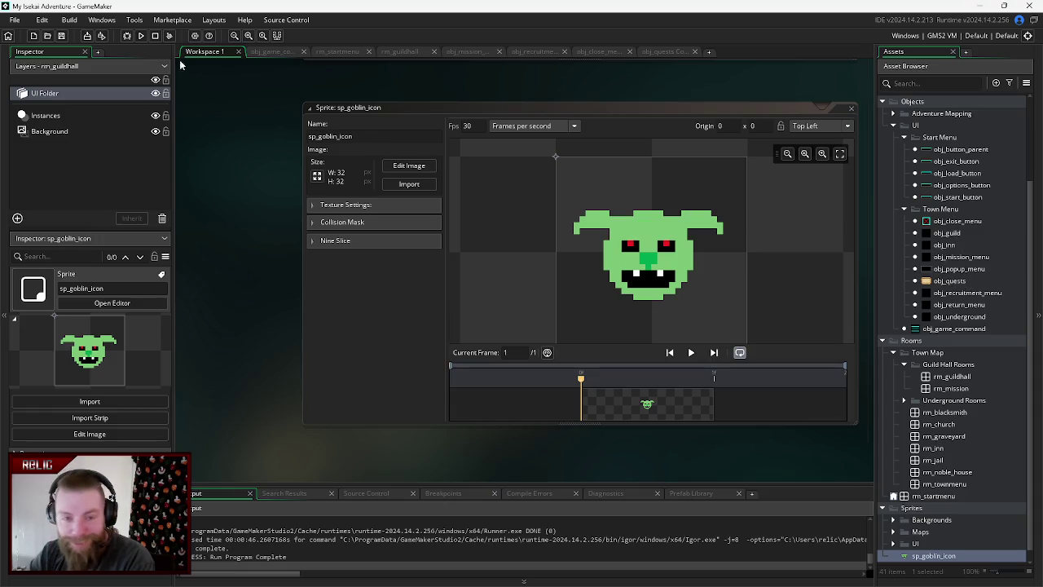
pyautogui.click(49, 95)
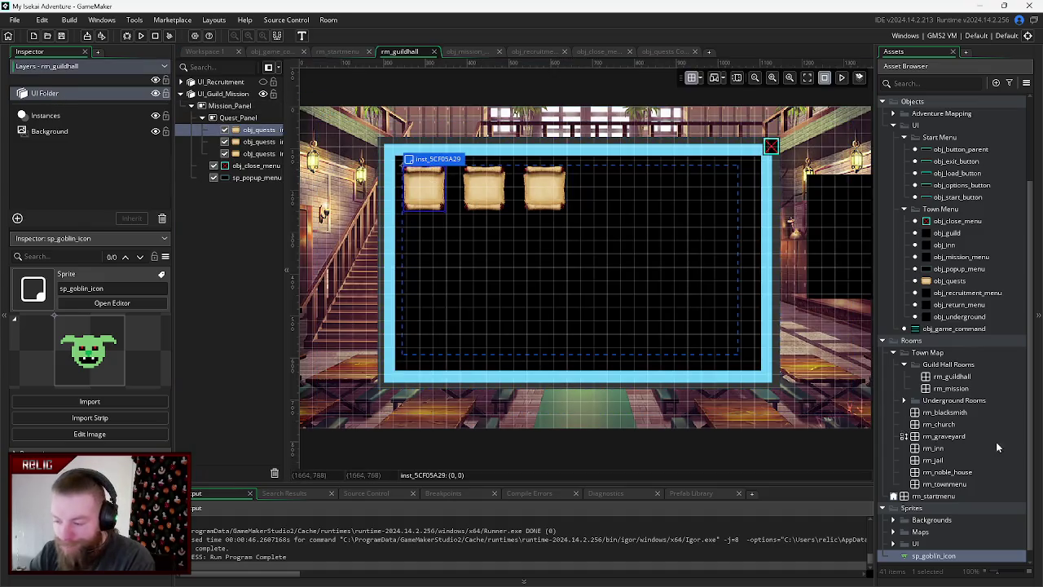
# - Place the sp_goblin_icon sprite onto the first quest scroll in rm_guildhall
pyautogui.scroll(-1, 913, 513)
pyautogui.click(913, 548)
pyautogui.moveTo(914, 547)
pyautogui.mouseDown()
pyautogui.moveTo(473, 281)
pyautogui.moveTo(421, 187)
pyautogui.moveTo(568, 258)
pyautogui.moveTo(417, 188)
pyautogui.mouseUp()
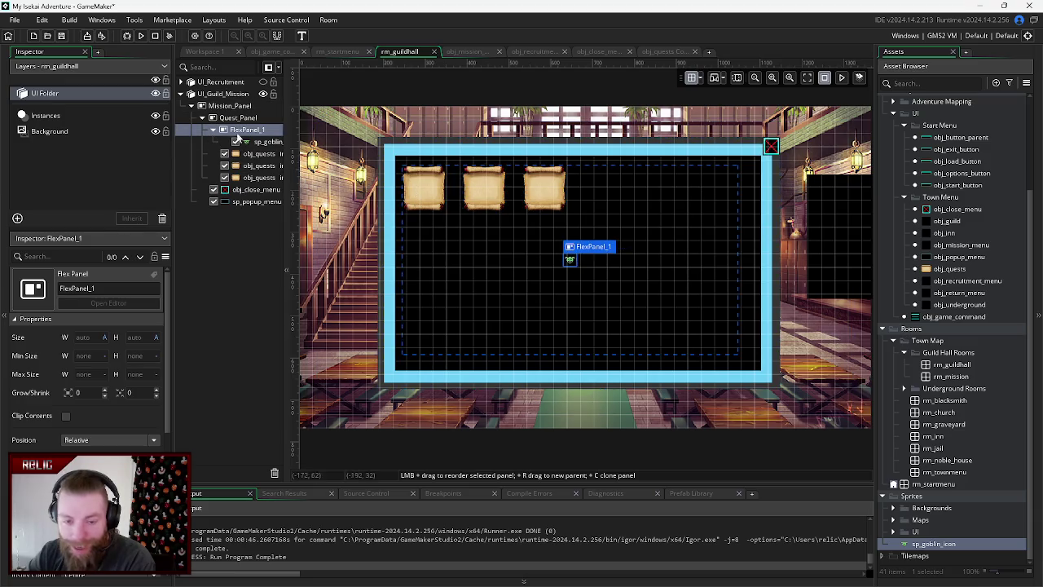
pyautogui.moveTo(264, 142); pyautogui.dragTo(250, 134)
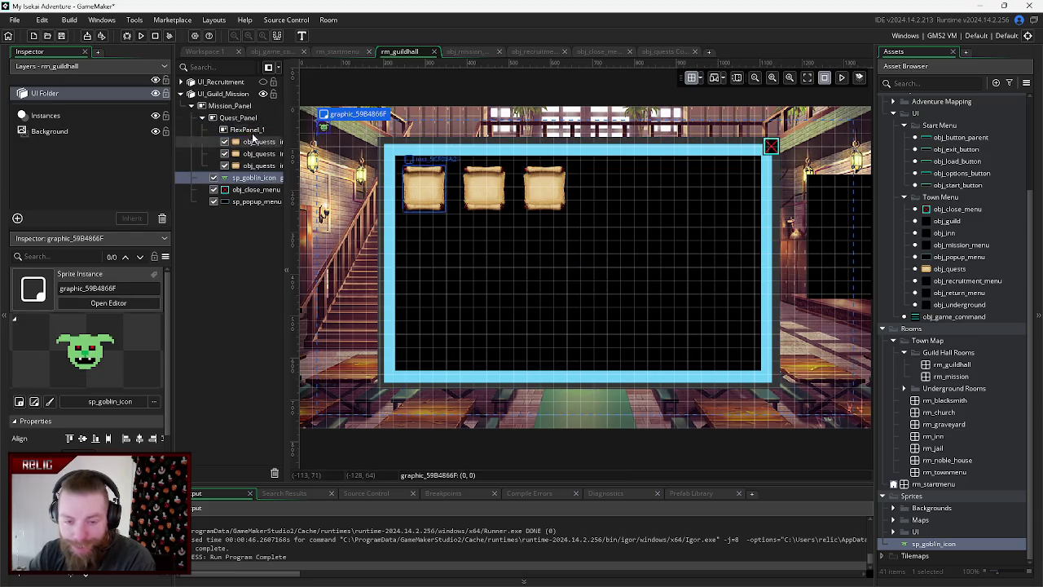
pyautogui.rightClick(249, 132)
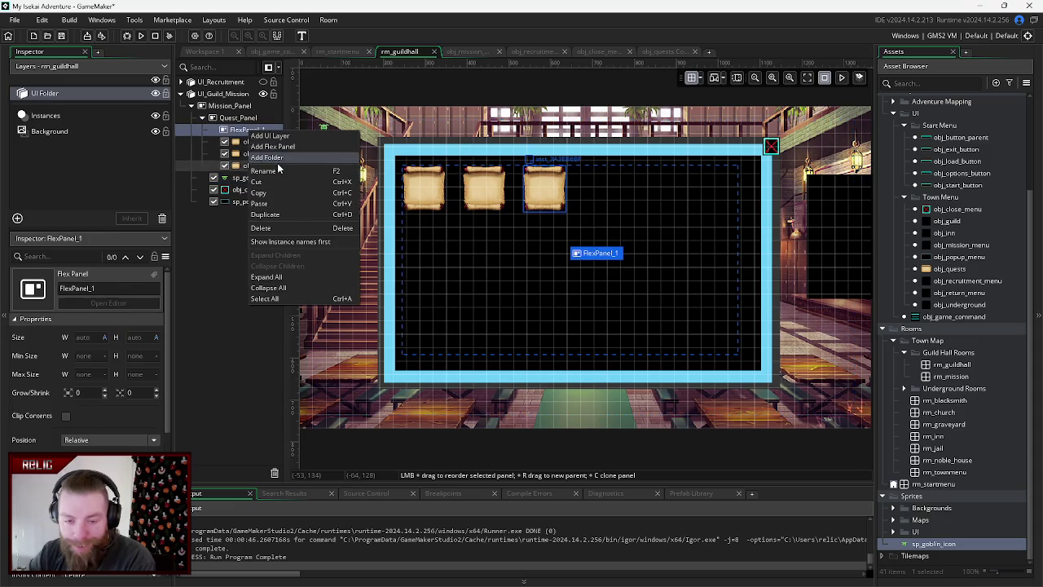
pyautogui.click(205, 259)
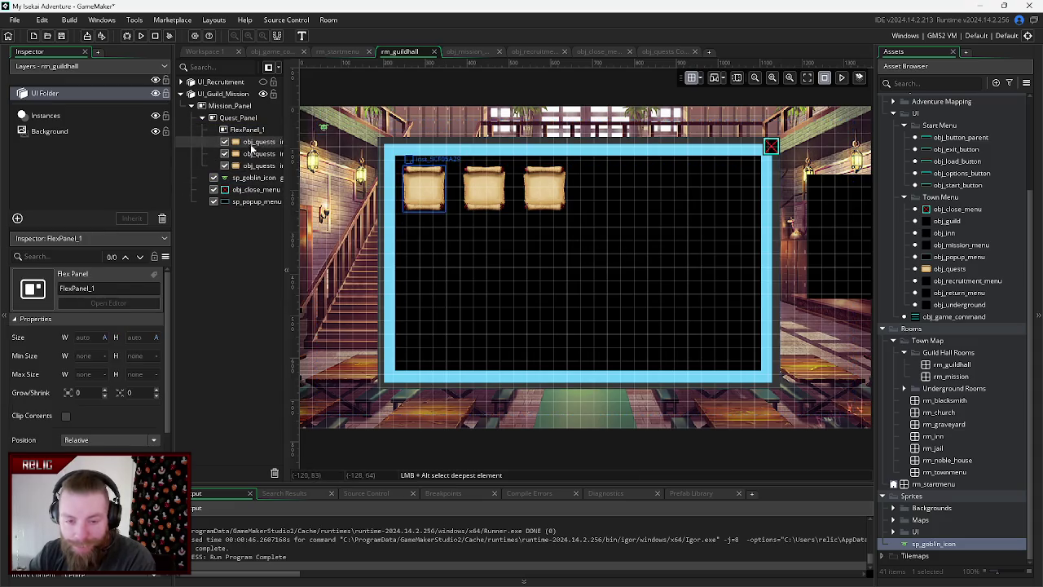
# - Nest the goblin icon inside FlexPanel_1 and centre it on the first scroll
pyautogui.click(236, 177)
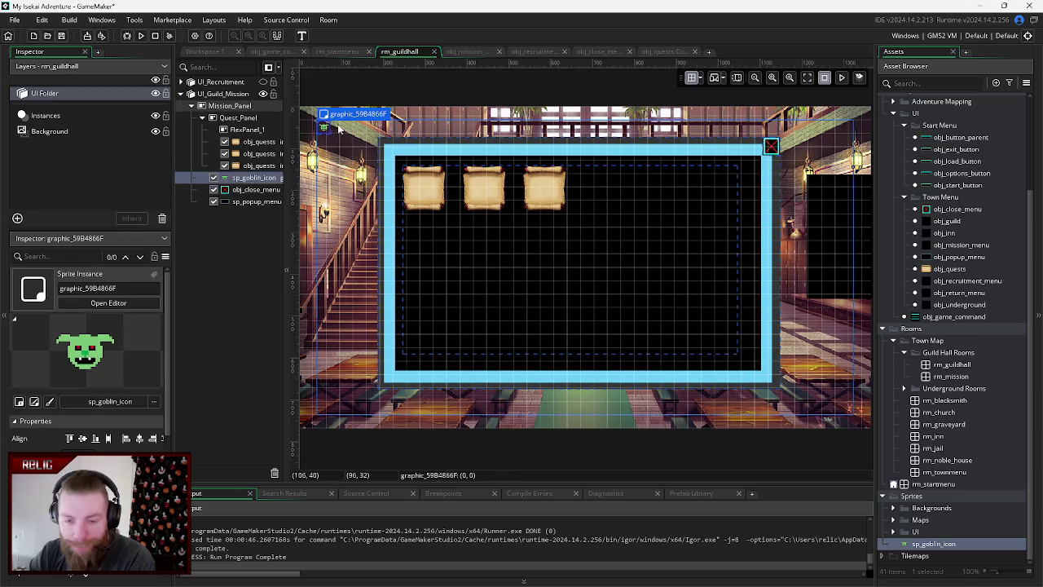
pyautogui.moveTo(373, 157); pyautogui.dragTo(420, 187)
pyautogui.moveTo(263, 180); pyautogui.dragTo(257, 129)
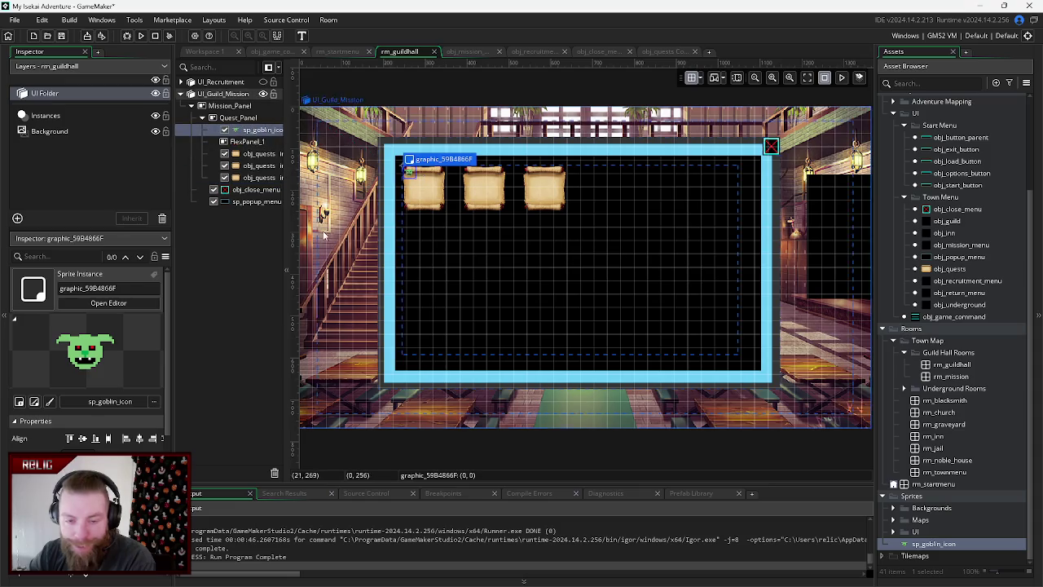
pyautogui.moveTo(412, 174)
pyautogui.mouseDown()
pyautogui.moveTo(441, 208)
pyautogui.moveTo(421, 200)
pyautogui.moveTo(430, 195)
pyautogui.mouseUp()
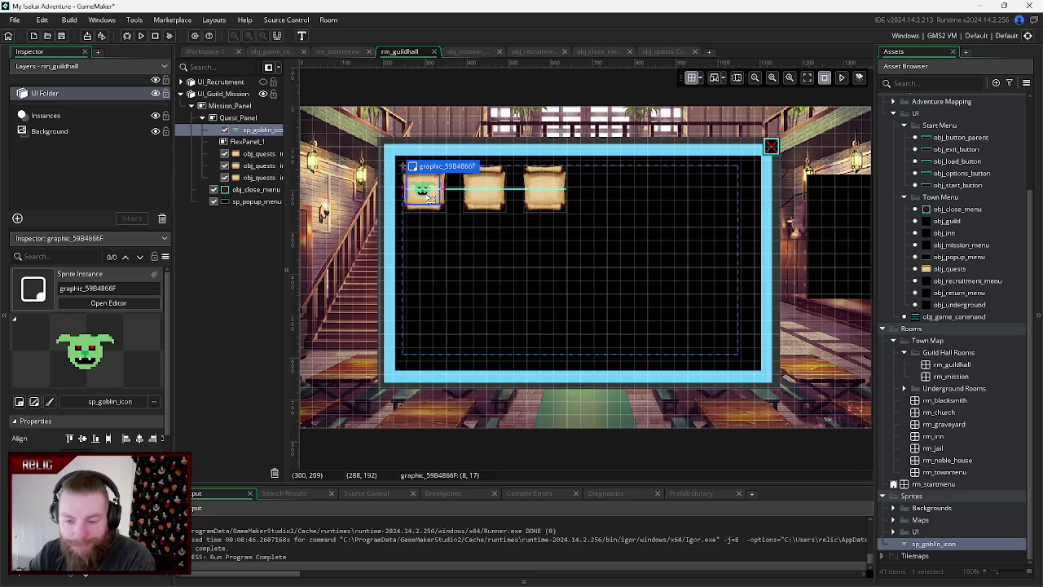
# - Check the layout via Mission_Panel and the first scroll, then open obj_quests
pyautogui.click(577, 251)
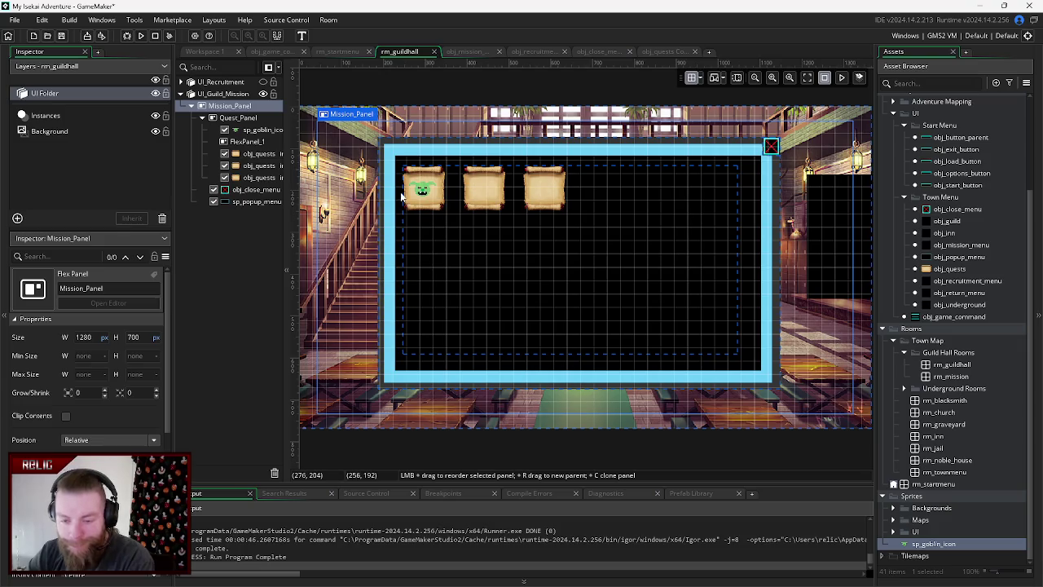
pyautogui.click(246, 130)
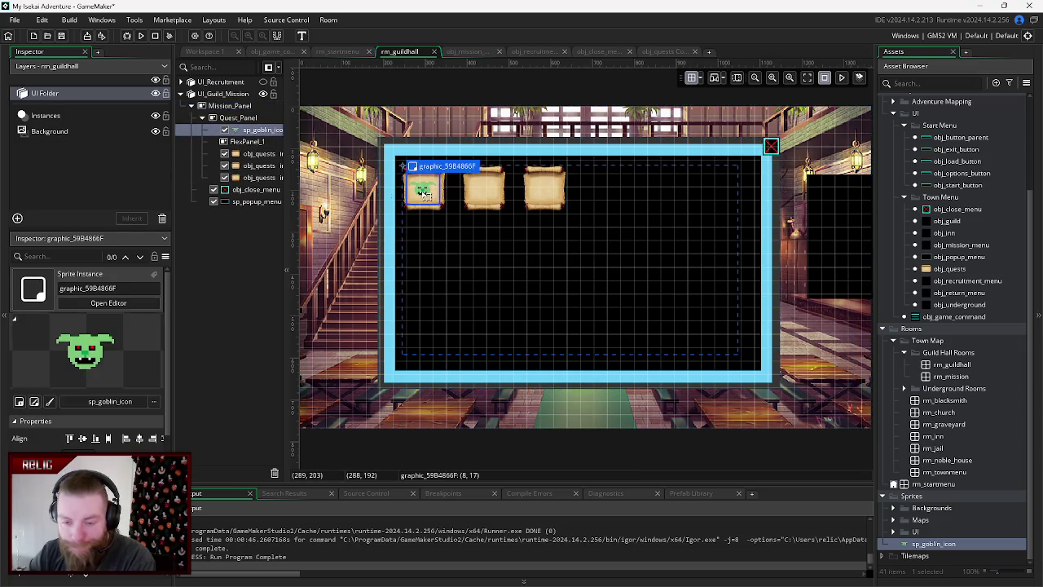
pyautogui.click(493, 292)
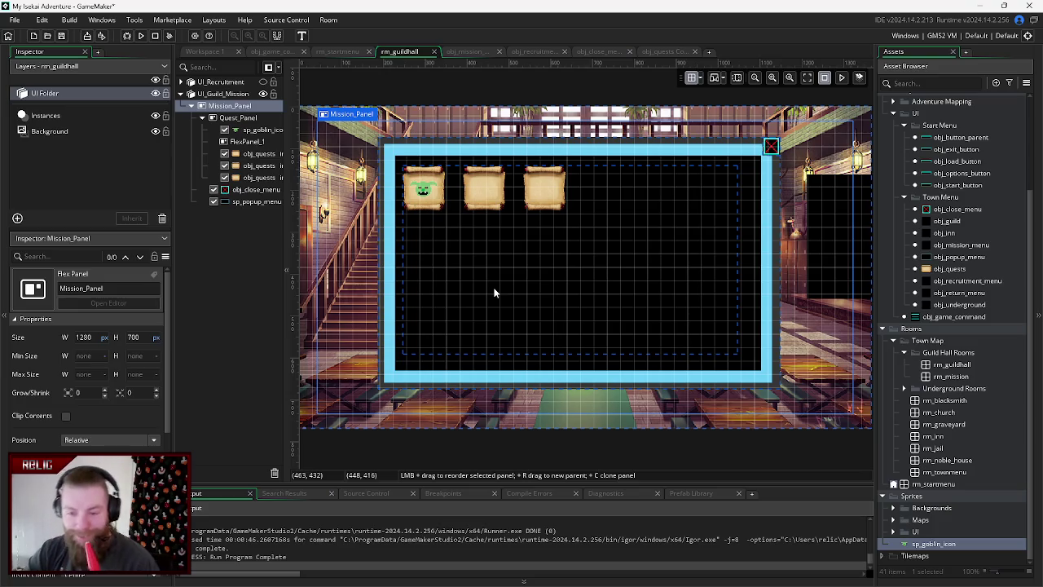
pyautogui.click(259, 154)
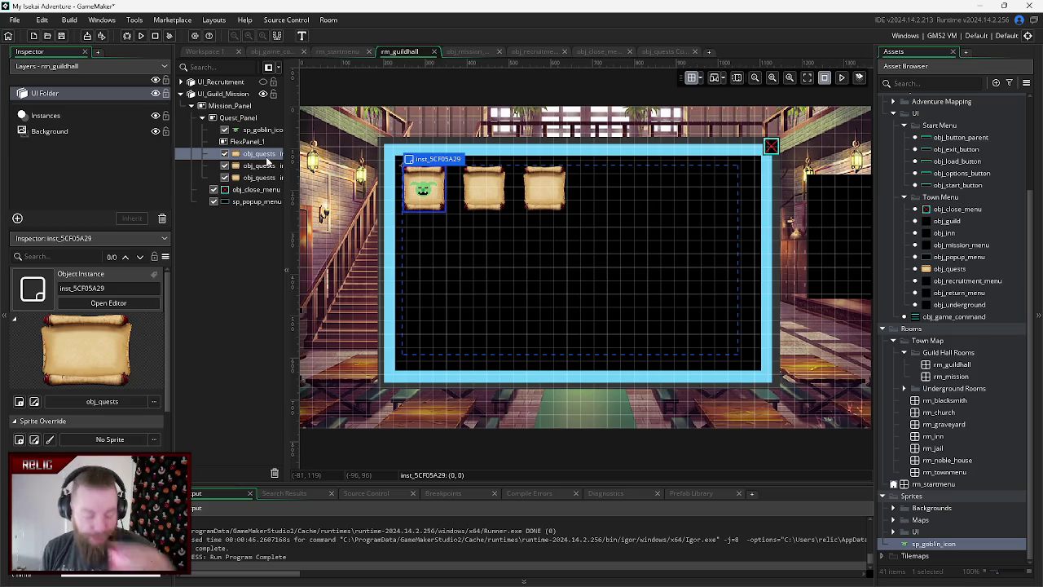
pyautogui.doubleClick(949, 269)
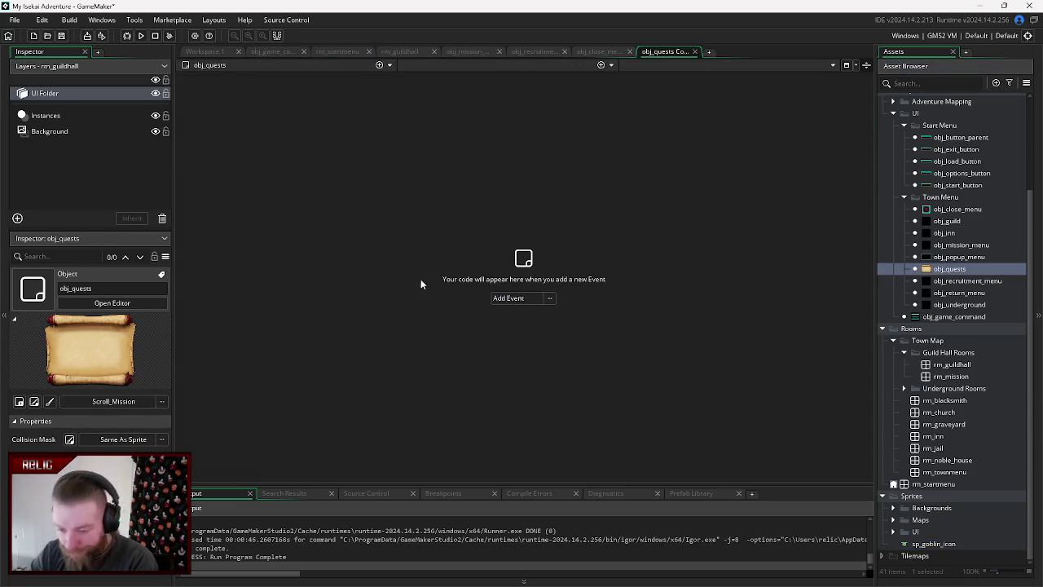
# - Add a Mouse > Left Pressed event to obj_quests
pyautogui.click(515, 299)
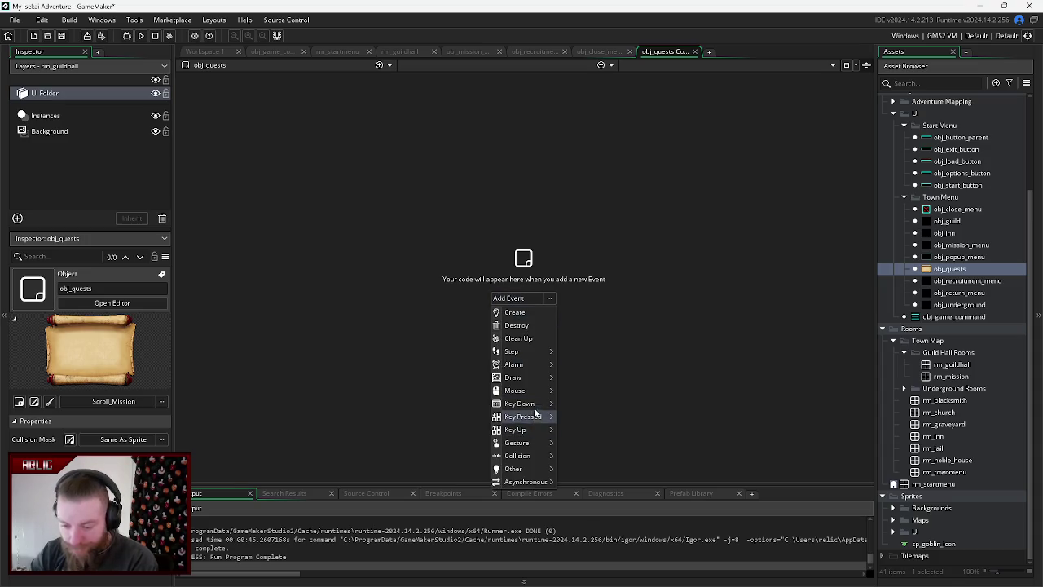
pyautogui.moveTo(541, 391)
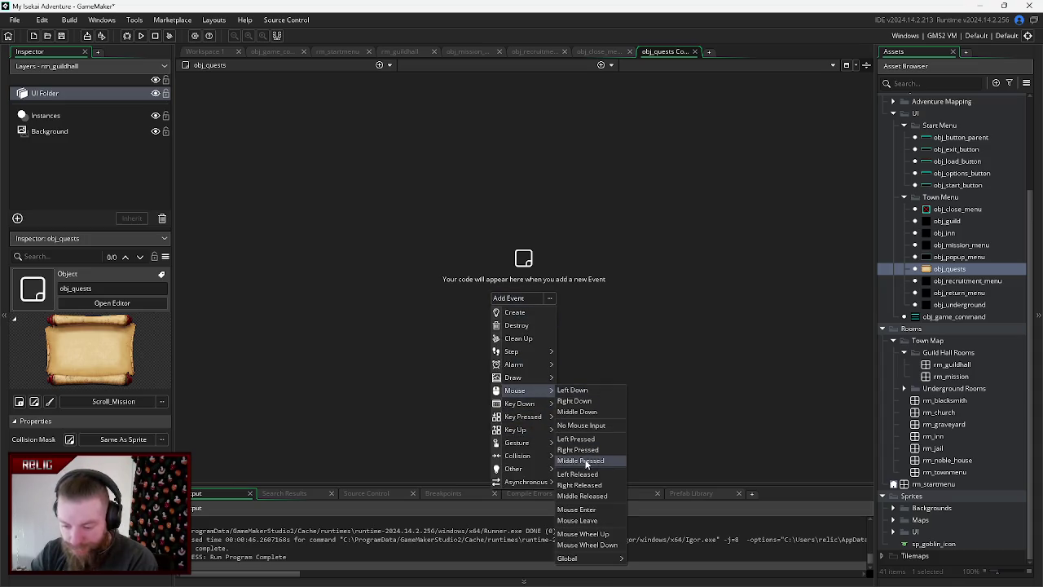
pyautogui.click(603, 443)
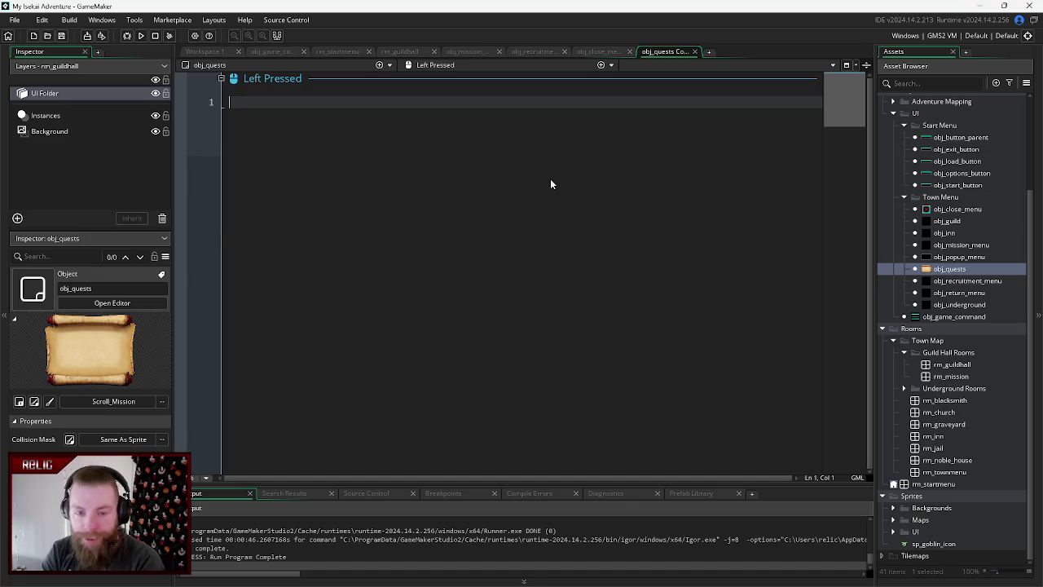
# - Enter the window_post_message function after correcting mistyped function names
pyautogui.write('system_message')
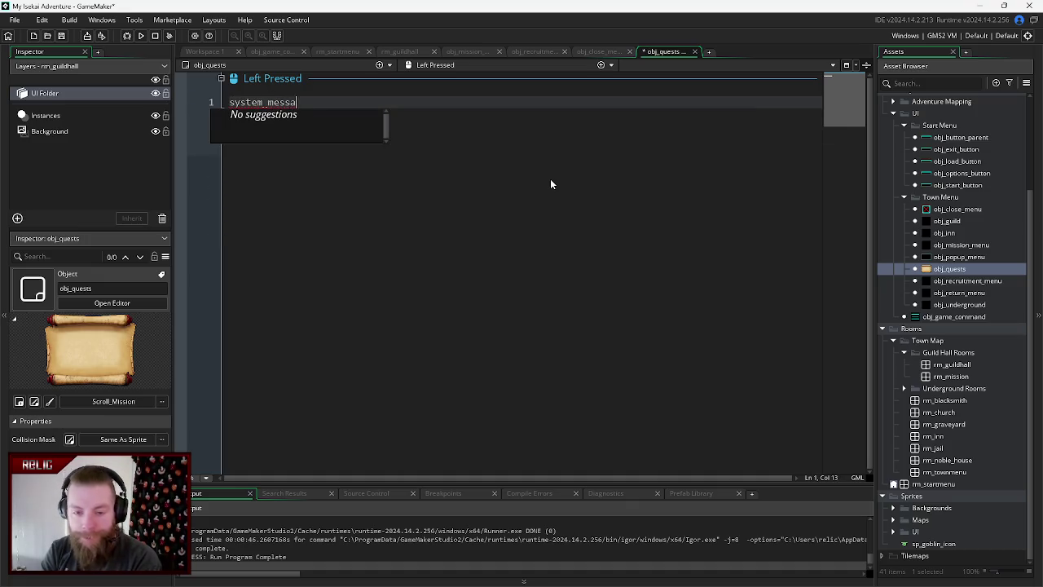
pyautogui.press('BackSpace')
pyautogui.press('BackSpace')
pyautogui.press('BackSpace')
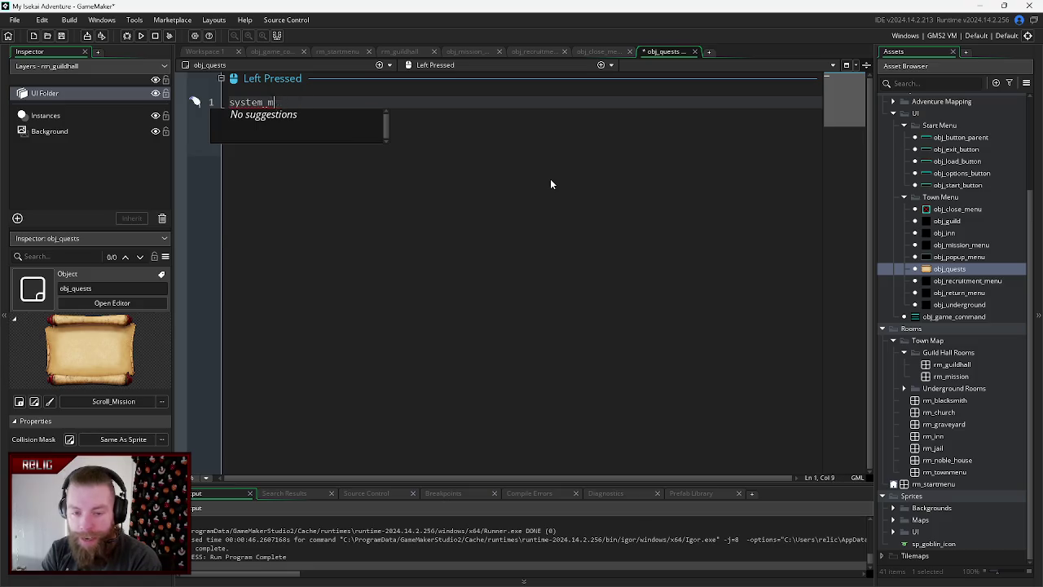
pyautogui.write('message')
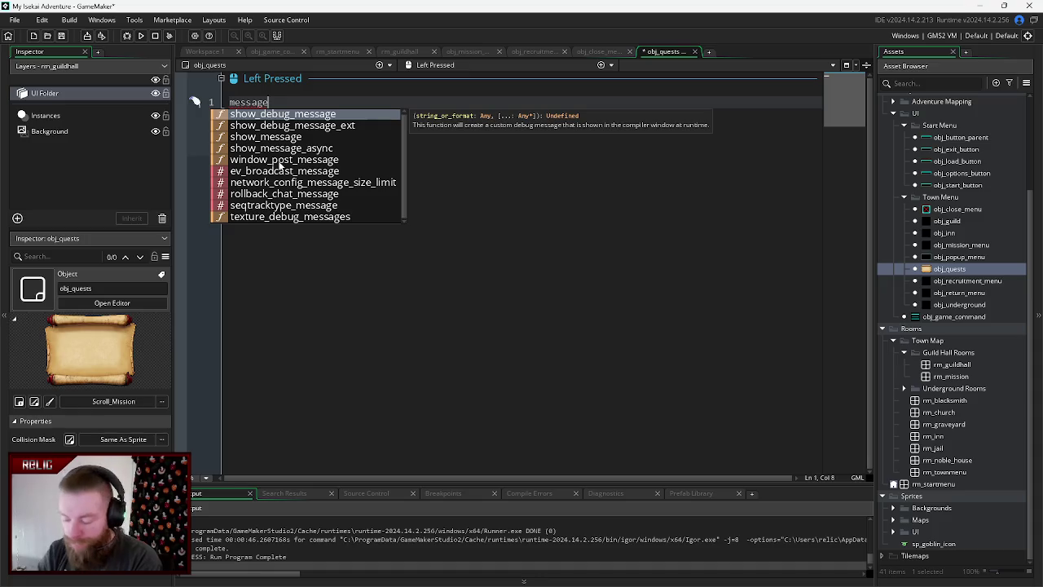
pyautogui.press('BackSpace')
pyautogui.press('BackSpace')
pyautogui.press('BackSpace')
pyautogui.write('indow')
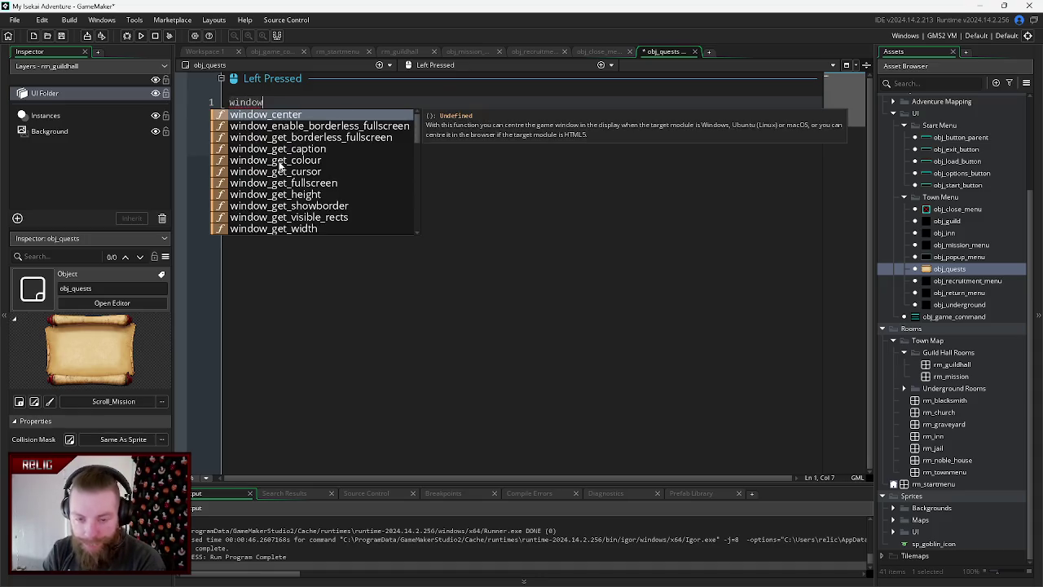
pyautogui.write('_post')
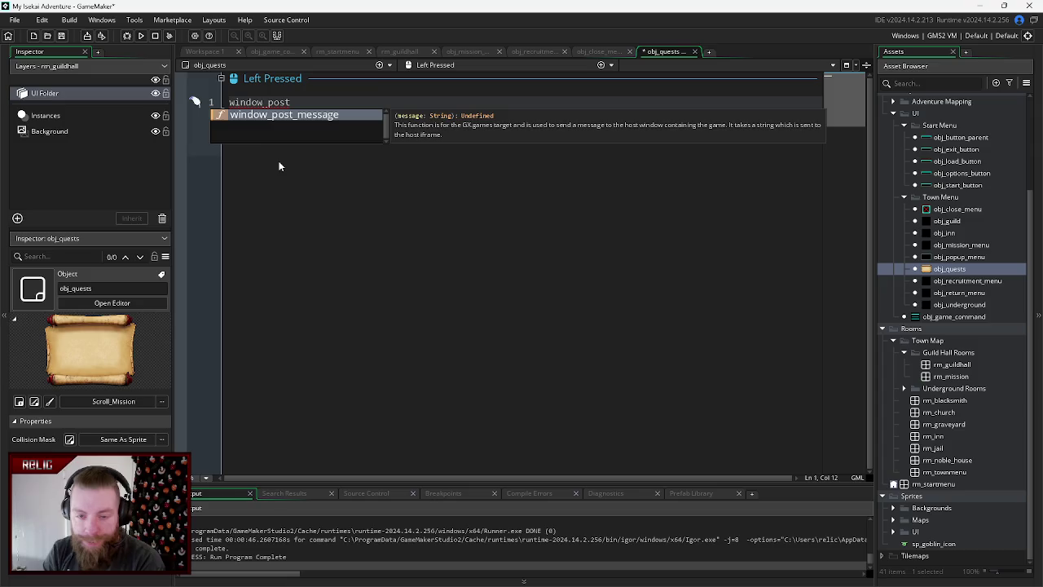
pyautogui.press('Return')
# - Pass "Accept or Decline Quest?" as the message, save, and run the game with F5
pyautogui.write('"')
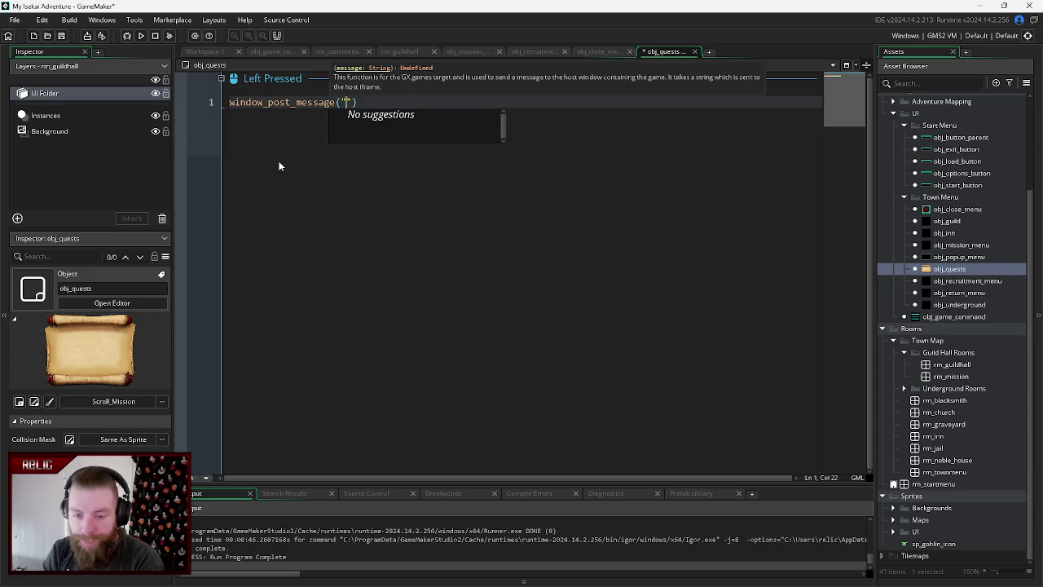
pyautogui.write('Accept')
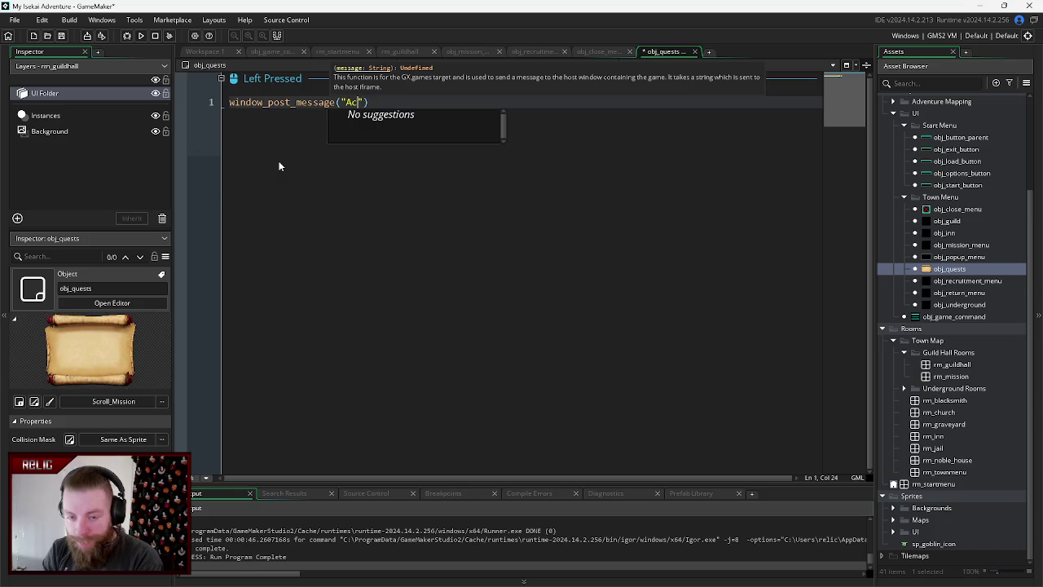
pyautogui.write('Decline ')
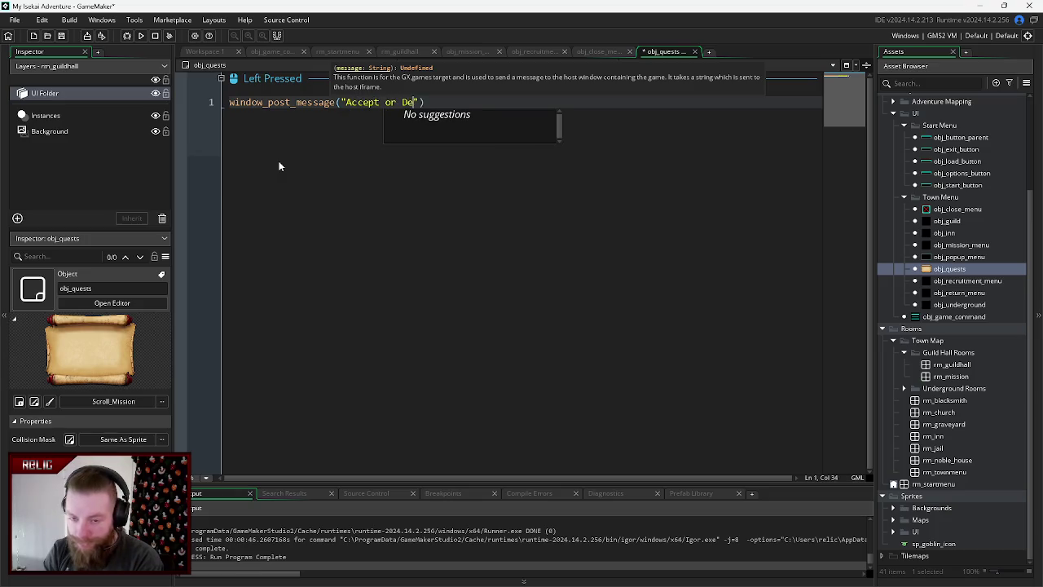
pyautogui.write('Quest?')
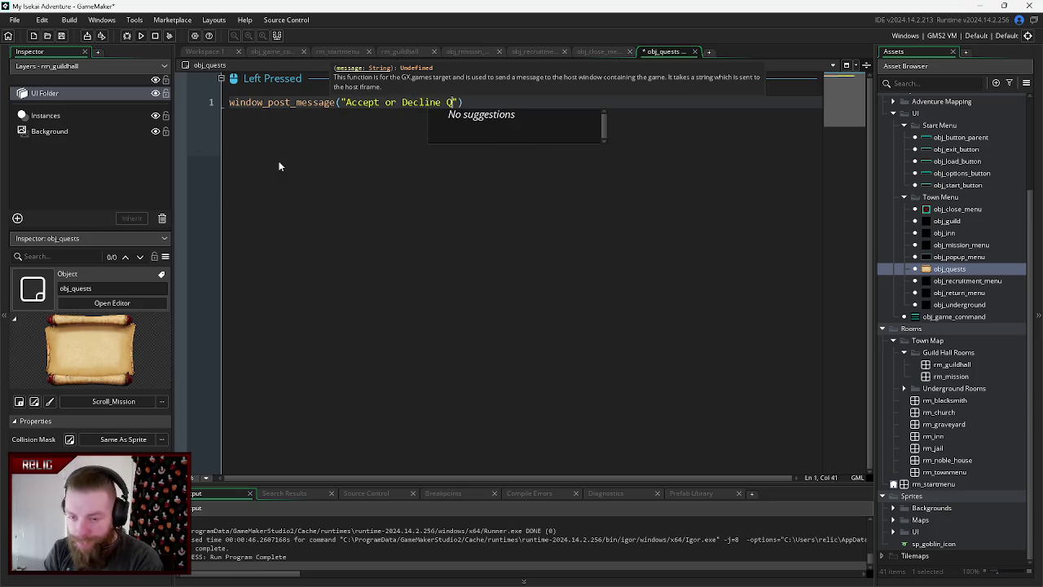
pyautogui.click(412, 153)
pyautogui.hotkey('ctrl', 's')
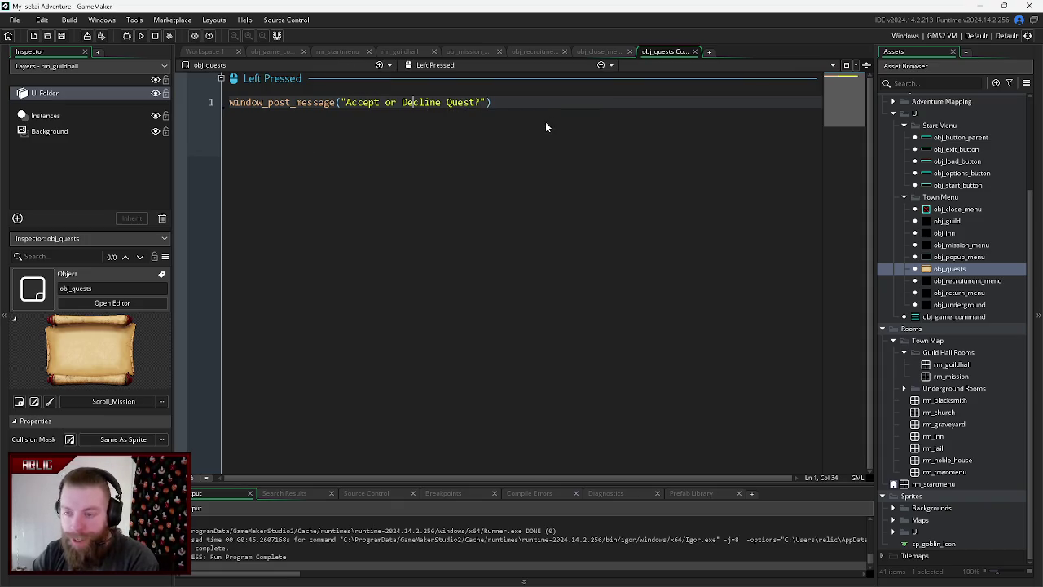
pyautogui.press('F5')
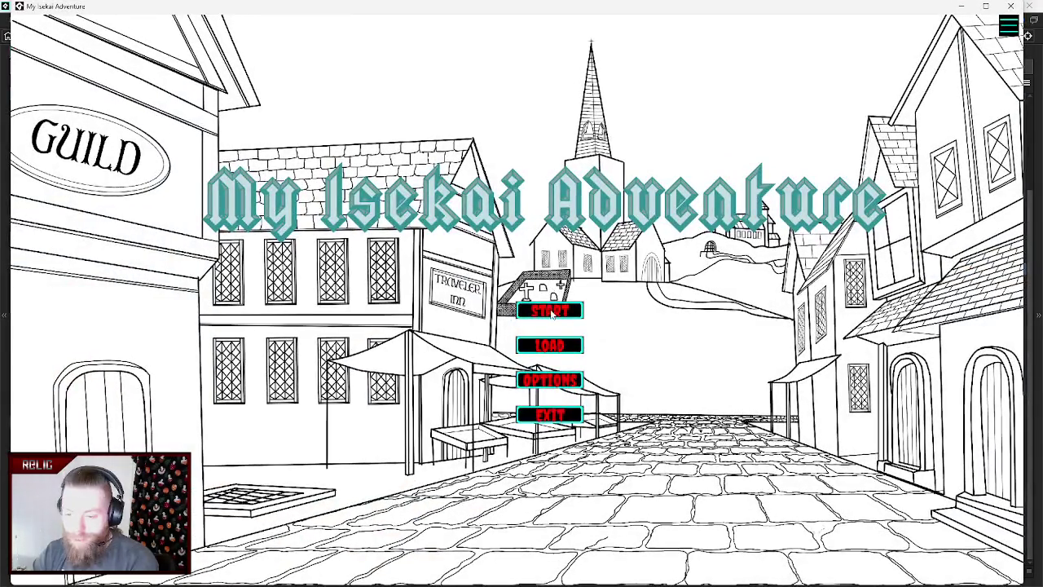
# - Enter the guild, view and close the quest board popup, then close the game
pyautogui.click(202, 176)
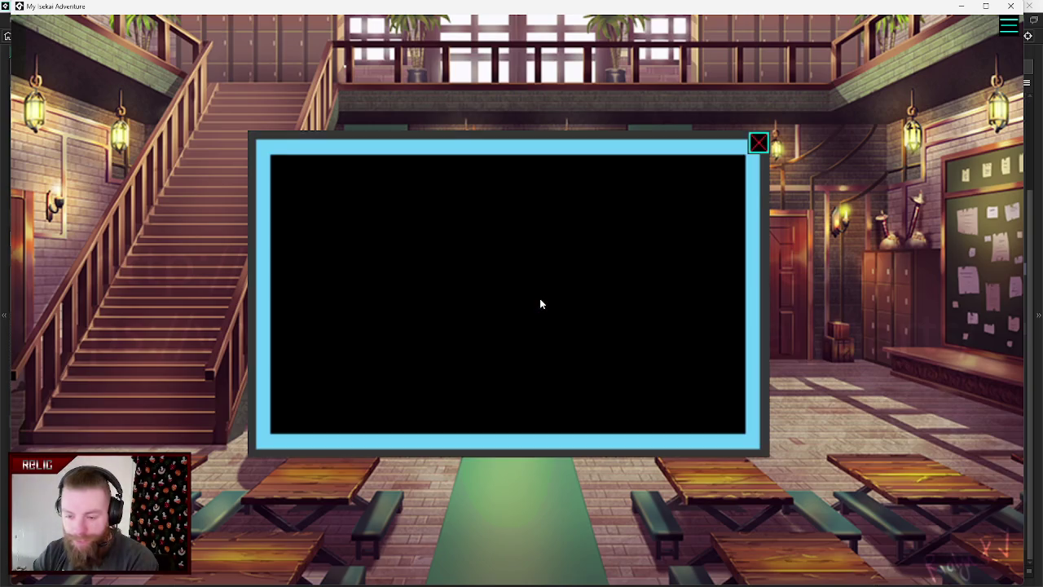
pyautogui.click(755, 146)
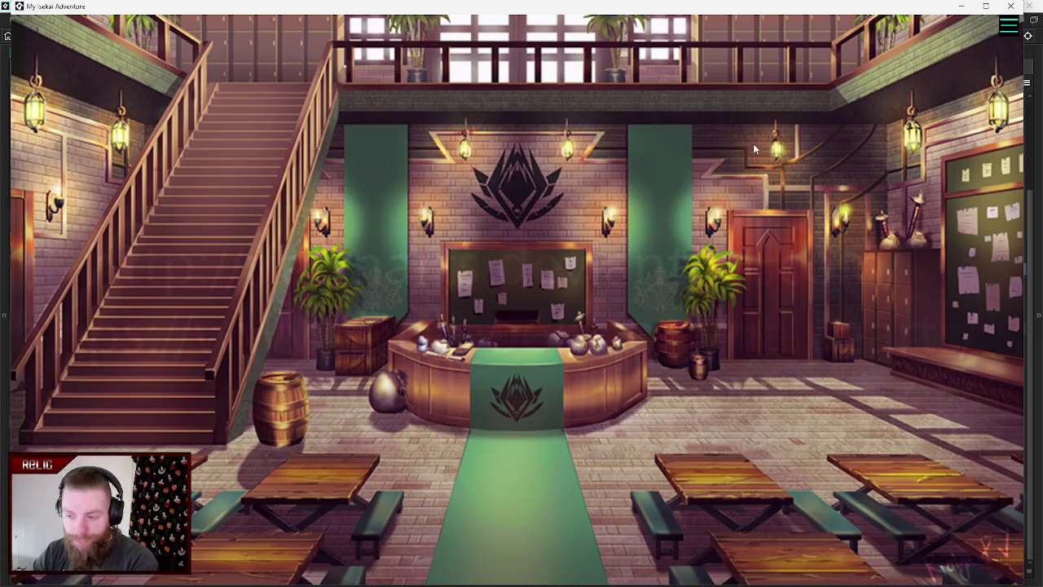
pyautogui.click(989, 237)
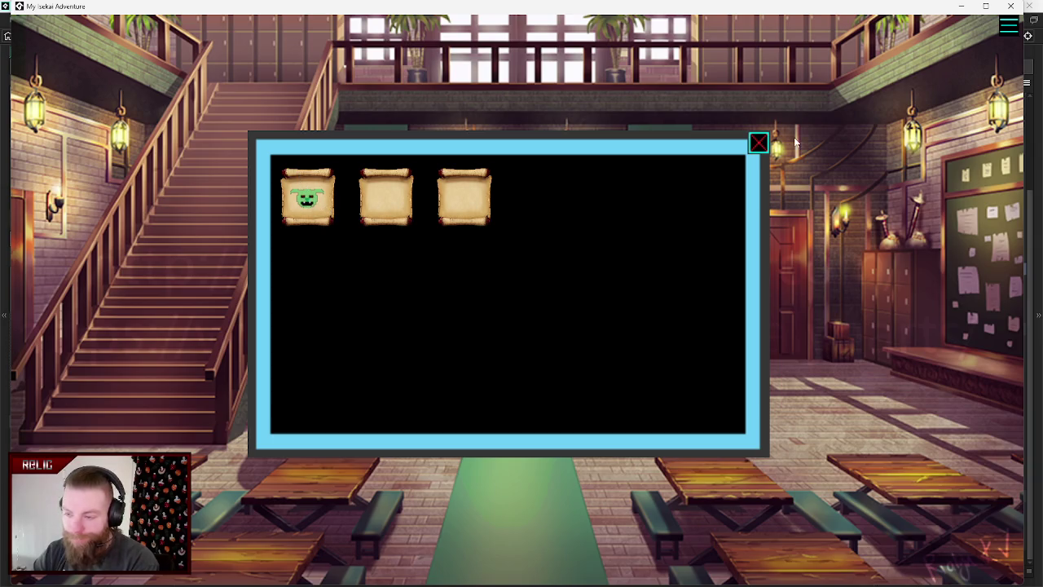
pyautogui.click(760, 145)
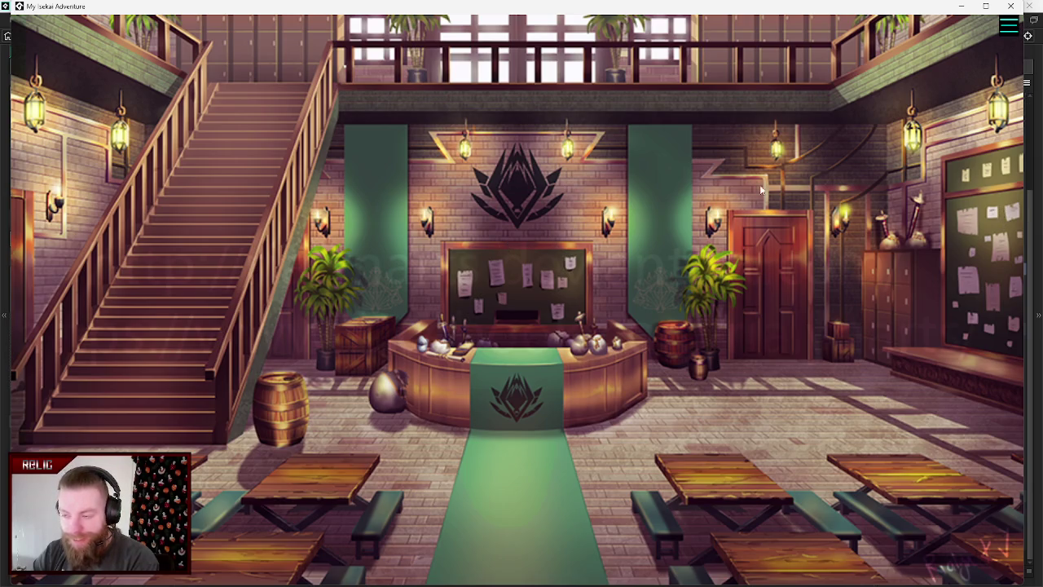
pyautogui.click(1013, 7)
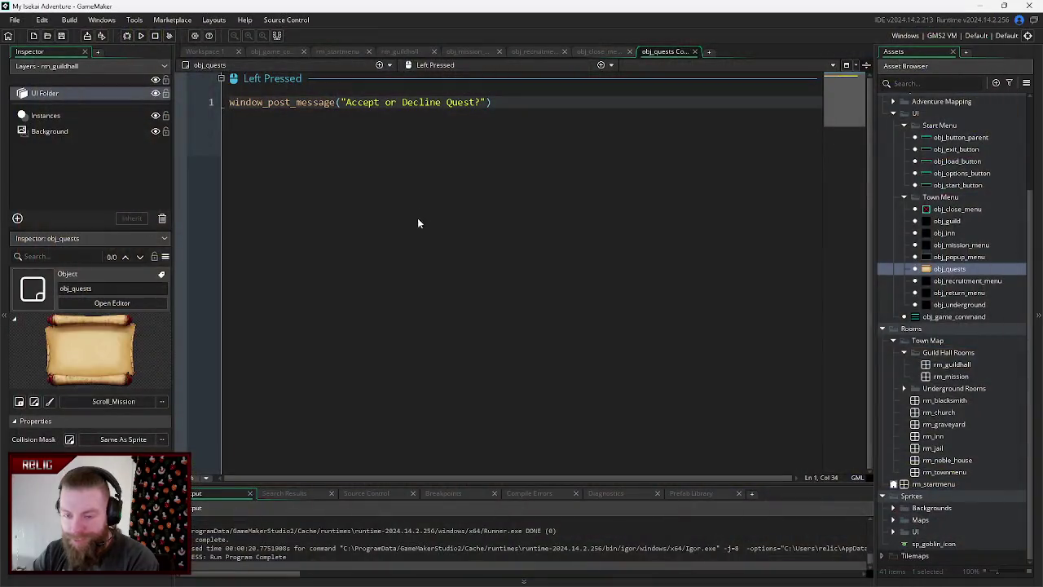
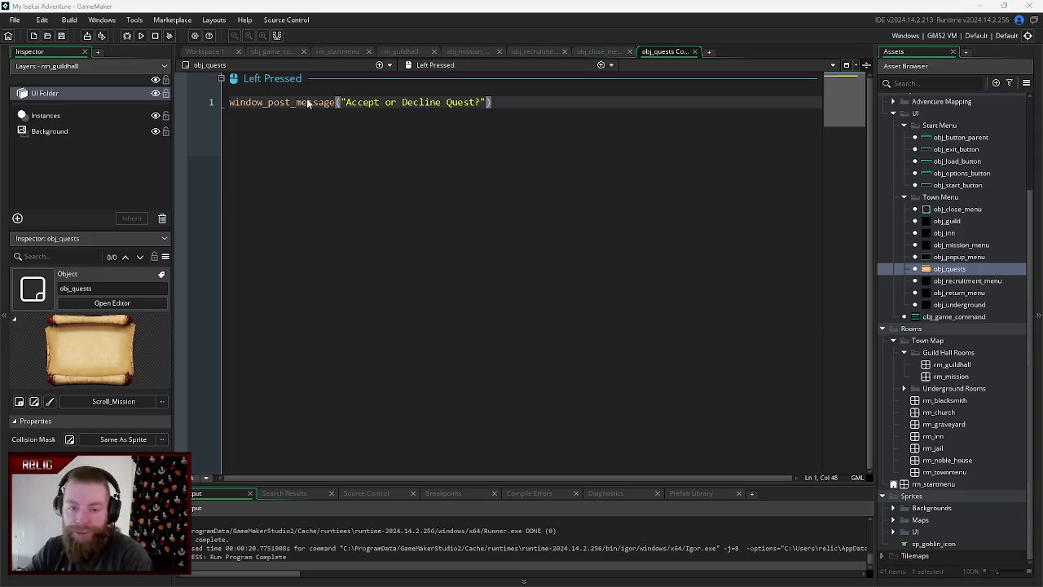
# - Replace window_post_message with show_message("Accept or Decline Quest?"); in obj_quests Left Pressed and run the game
pyautogui.click(336, 101)
pyautogui.doubleClick(337, 102)
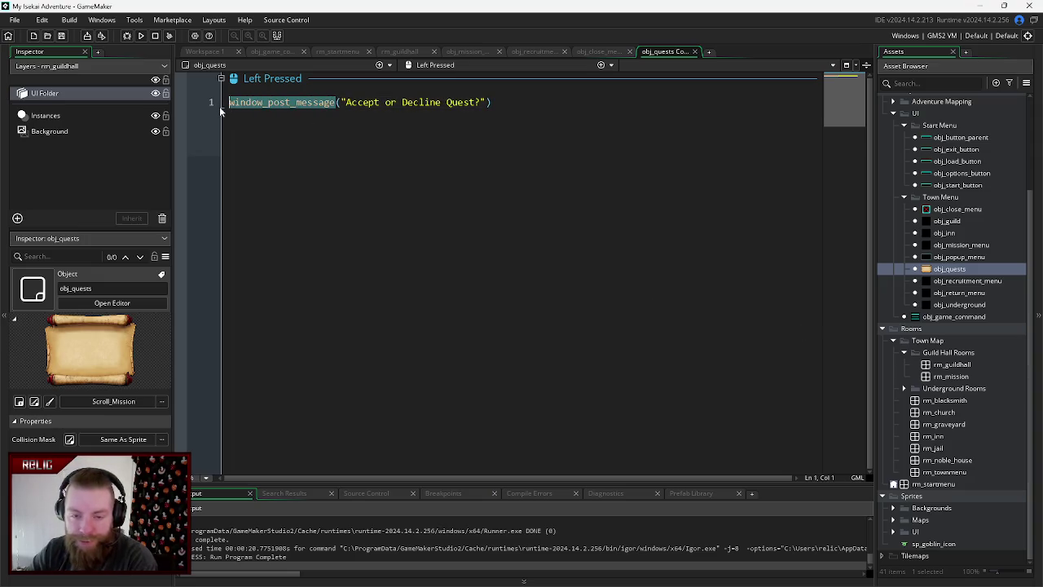
pyautogui.write('show_message')
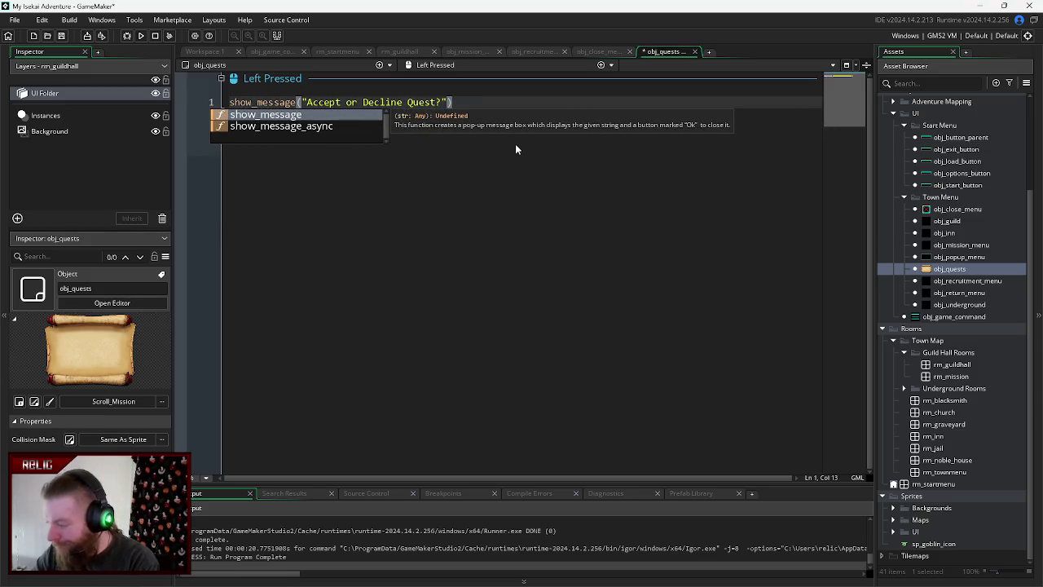
pyautogui.click(484, 102)
pyautogui.write(';')
pyautogui.press('F5')
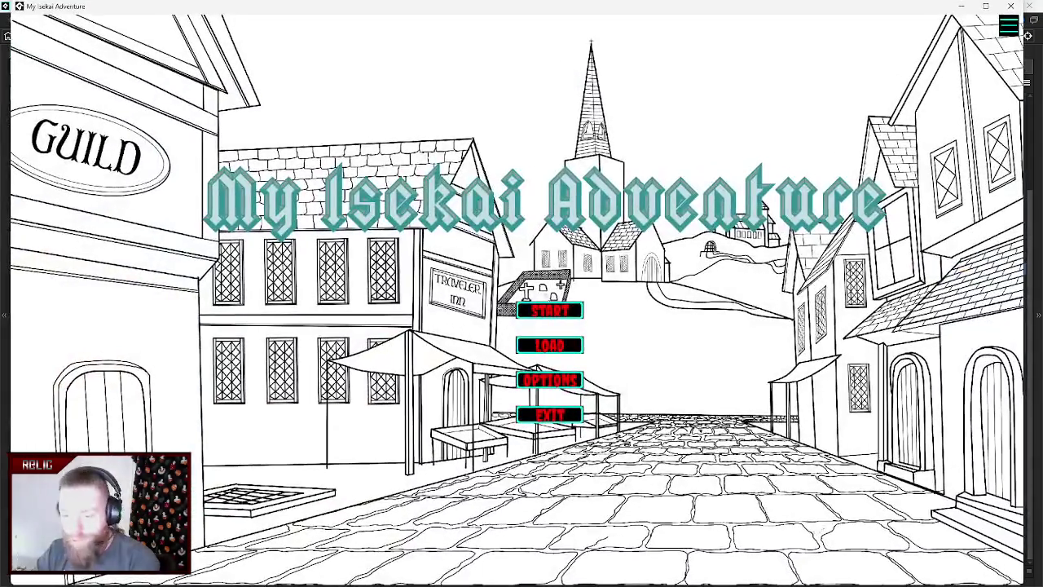
# - Start the game, open the quest board and click the goblin scroll to show the quest message
pyautogui.click(551, 311)
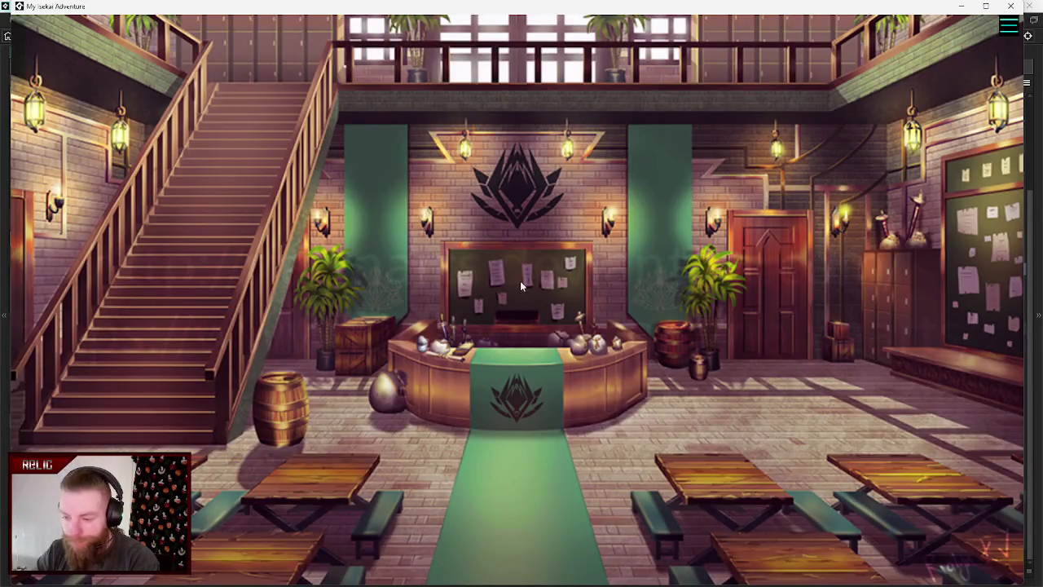
pyautogui.click(522, 285)
pyautogui.click(758, 143)
pyautogui.click(489, 260)
pyautogui.click(315, 197)
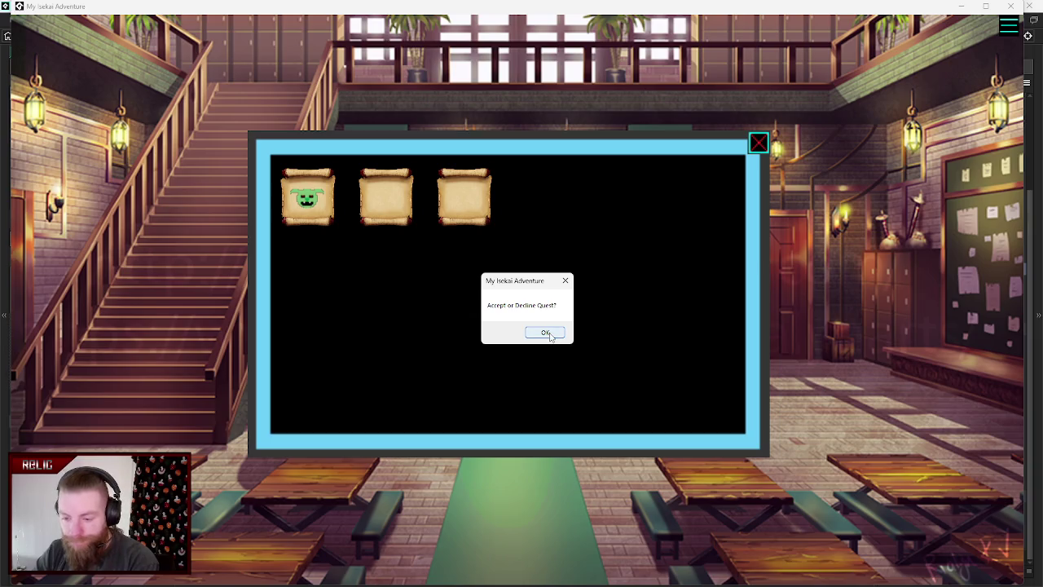
pyautogui.click(550, 334)
# - Click the goblin scroll again, dismiss the quest messages and close the quest panel
pyautogui.click(321, 216)
pyautogui.click(554, 336)
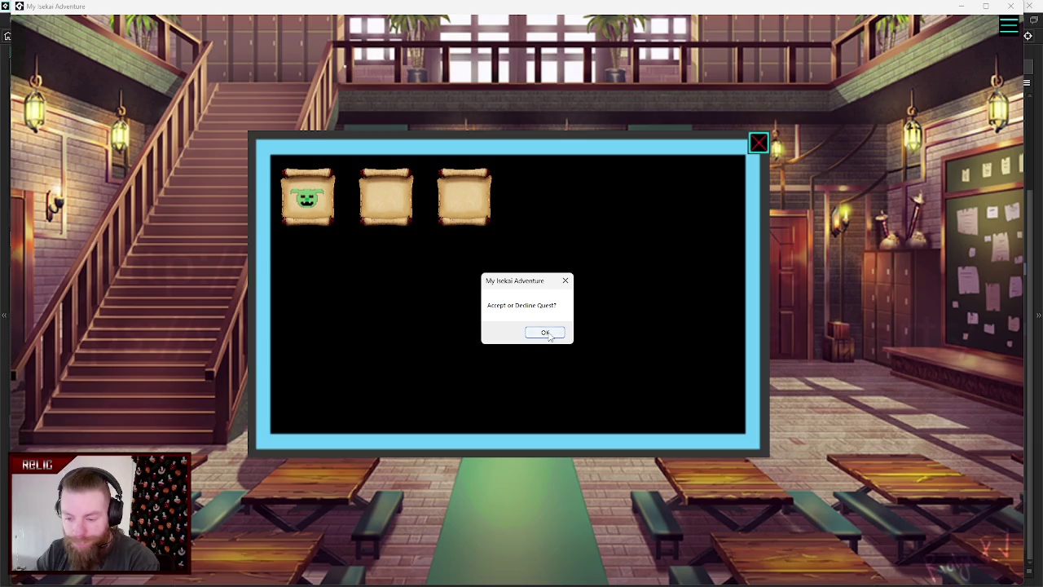
pyautogui.click(546, 332)
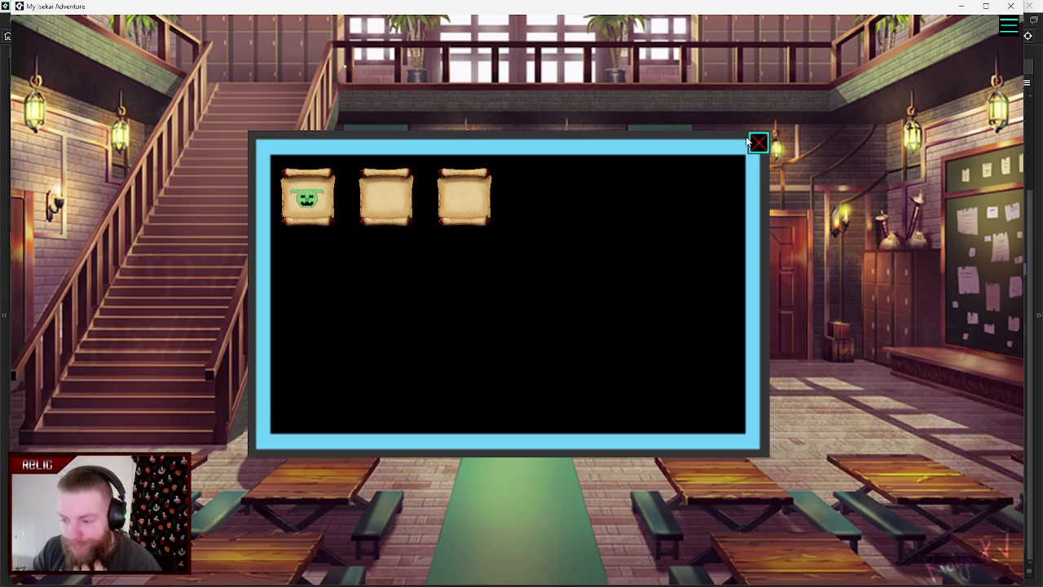
pyautogui.click(754, 146)
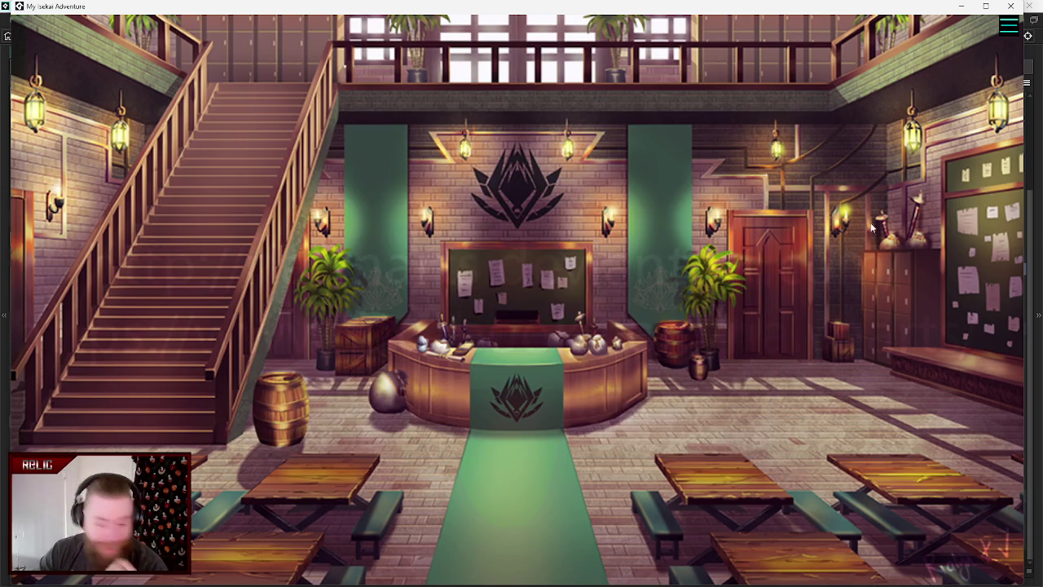
# - Reopen the quest board, test the goblin scroll once more, then quit the game
pyautogui.click(975, 255)
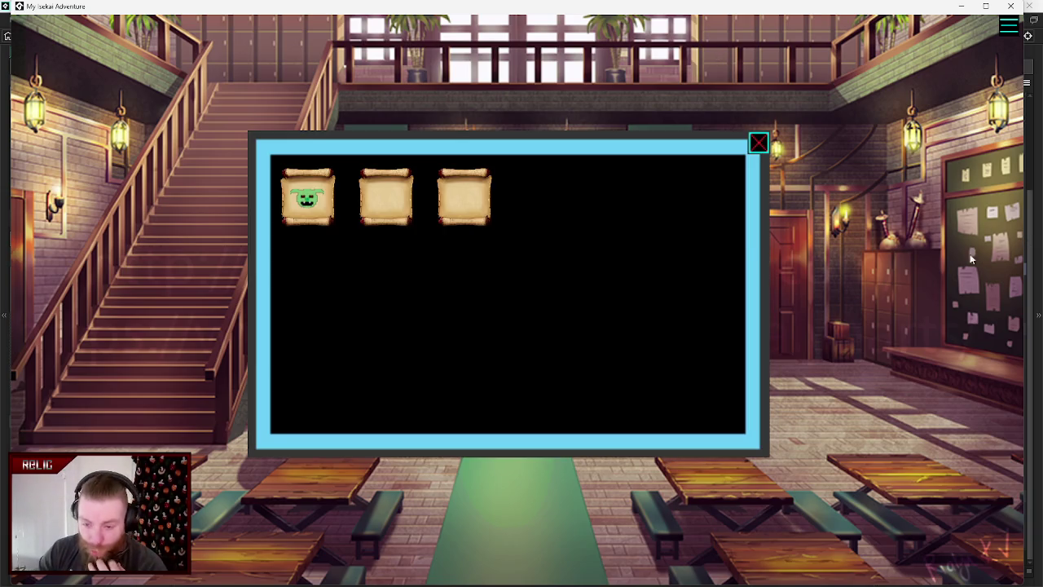
pyautogui.click(320, 212)
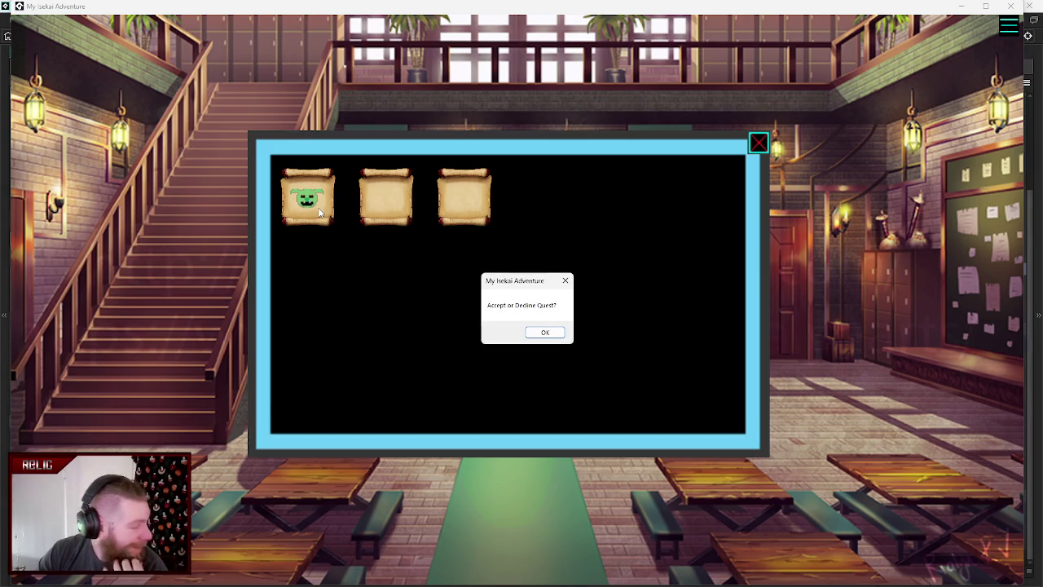
pyautogui.click(544, 333)
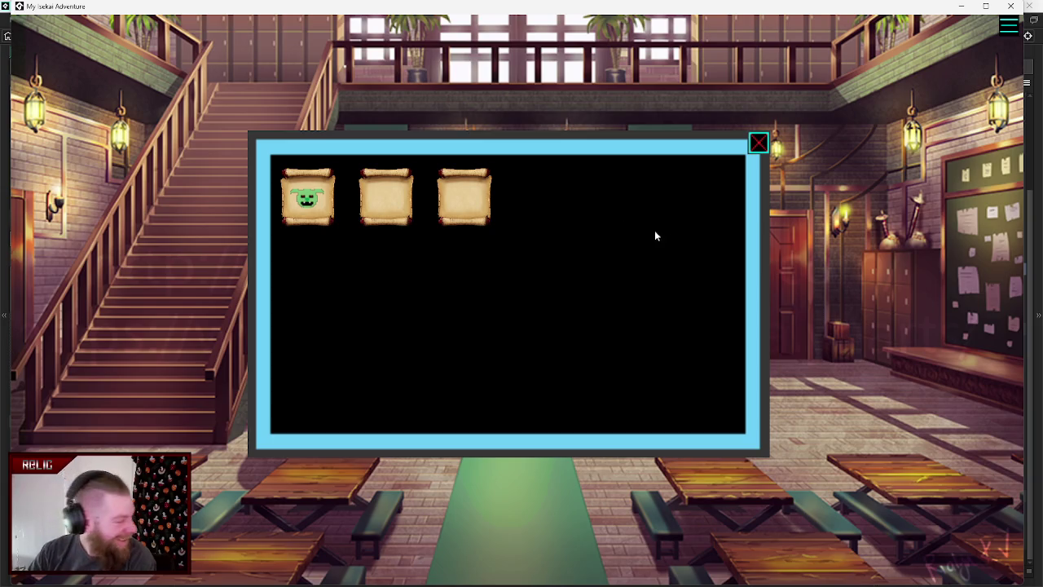
pyautogui.click(759, 145)
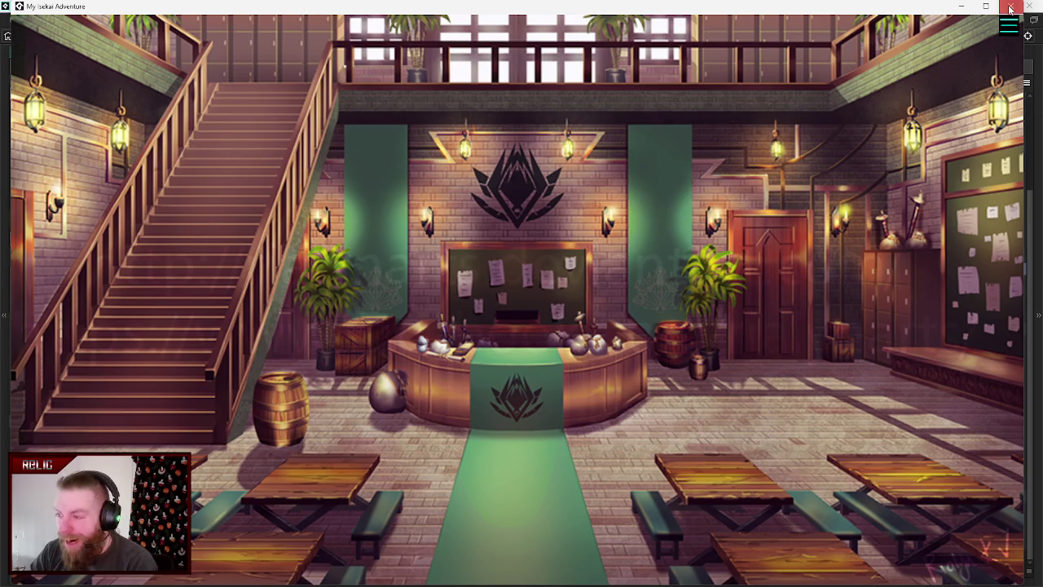
pyautogui.click(1010, 6)
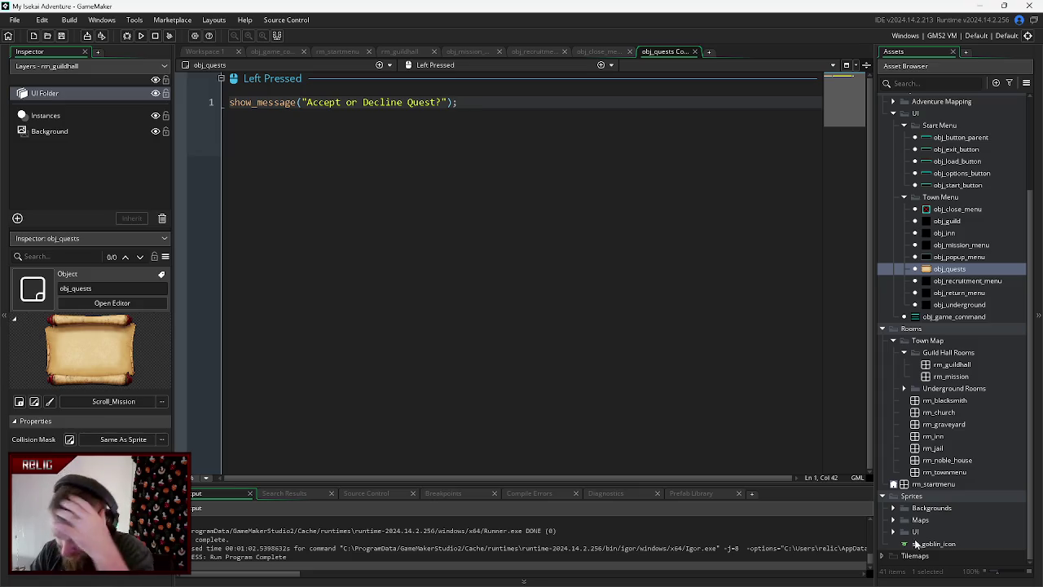
# - Create an Icons group under Sprites and move sp_goblin_icon into it
pyautogui.click(911, 497)
pyautogui.rightClick(909, 497)
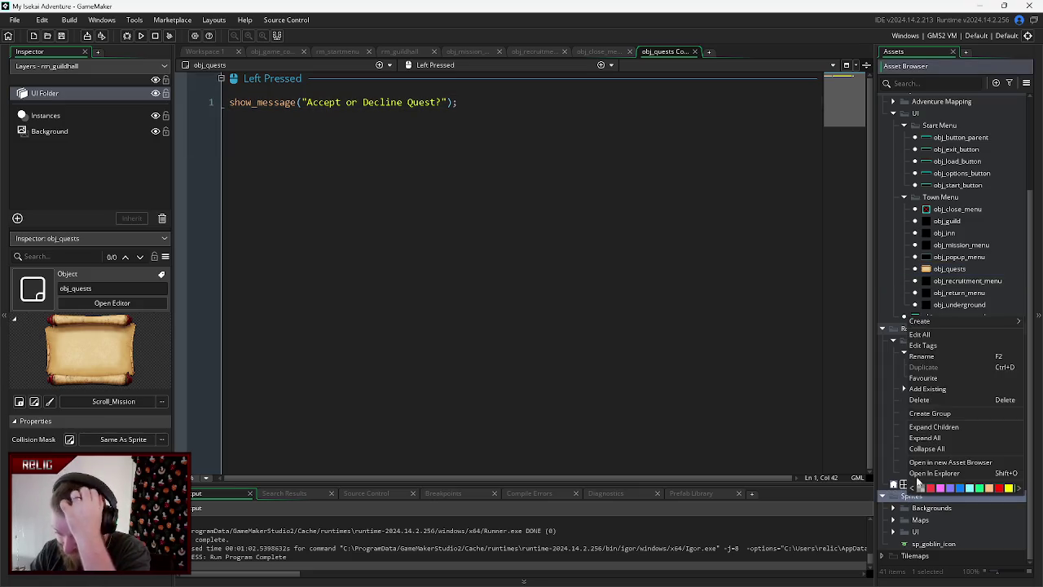
pyautogui.click(943, 413)
pyautogui.write('Icons')
pyautogui.press('Return')
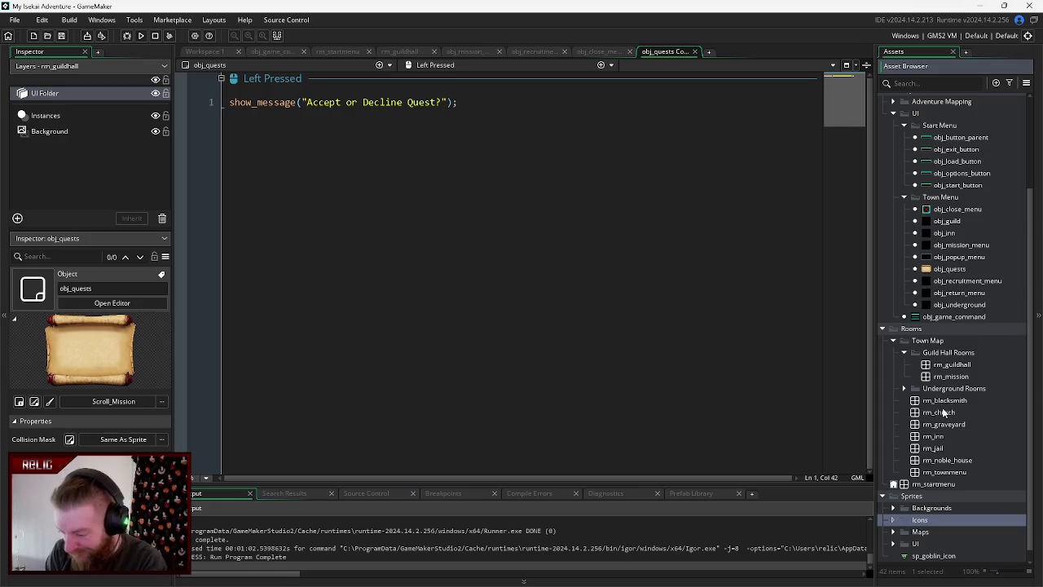
pyautogui.moveTo(941, 557); pyautogui.dragTo(921, 518)
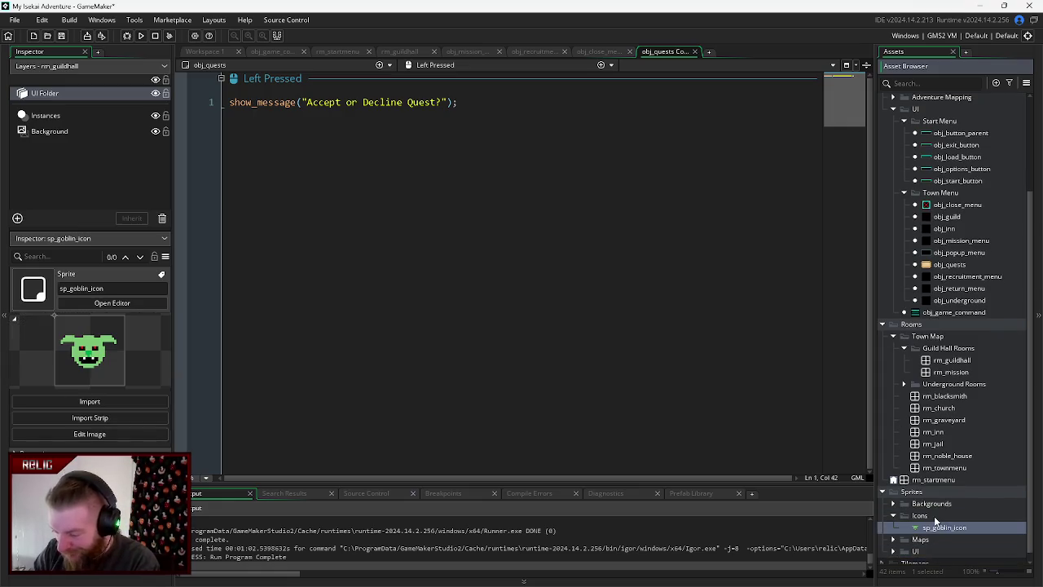
# - Add a new sprite in Icons, resize it to 32x32 and open its image editor
pyautogui.rightClick(925, 519)
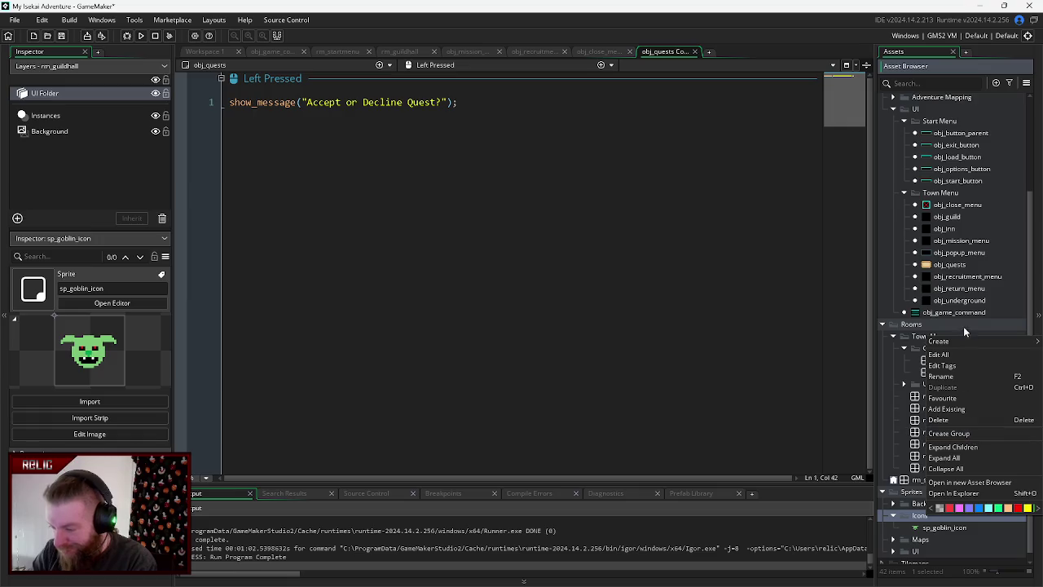
pyautogui.moveTo(956, 341)
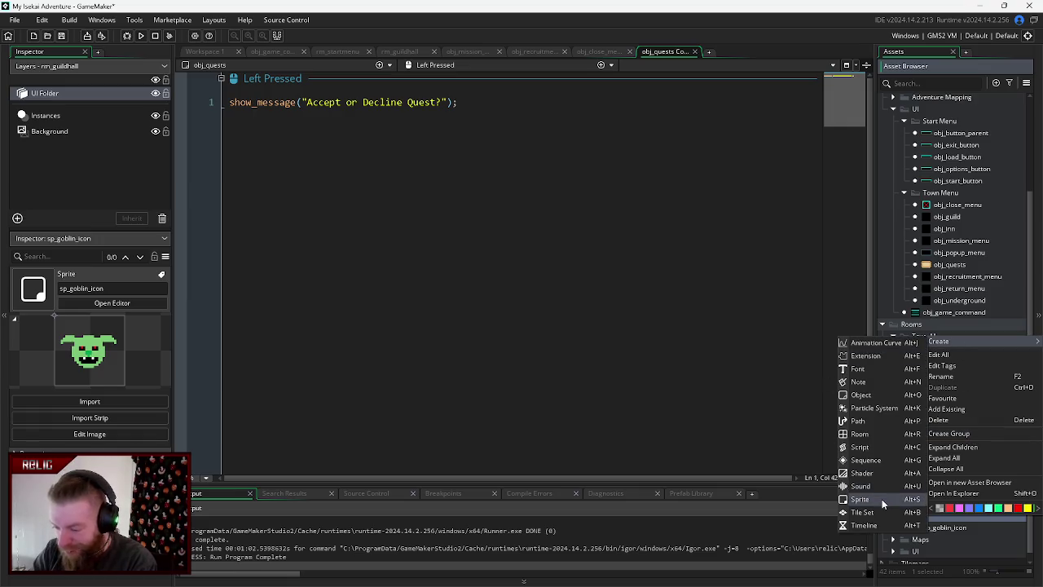
pyautogui.click(882, 499)
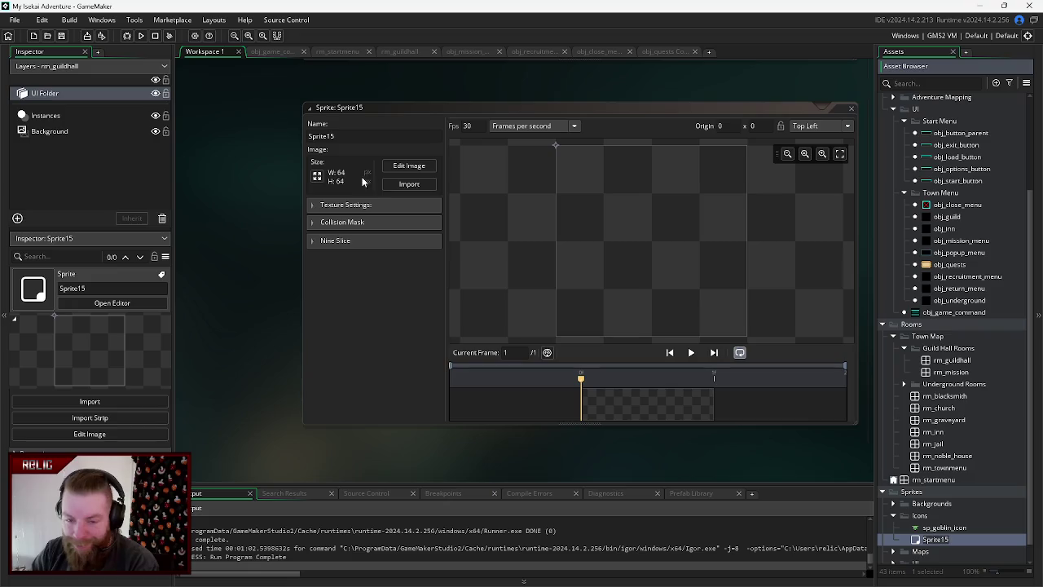
pyautogui.click(317, 175)
pyautogui.doubleClick(99, 143)
pyautogui.write('32')
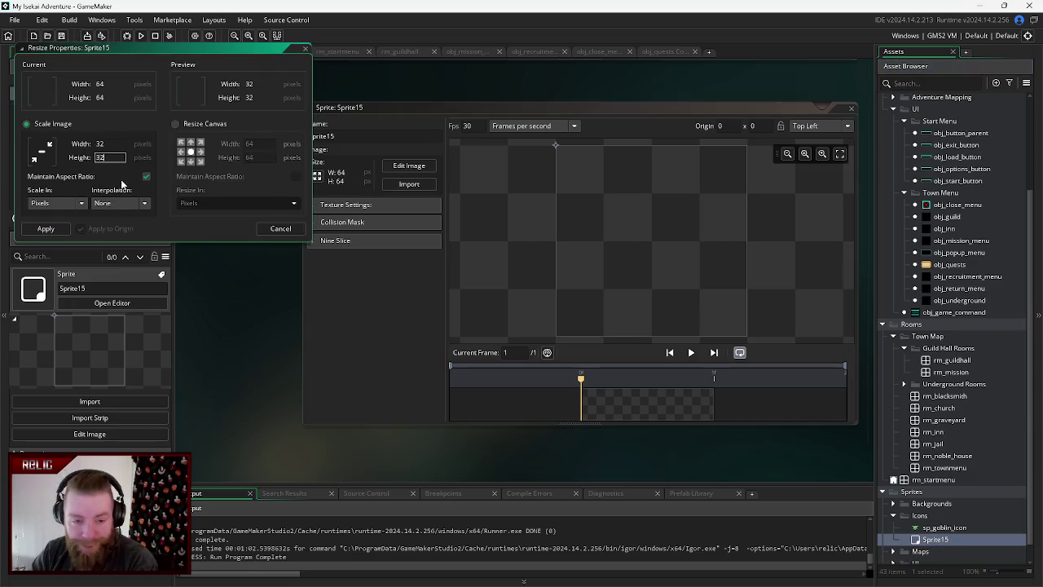
pyautogui.click(46, 228)
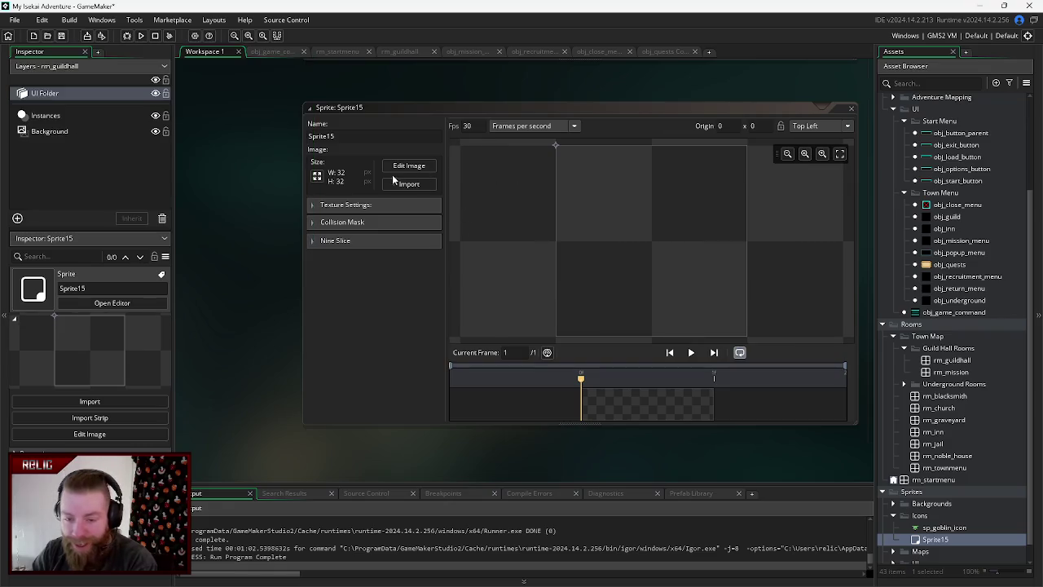
pyautogui.click(409, 165)
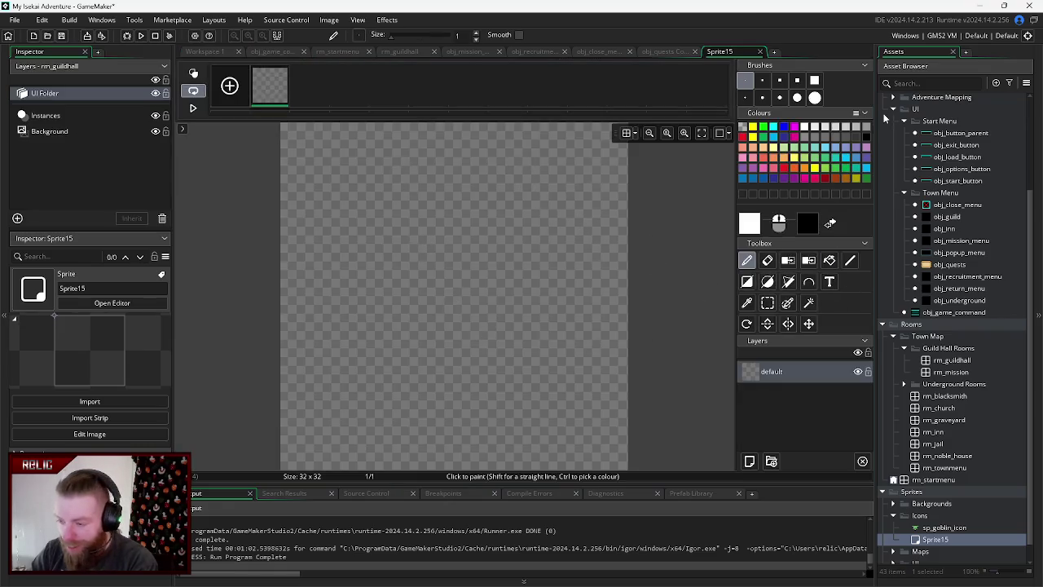
# - Paint a light-blue circle and widen its flattened lower-right edge into a dome
pyautogui.click(830, 149)
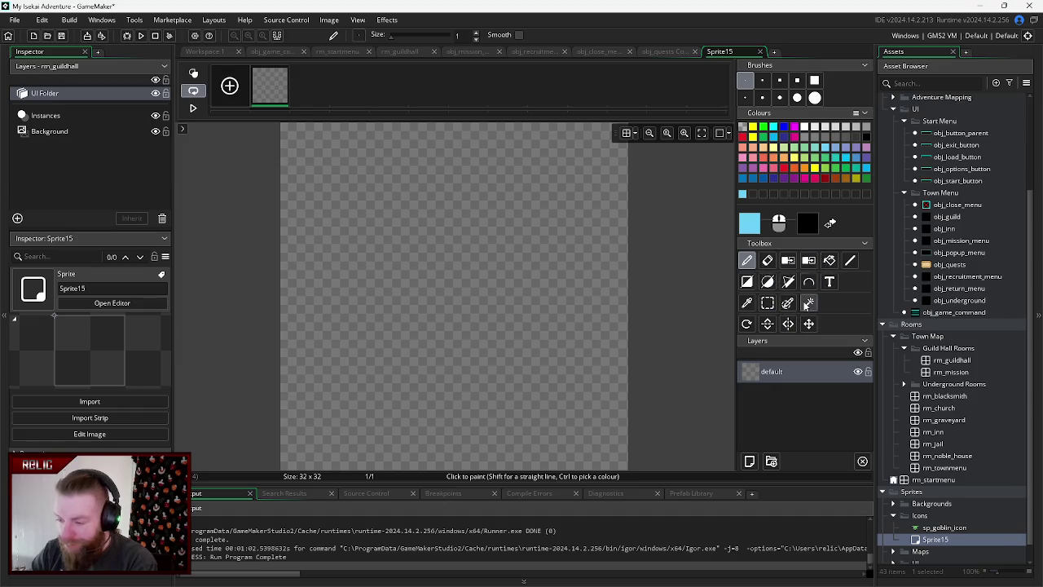
pyautogui.click(797, 97)
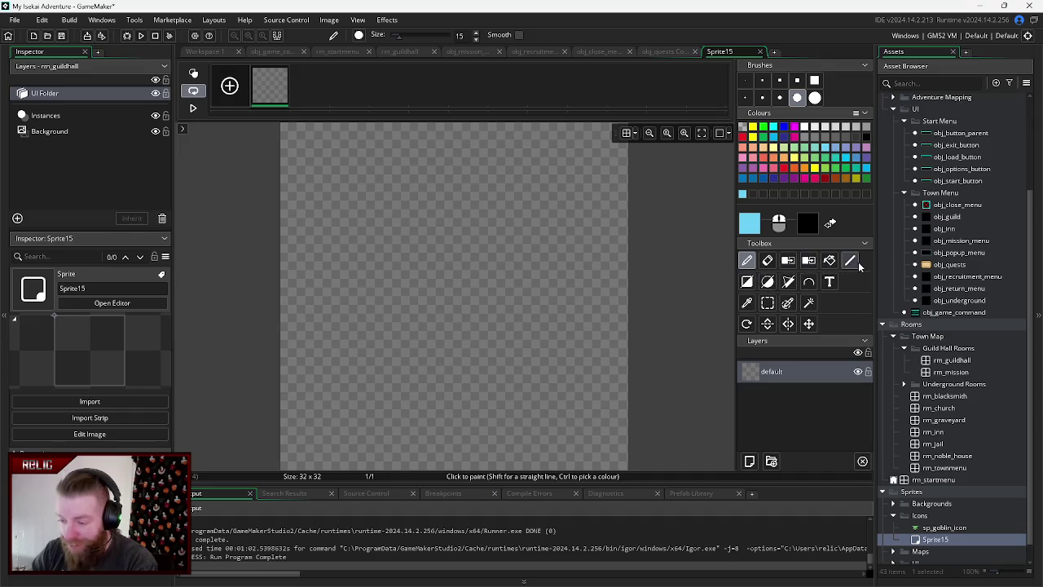
pyautogui.click(454, 279)
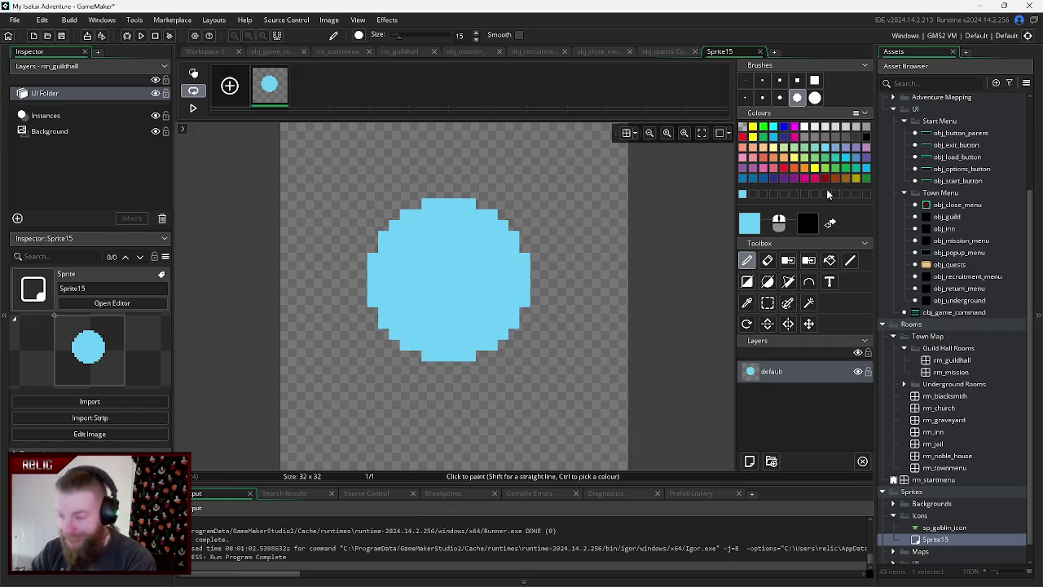
pyautogui.click(762, 80)
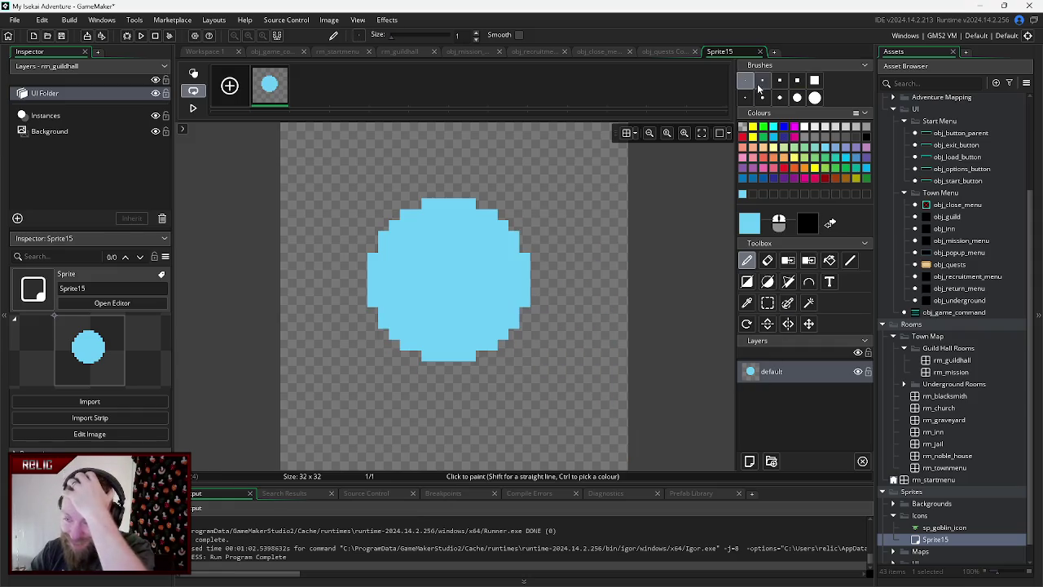
pyautogui.click(515, 344)
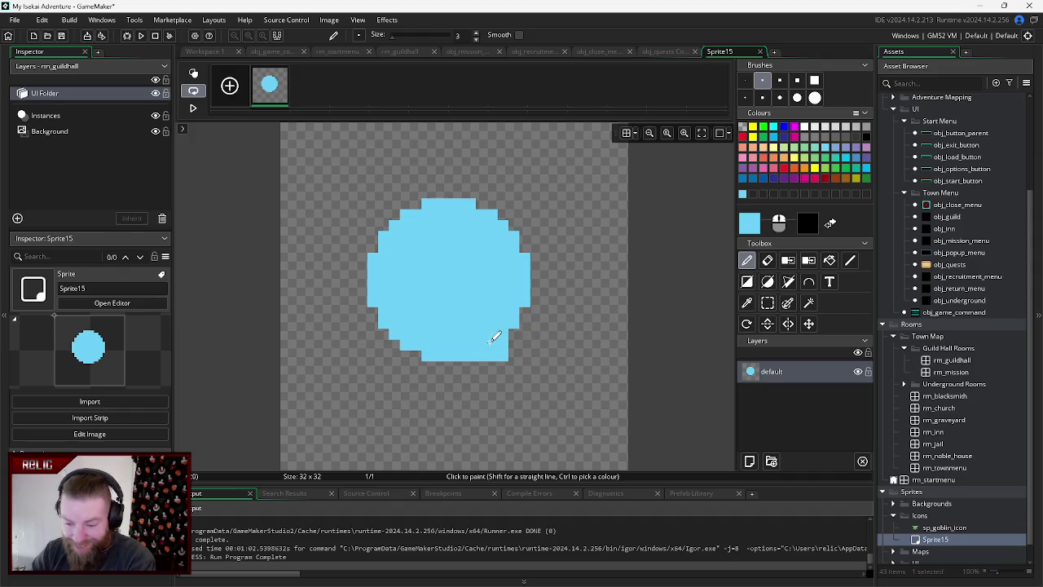
pyautogui.hotkey('ctrl', 'z')
pyautogui.moveTo(513, 320)
pyautogui.mouseDown()
pyautogui.moveTo(510, 335)
pyautogui.moveTo(422, 341)
pyautogui.moveTo(386, 335)
pyautogui.moveTo(386, 317)
pyautogui.moveTo(378, 340)
pyautogui.moveTo(369, 328)
pyautogui.moveTo(376, 278)
pyautogui.mouseUp()
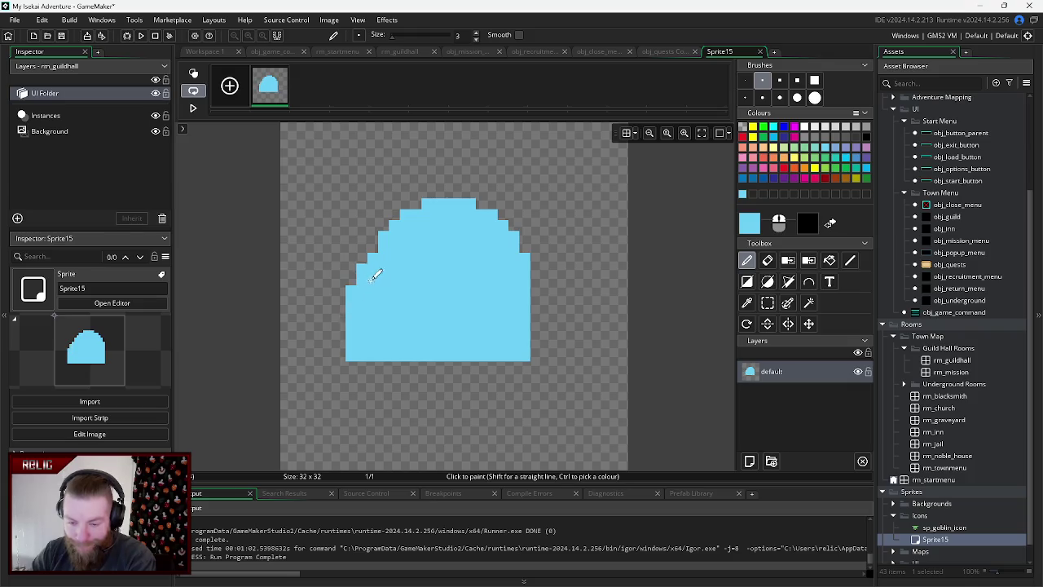
pyautogui.click(536, 344)
pyautogui.moveTo(538, 343); pyautogui.dragTo(531, 279)
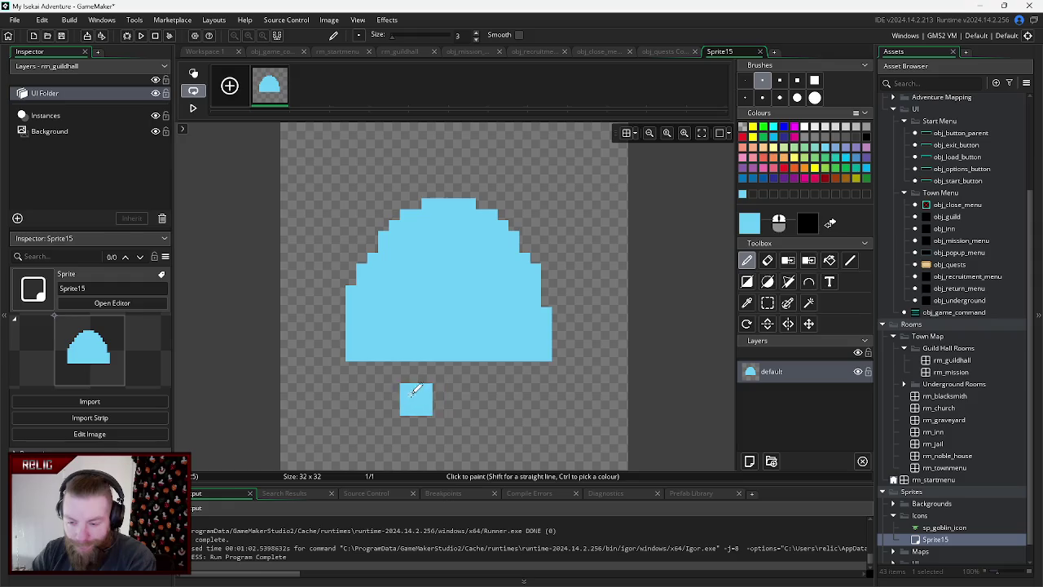
# - Set the brush size to 1 and return to painting with the Pencil in light blue
pyautogui.click(766, 260)
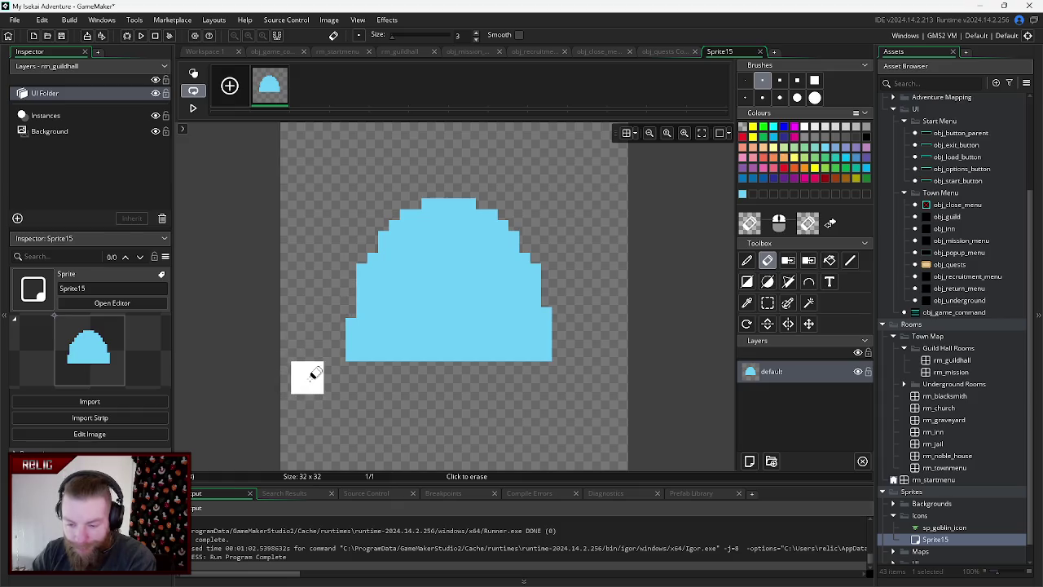
pyautogui.click(744, 82)
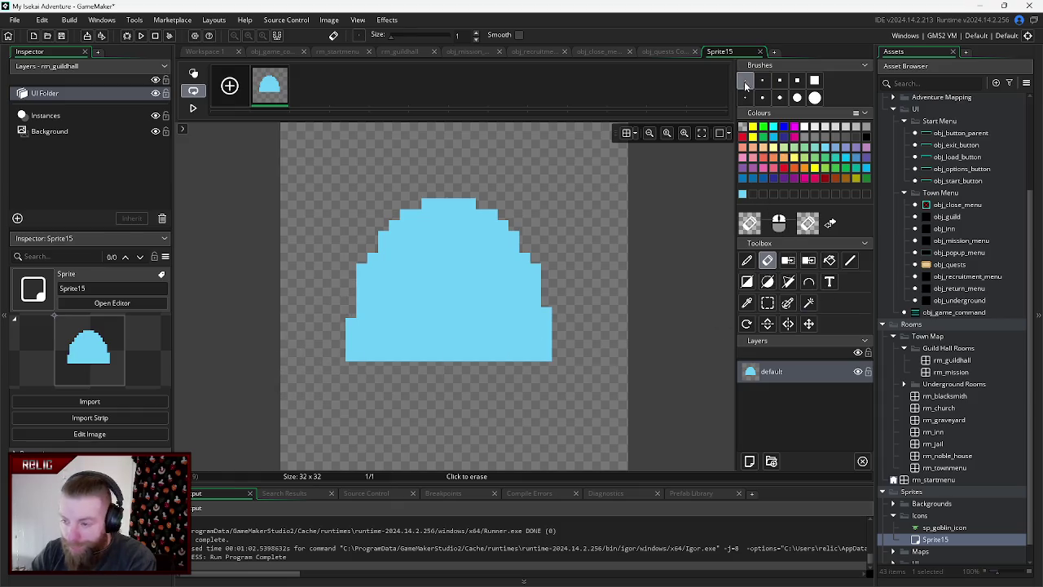
pyautogui.click(746, 259)
pyautogui.click(341, 313)
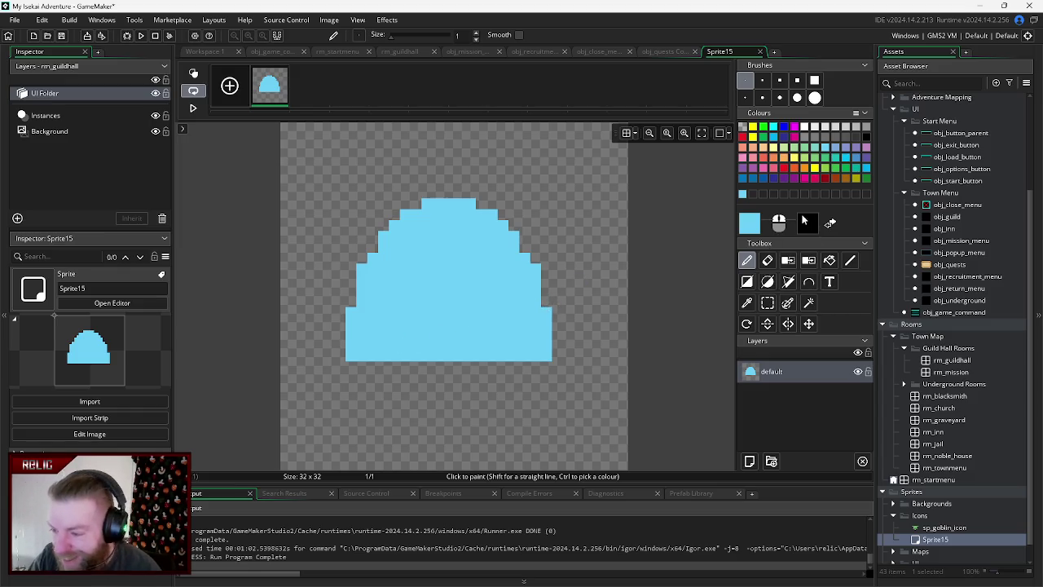
# - Trace black lines around the slime's bottom, right side, dome and left side
pyautogui.click(850, 261)
pyautogui.click(833, 224)
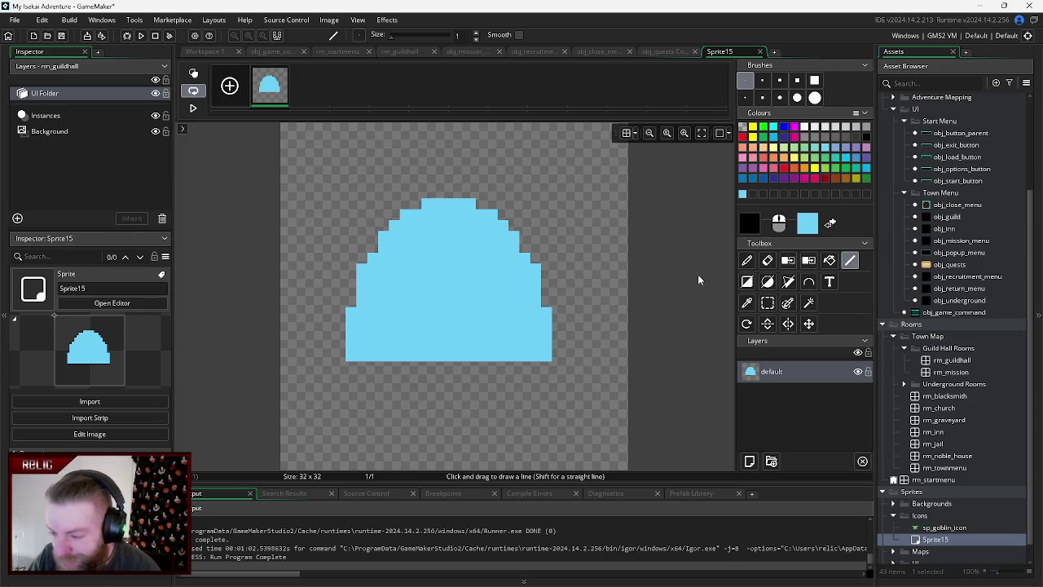
pyautogui.click(350, 356)
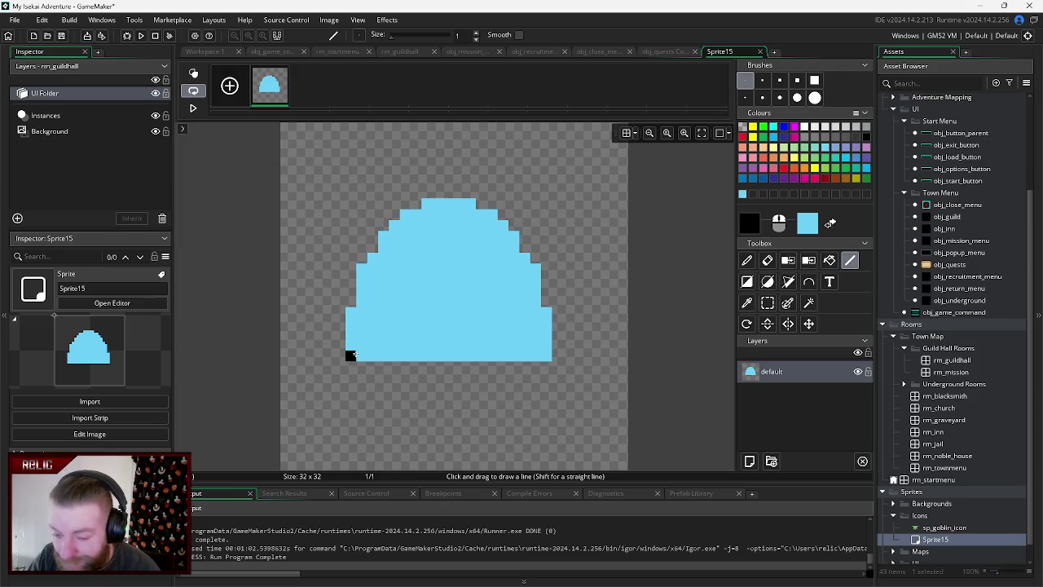
pyautogui.moveTo(351, 356)
pyautogui.mouseDown()
pyautogui.moveTo(538, 356)
pyautogui.moveTo(545, 324)
pyautogui.mouseUp()
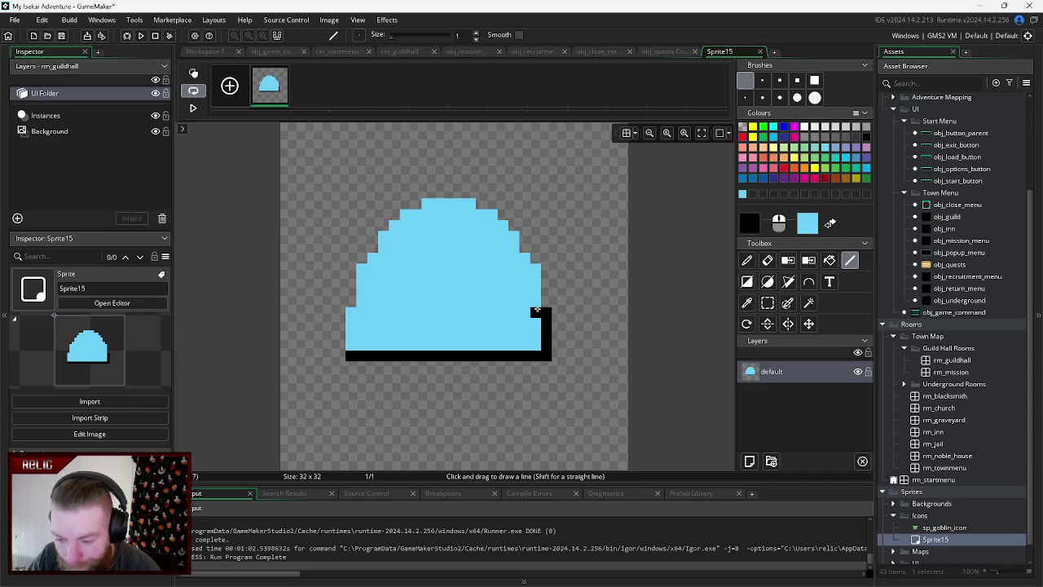
pyautogui.moveTo(535, 310)
pyautogui.mouseDown()
pyautogui.moveTo(535, 268)
pyautogui.moveTo(493, 215)
pyautogui.moveTo(424, 203)
pyautogui.moveTo(427, 213)
pyautogui.mouseUp()
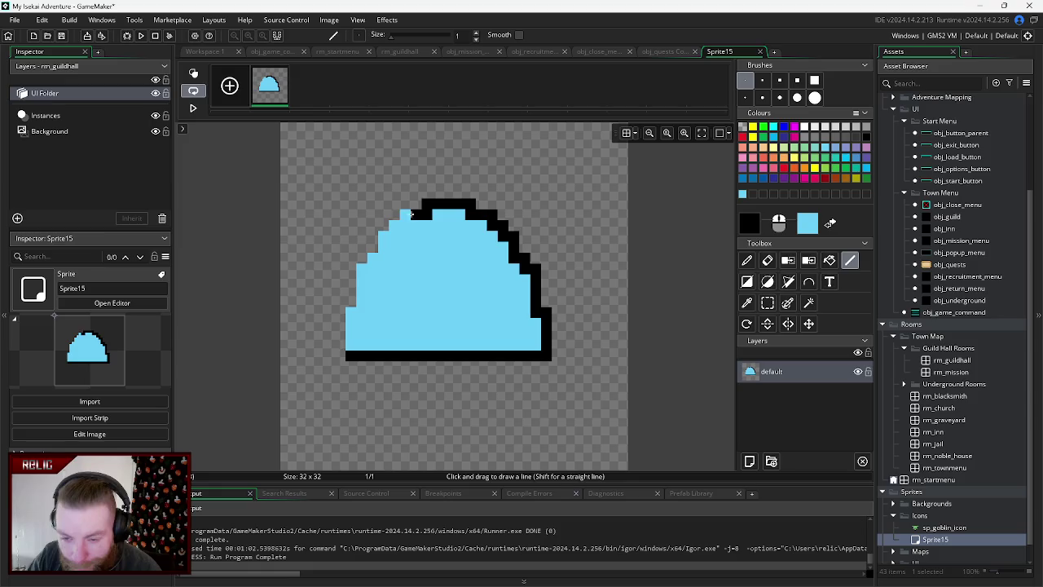
pyautogui.moveTo(399, 221)
pyautogui.mouseDown()
pyautogui.moveTo(363, 271)
pyautogui.moveTo(352, 310)
pyautogui.mouseUp()
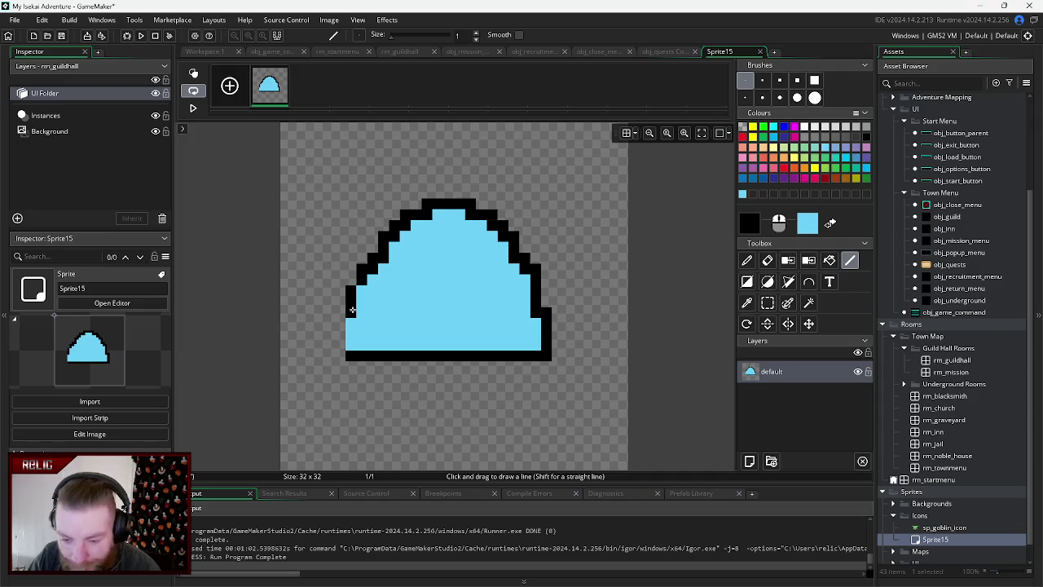
pyautogui.moveTo(350, 319); pyautogui.dragTo(350, 350)
pyautogui.click(349, 279)
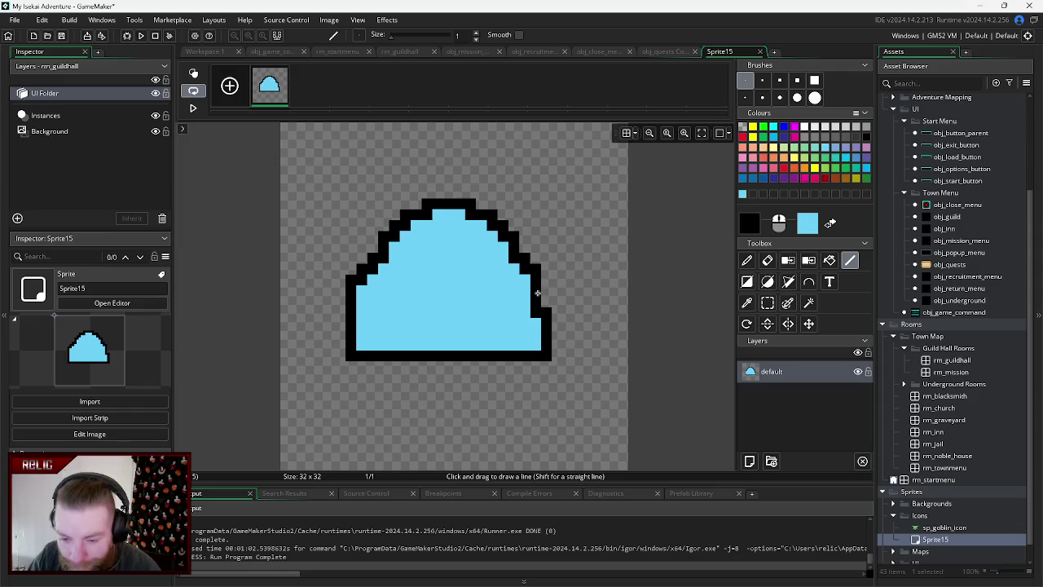
pyautogui.moveTo(545, 304); pyautogui.dragTo(544, 276)
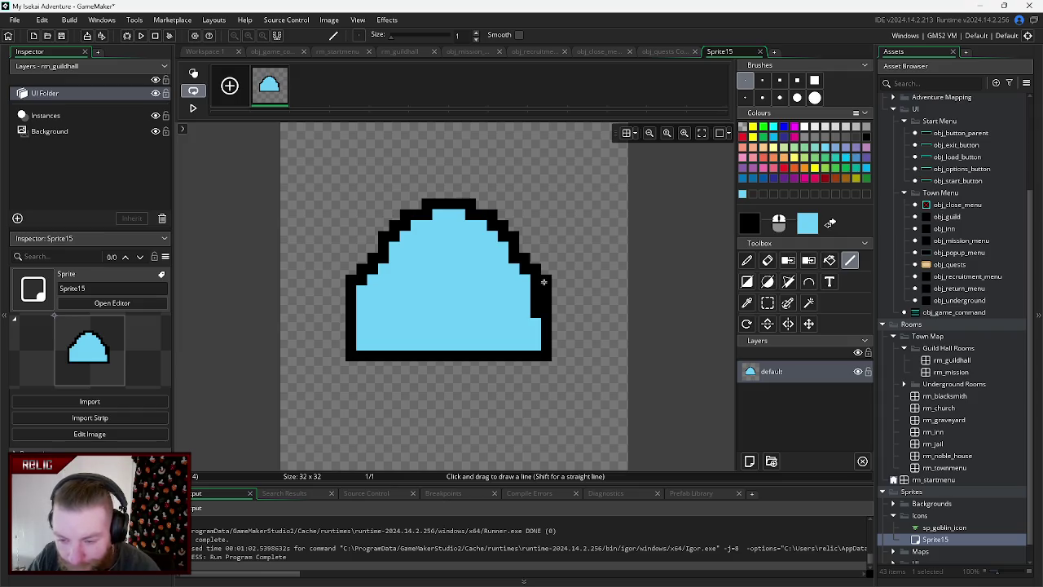
# - Paint over the extra black column inside the slime's right edge in light blue
pyautogui.click(766, 260)
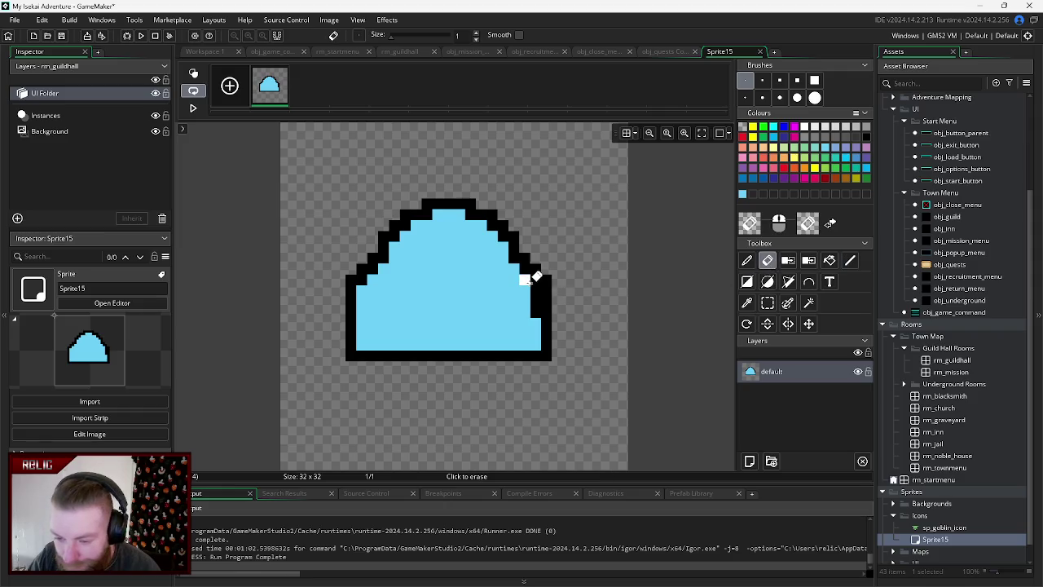
pyautogui.click(747, 261)
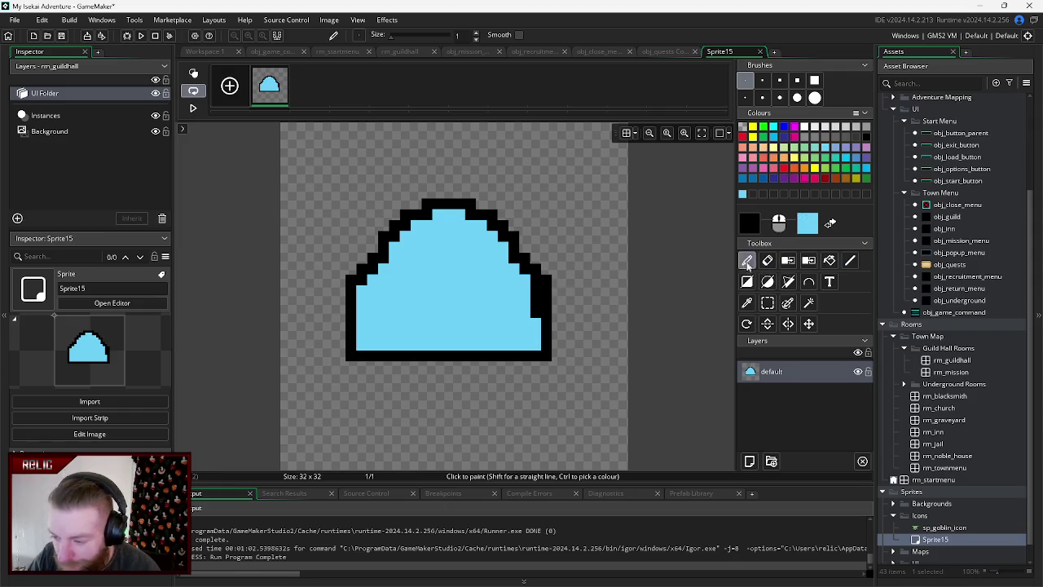
pyautogui.click(831, 224)
pyautogui.moveTo(532, 281); pyautogui.dragTo(535, 328)
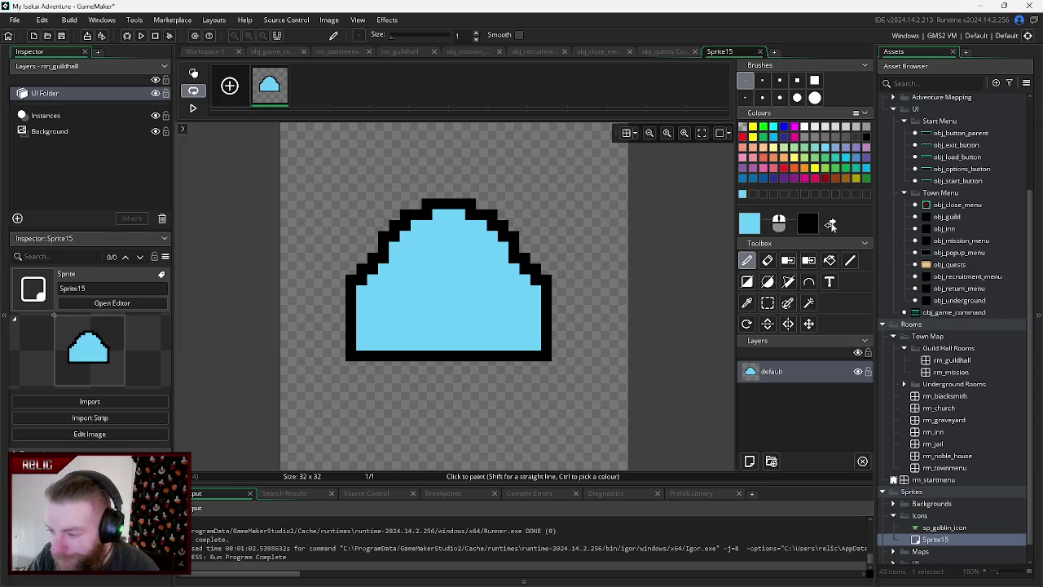
# - Draw two black rectangular eyes and trim them in blue so they match
pyautogui.click(830, 225)
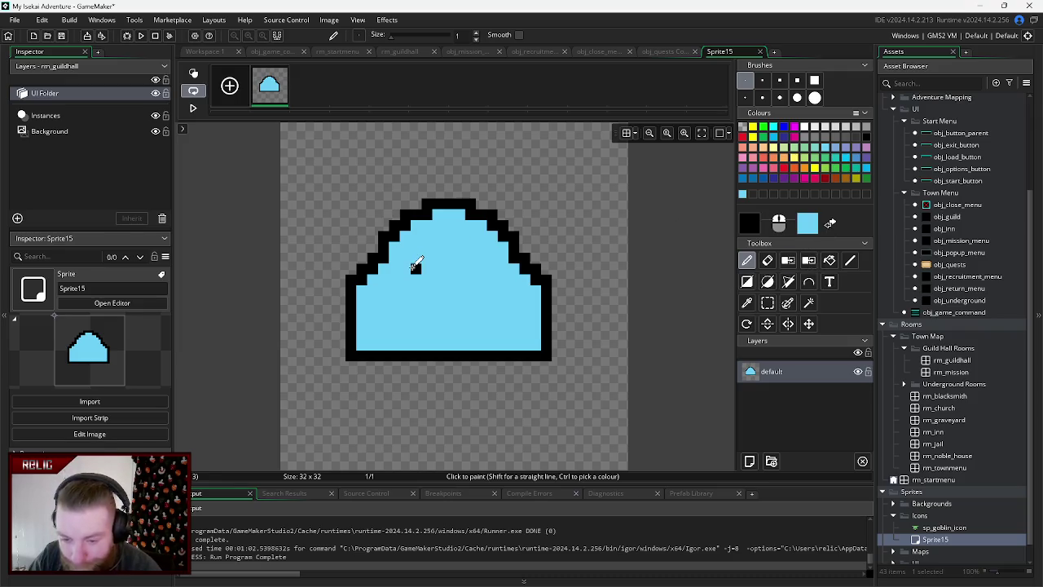
pyautogui.moveTo(408, 259); pyautogui.dragTo(407, 244)
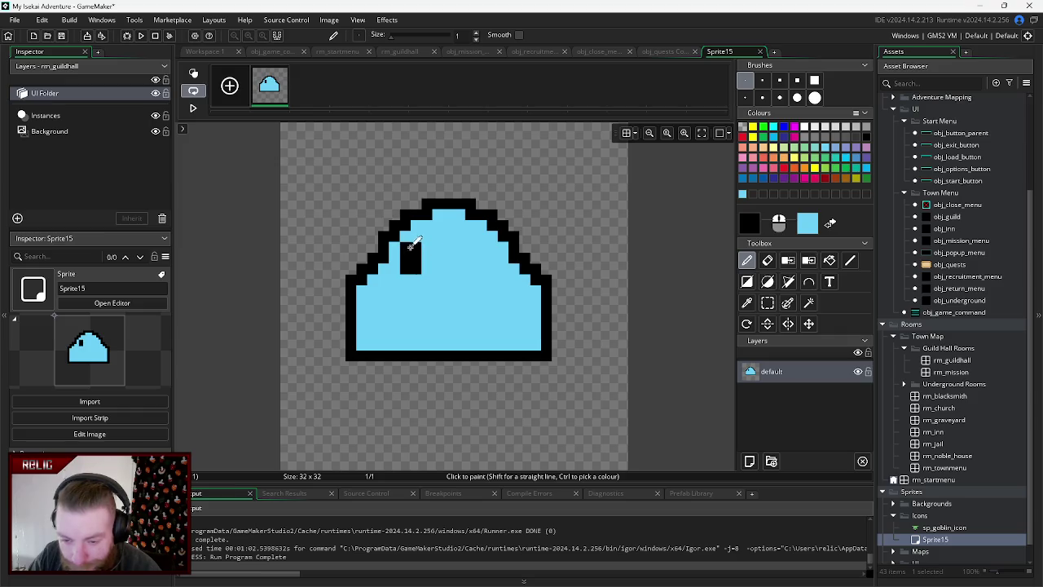
pyautogui.moveTo(471, 248)
pyautogui.mouseDown()
pyautogui.moveTo(488, 241)
pyautogui.moveTo(477, 245)
pyautogui.moveTo(483, 266)
pyautogui.mouseUp()
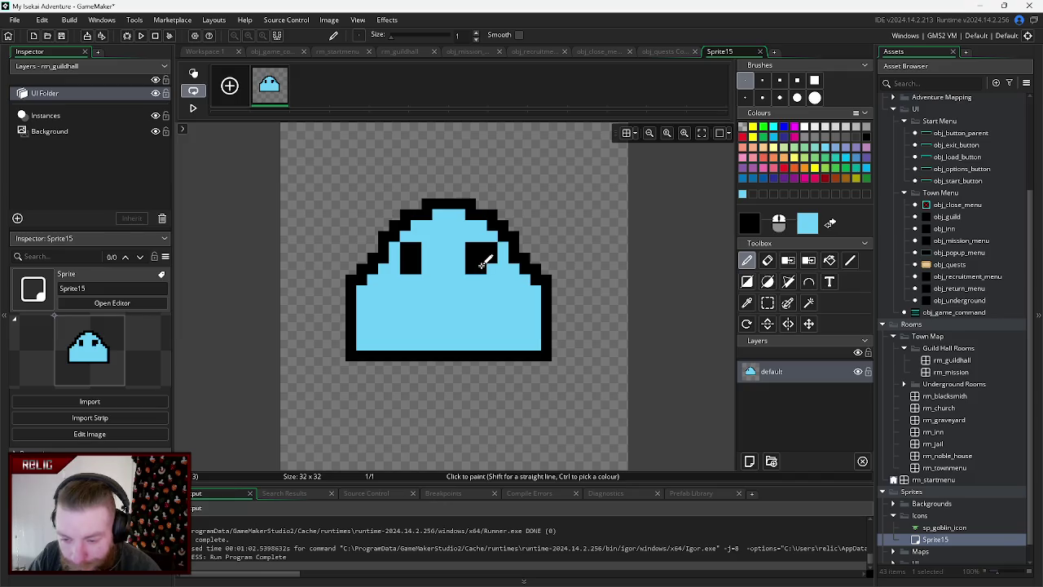
pyautogui.click(832, 224)
pyautogui.moveTo(516, 252)
pyautogui.mouseDown()
pyautogui.moveTo(492, 261)
pyautogui.moveTo(493, 246)
pyautogui.mouseUp()
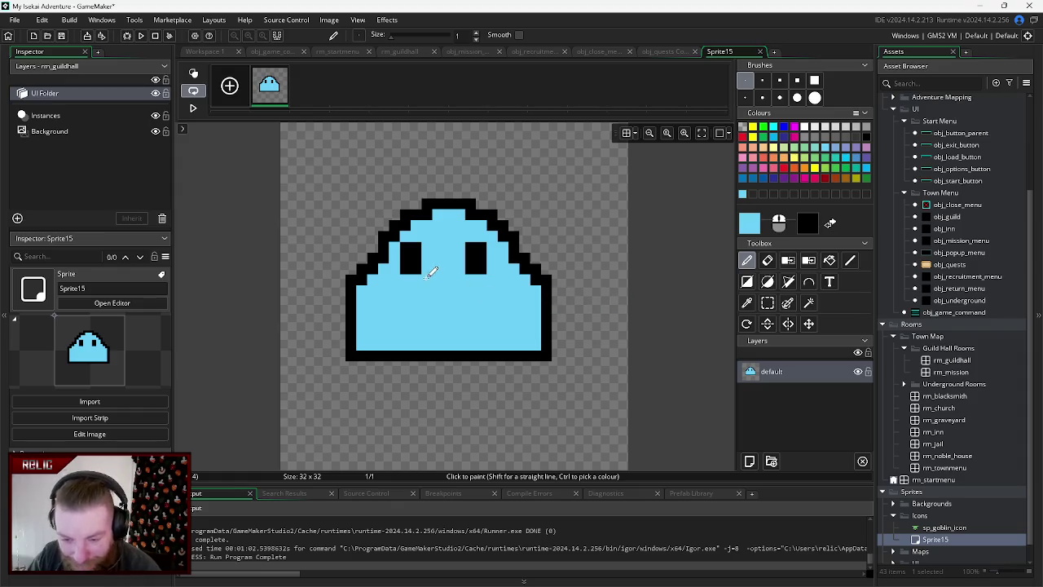
pyautogui.click(829, 224)
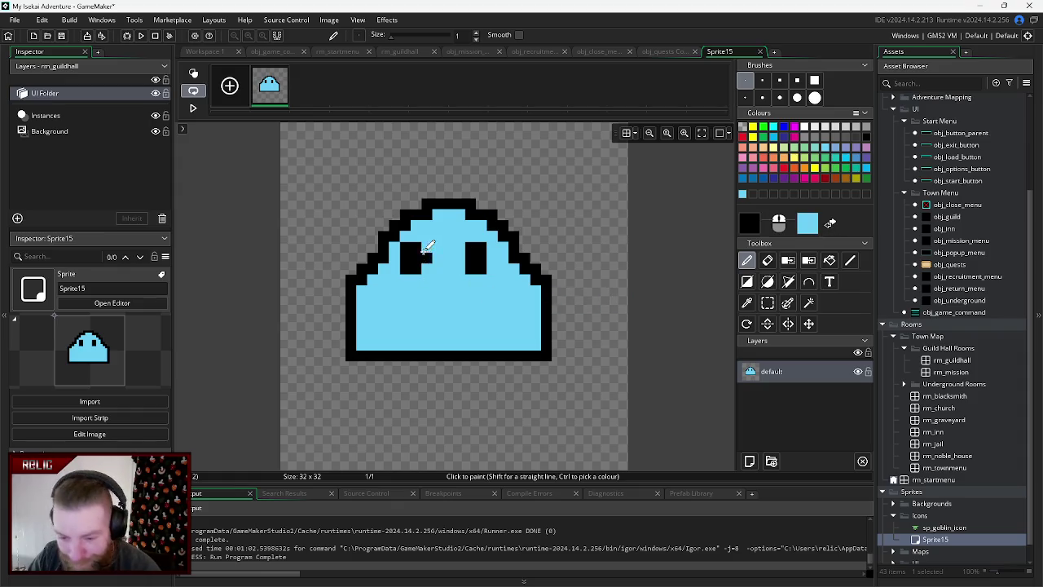
pyautogui.click(426, 253)
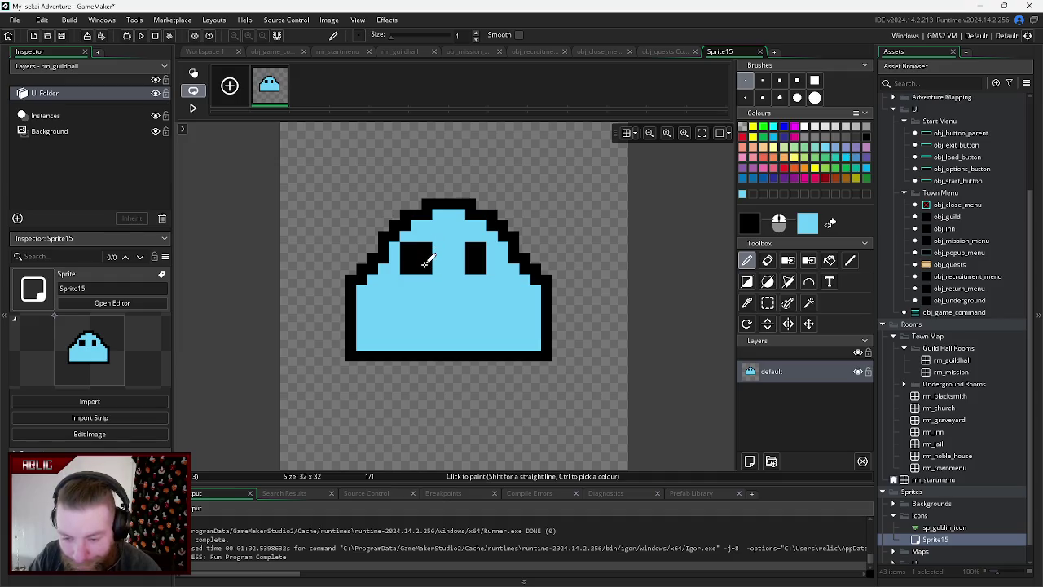
pyautogui.click(829, 224)
pyautogui.moveTo(405, 245); pyautogui.dragTo(405, 260)
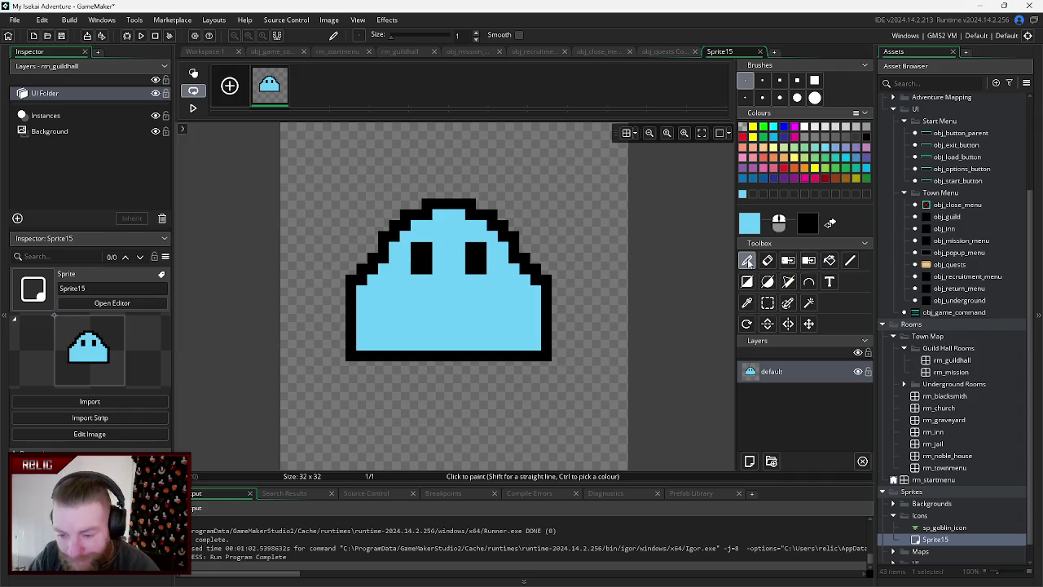
pyautogui.click(568, 355)
# - Undo the stray pixel, paint a bright cyan mouth with a larger brush, and outline its top in black
pyautogui.hotkey('ctrl', 'z')
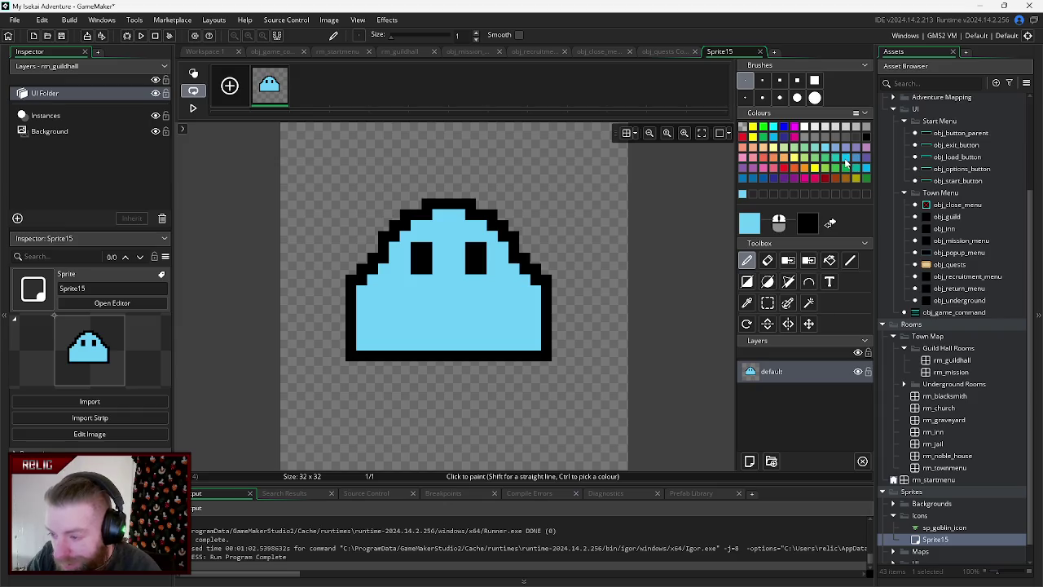
pyautogui.click(846, 159)
pyautogui.click(762, 97)
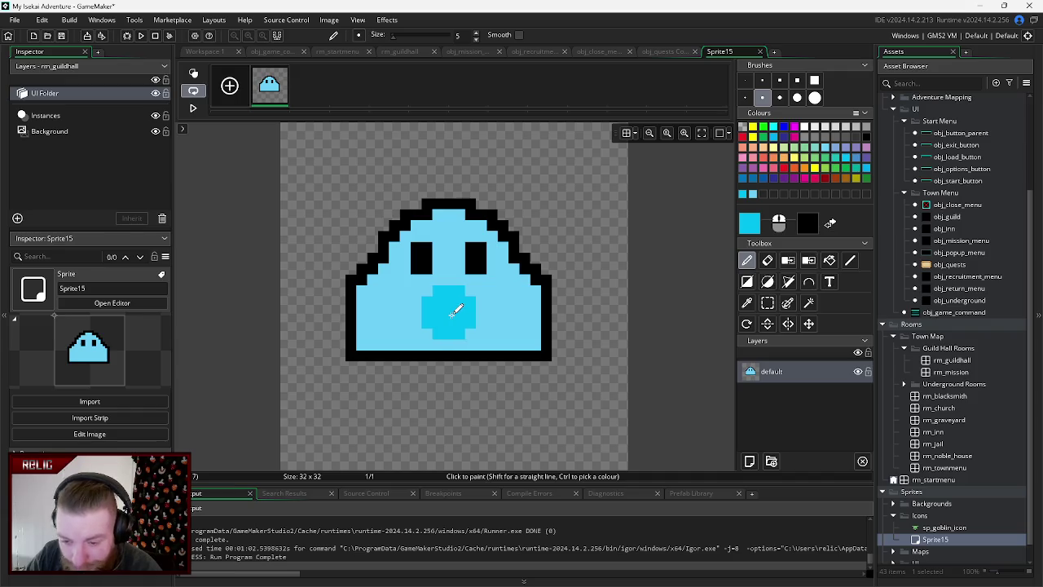
pyautogui.click(744, 97)
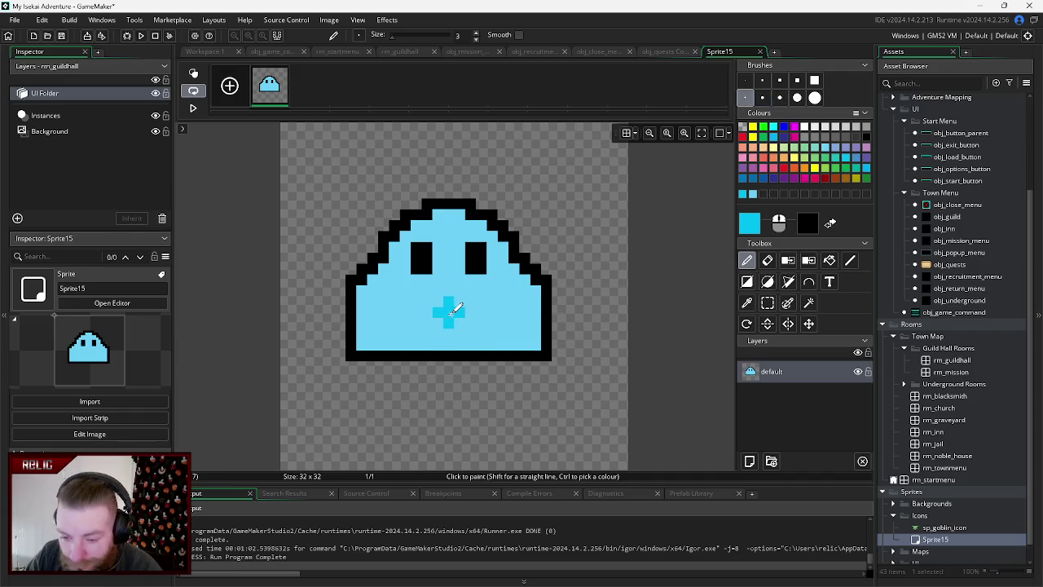
pyautogui.click(762, 97)
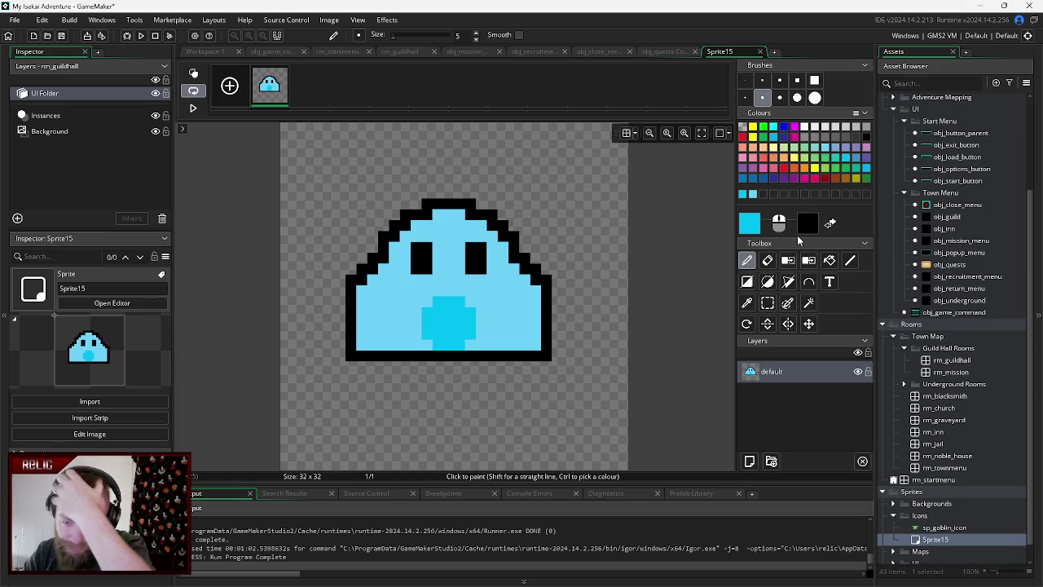
pyautogui.click(743, 80)
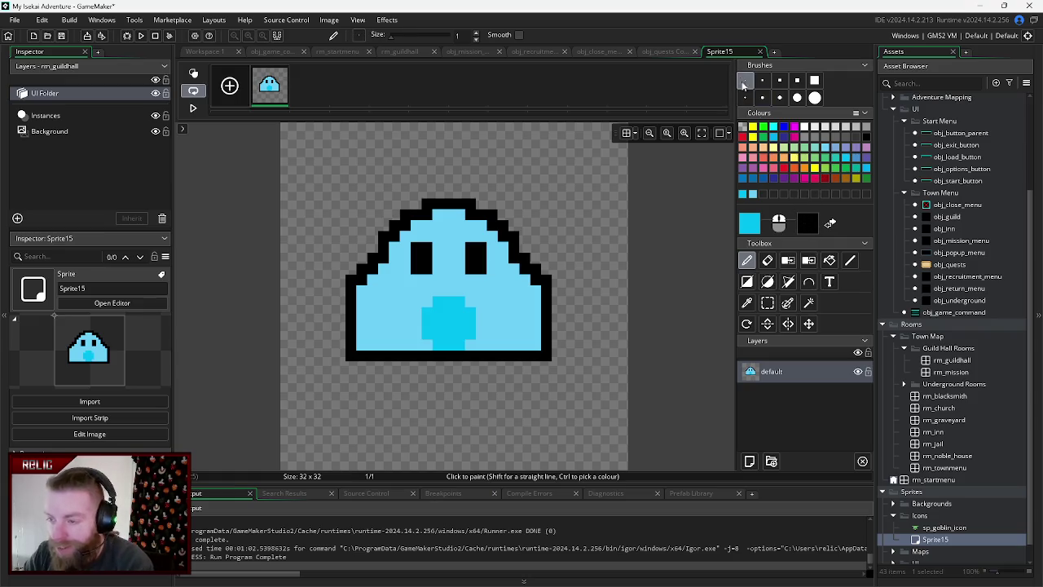
pyautogui.click(830, 223)
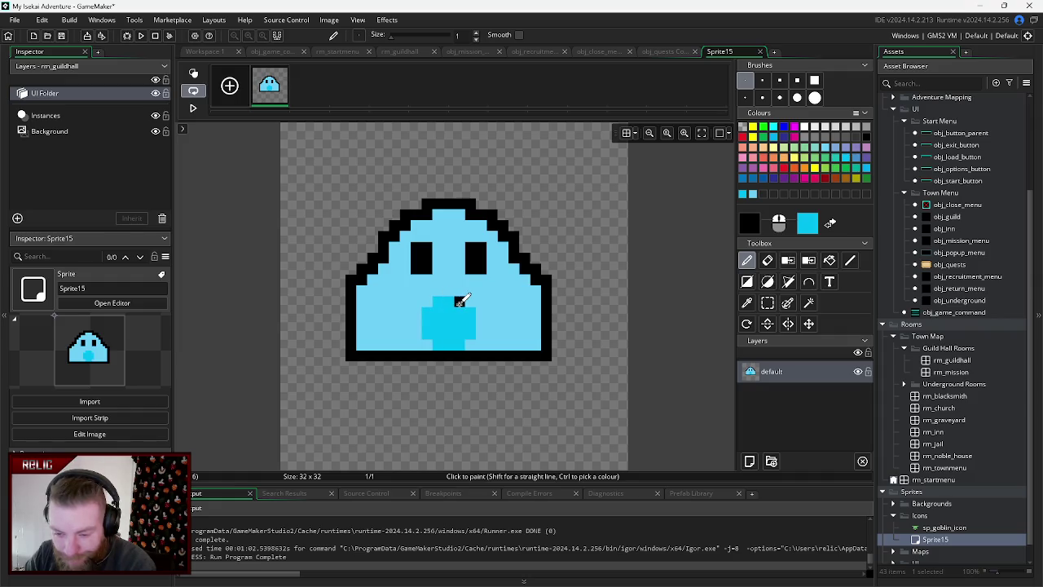
pyautogui.moveTo(458, 302)
pyautogui.mouseDown()
pyautogui.moveTo(435, 302)
pyautogui.moveTo(426, 337)
pyautogui.moveTo(458, 343)
pyautogui.moveTo(471, 310)
pyautogui.mouseUp()
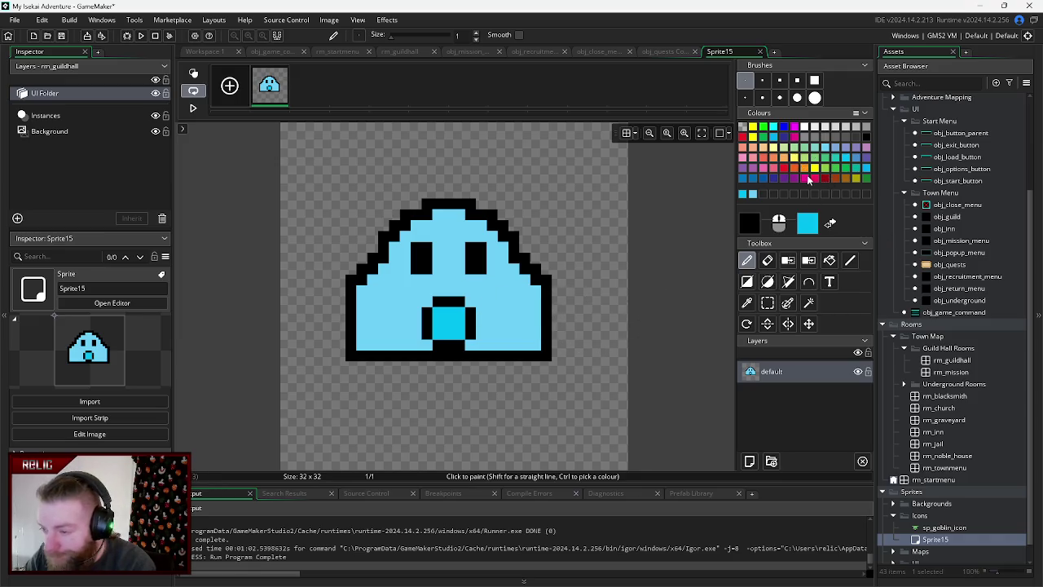
# - Add a red pixel on each cheek and paint the mouth's black edge cyan
pyautogui.click(785, 169)
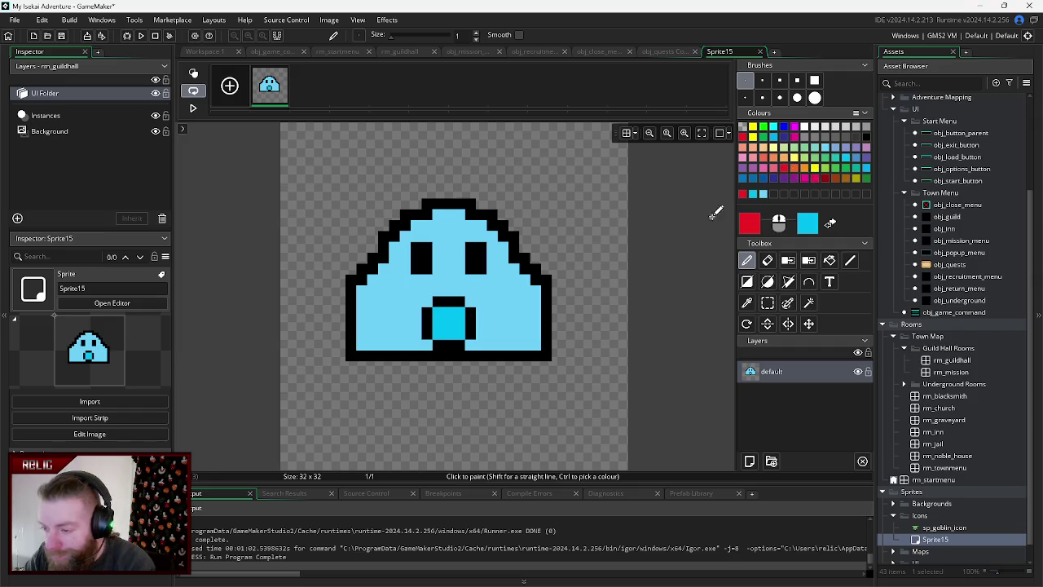
pyautogui.click(503, 301)
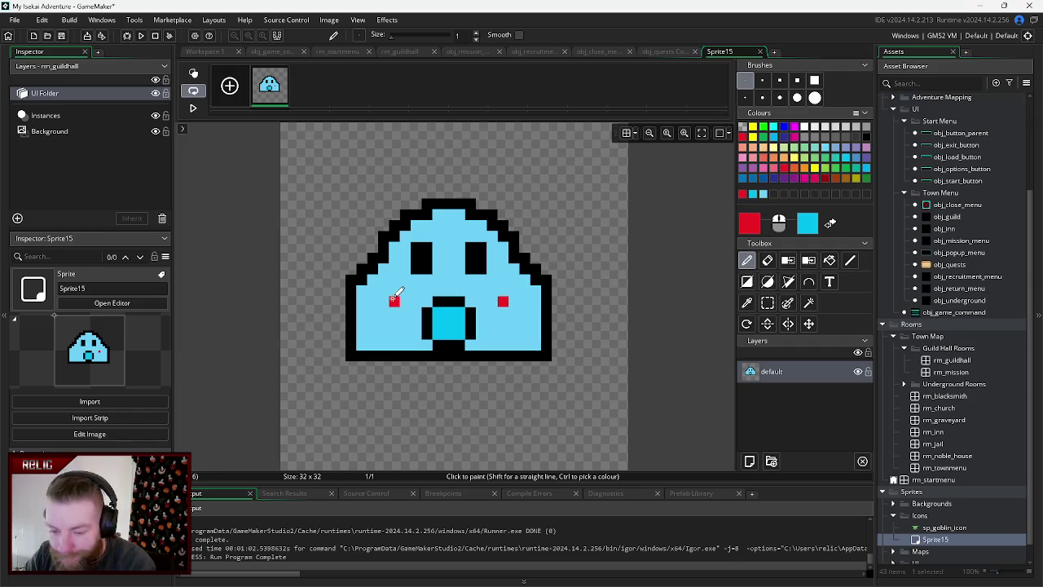
pyautogui.click(394, 300)
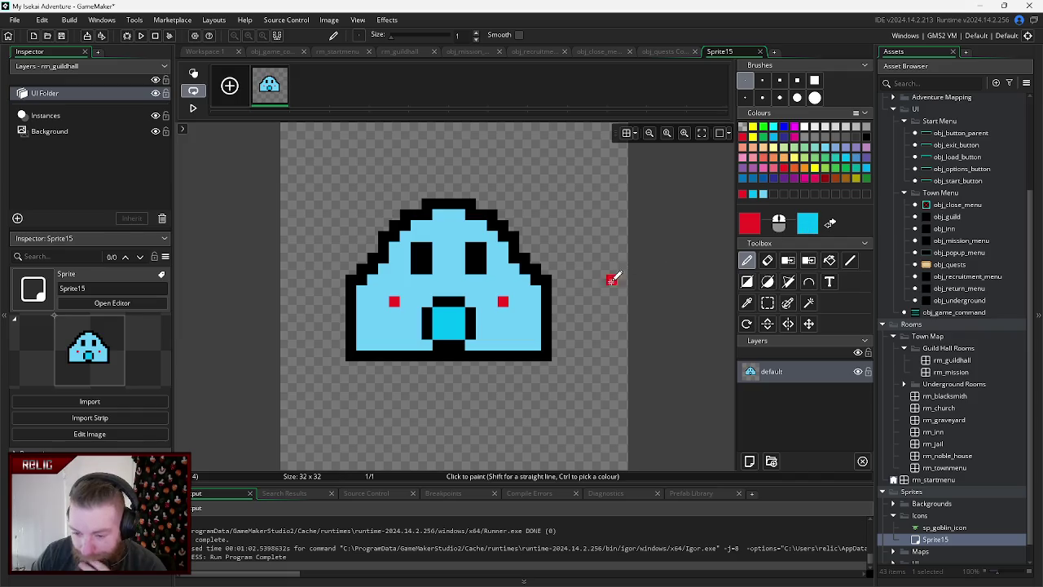
pyautogui.click(829, 223)
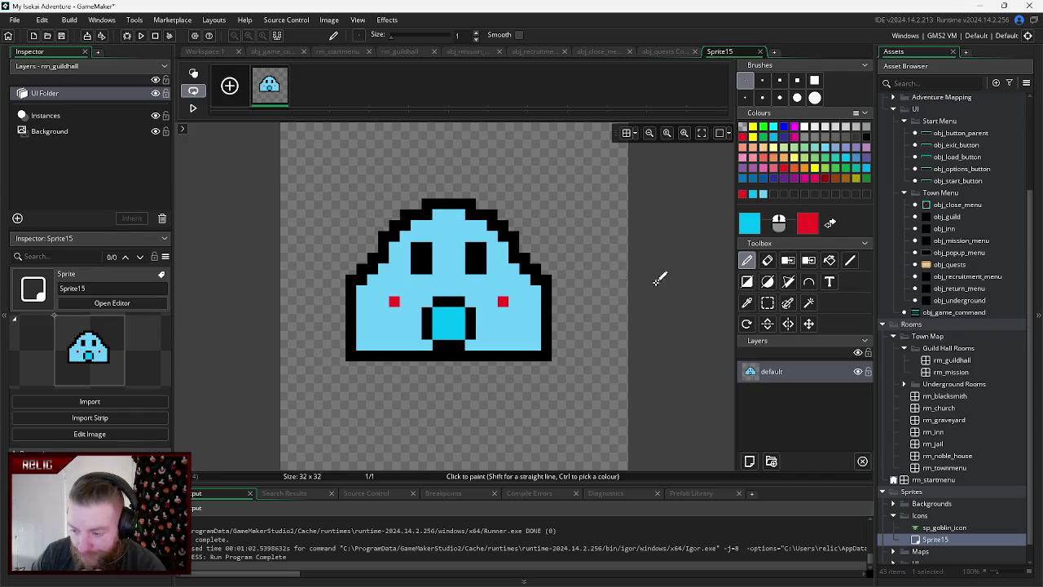
pyautogui.moveTo(471, 312)
pyautogui.mouseDown()
pyautogui.moveTo(459, 348)
pyautogui.moveTo(434, 330)
pyautogui.moveTo(440, 303)
pyautogui.moveTo(465, 299)
pyautogui.mouseUp()
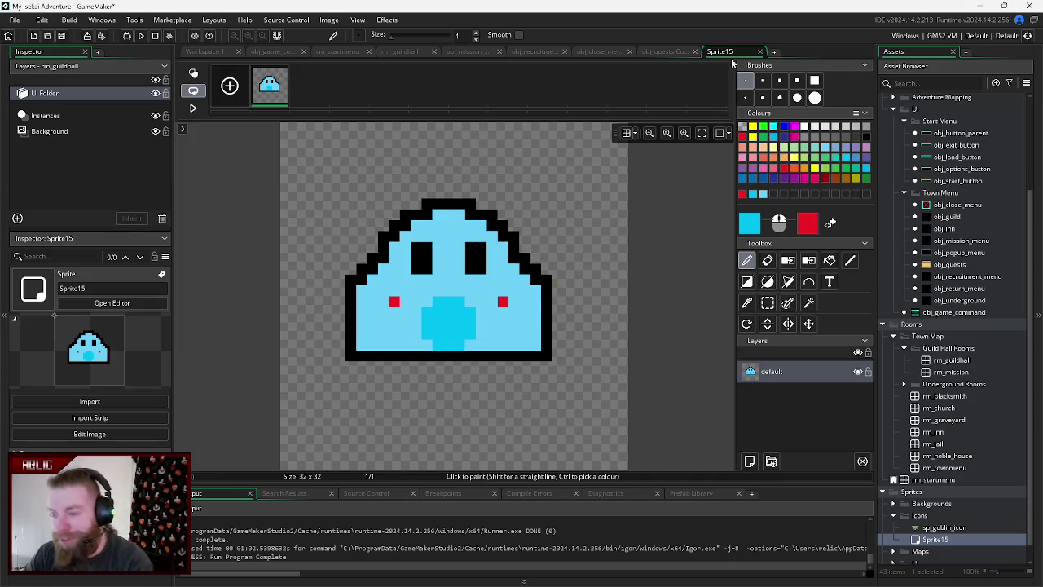
# - Rename the sprite to sp_slime_icon in the Inspector
pyautogui.moveTo(105, 287); pyautogui.dragTo(56, 295)
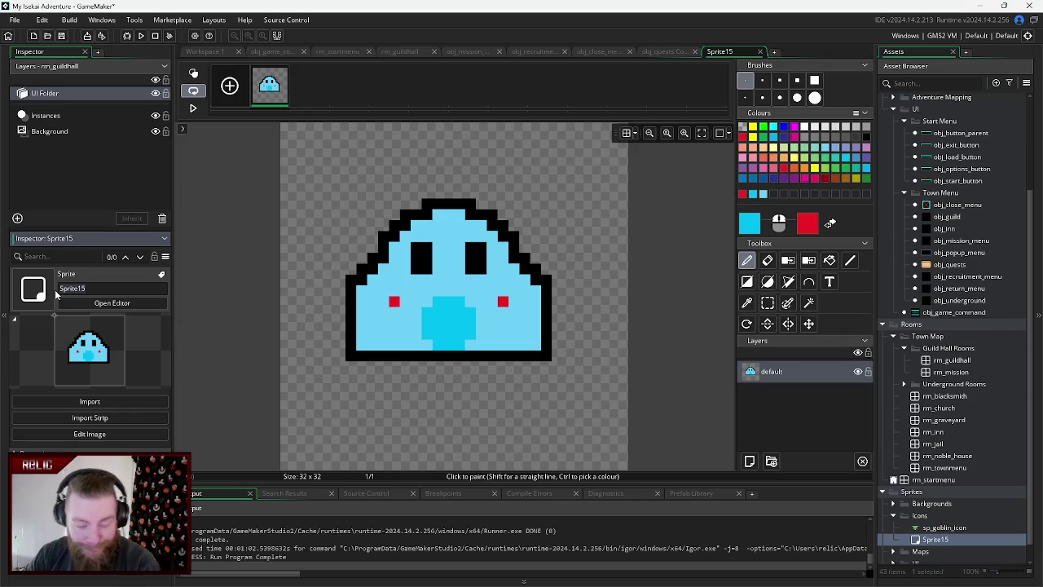
pyautogui.write('sp_slime_icon')
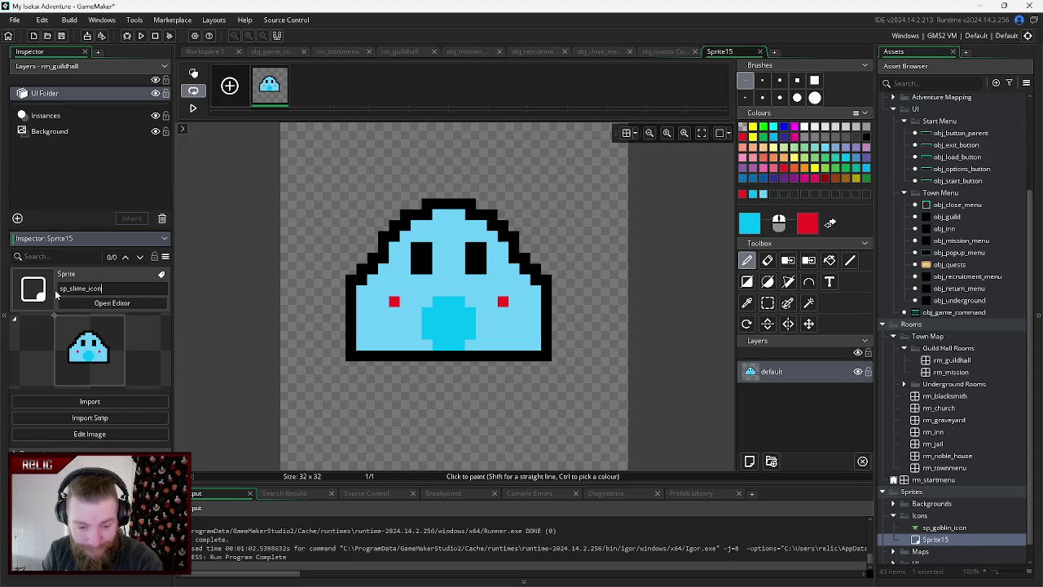
pyautogui.press('Return')
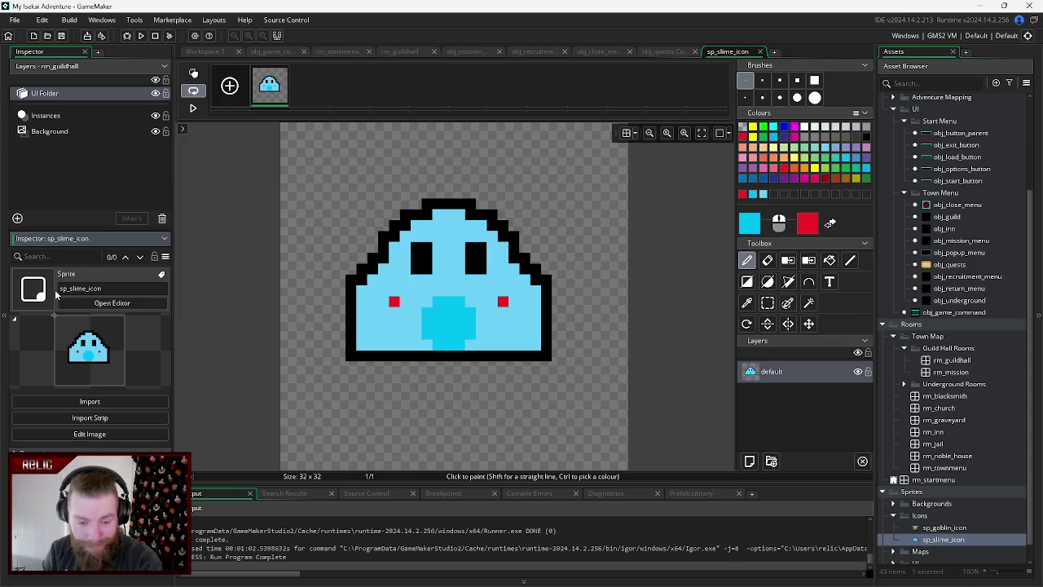
# - Close the image editor and the obj_quests, obj_close_menu, obj_recruitment_menu and obj_mission_menu tabs, then show rm_guildhall
pyautogui.click(760, 51)
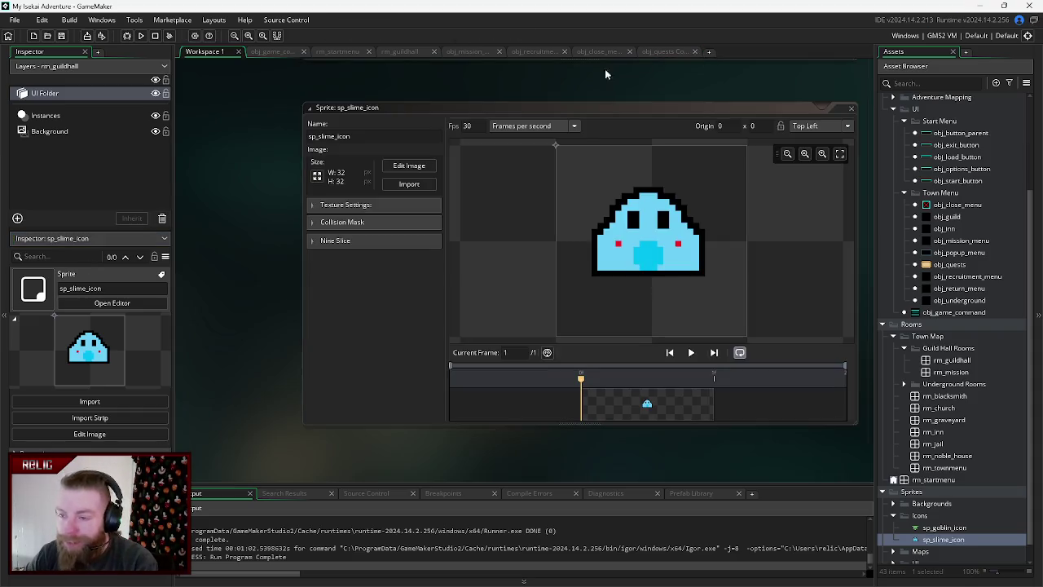
pyautogui.click(656, 50)
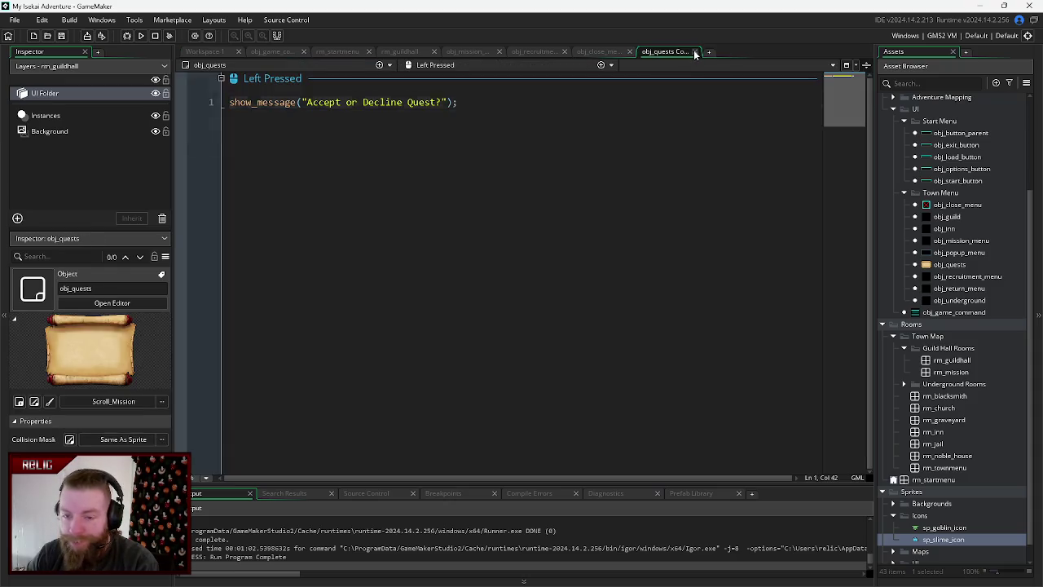
pyautogui.click(695, 53)
pyautogui.click(621, 51)
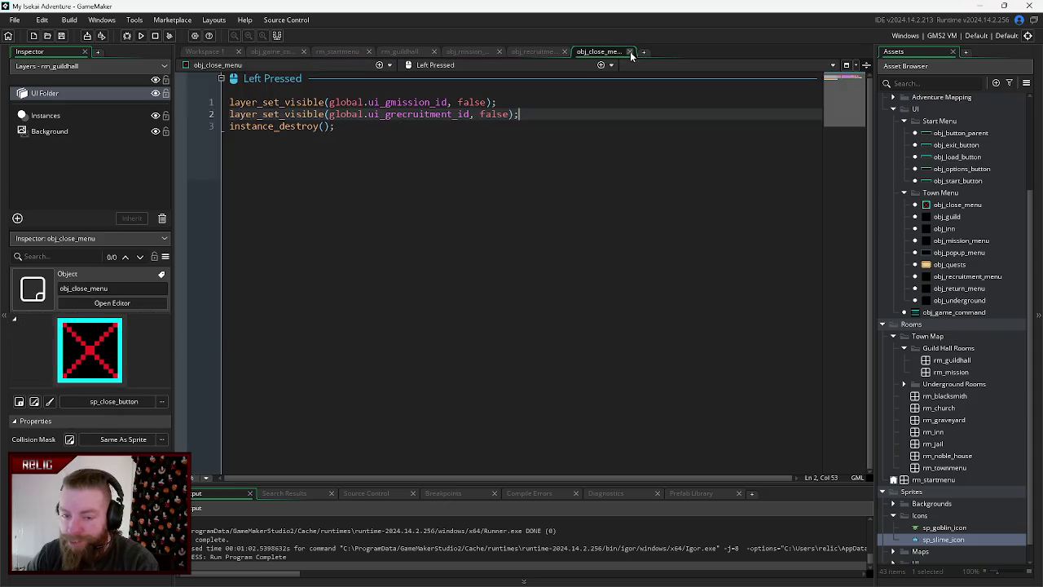
pyautogui.click(629, 52)
pyautogui.click(568, 52)
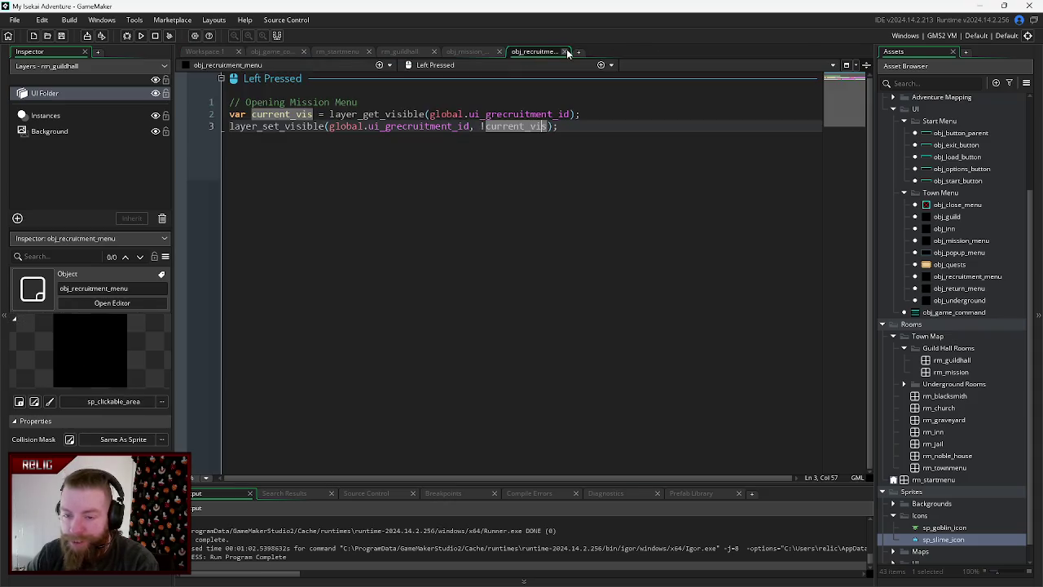
pyautogui.click(568, 52)
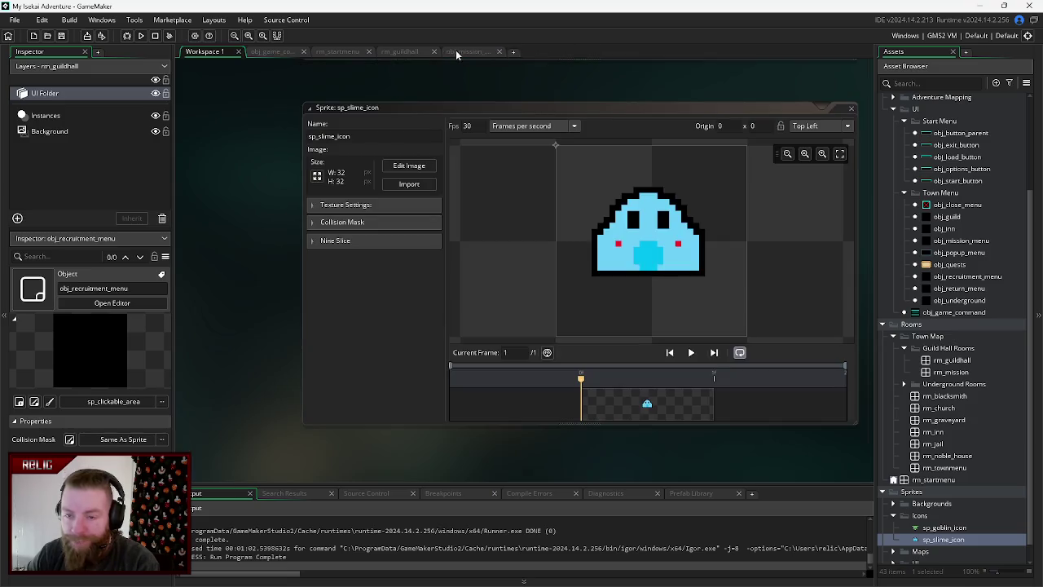
pyautogui.click(461, 53)
pyautogui.click(499, 51)
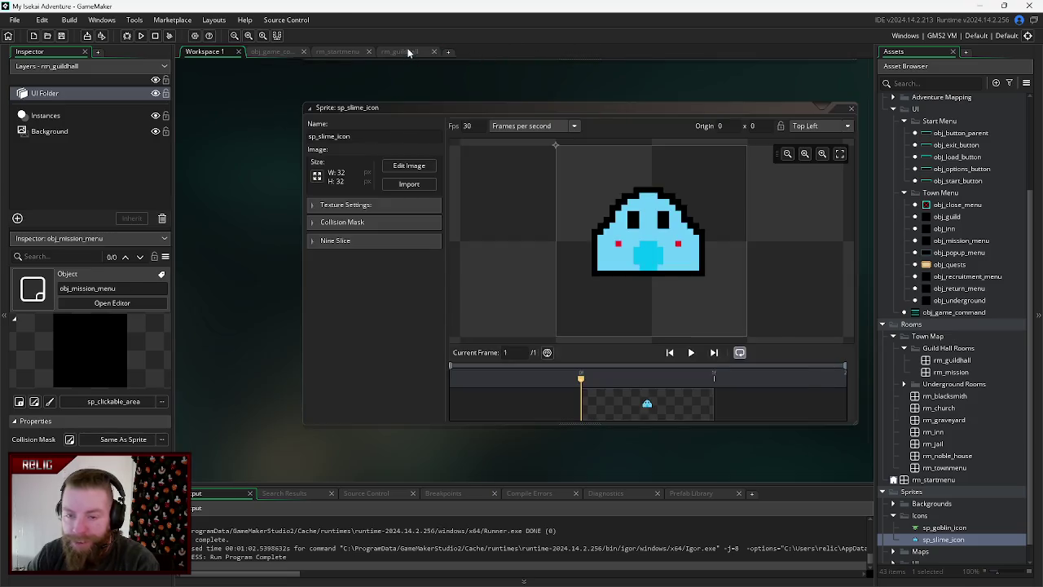
pyautogui.click(408, 52)
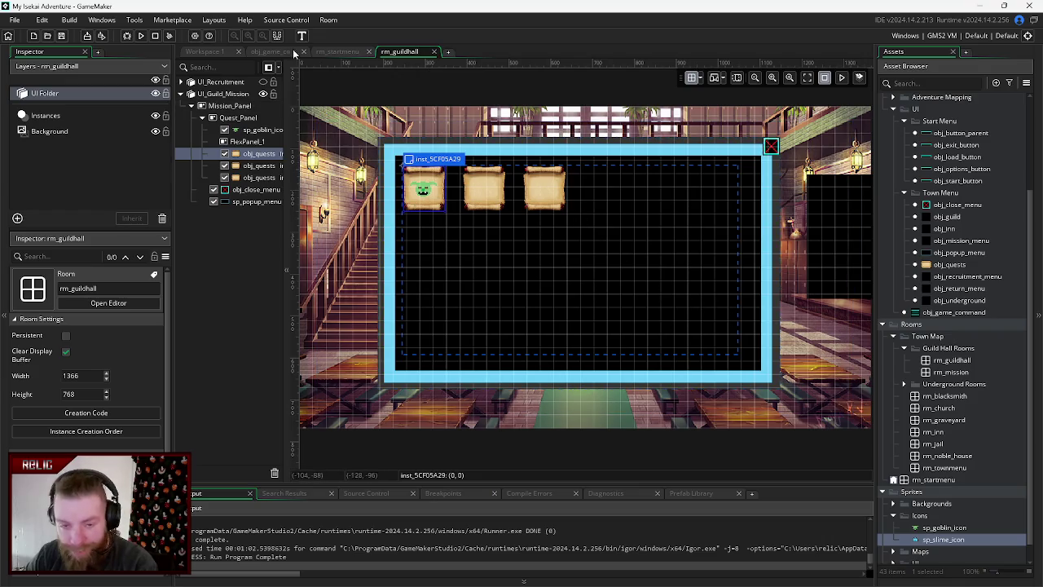
# - Close the rm_startmenu room tab
pyautogui.click(336, 51)
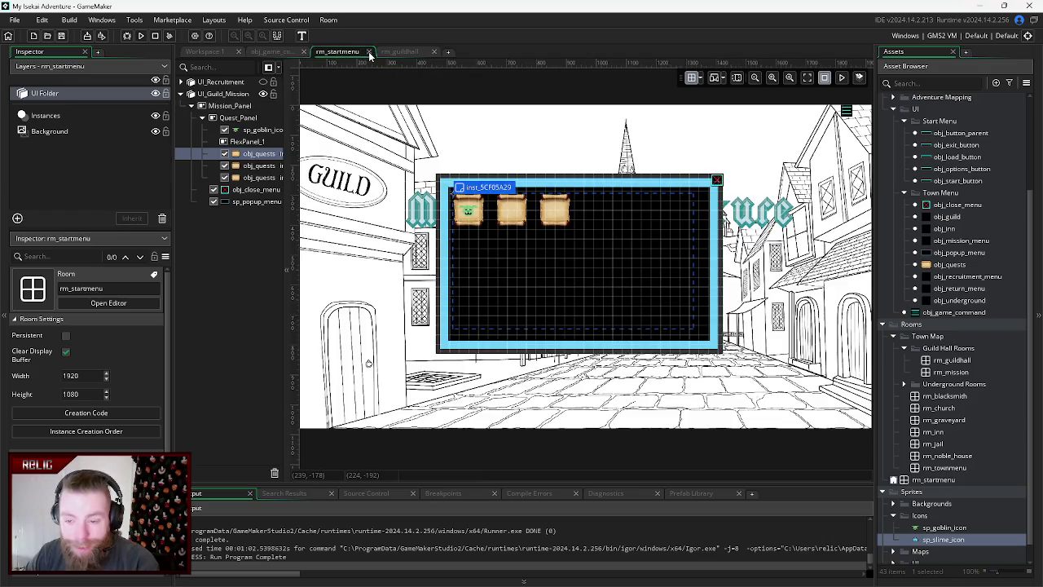
pyautogui.click(369, 51)
pyautogui.click(271, 51)
pyautogui.click(341, 51)
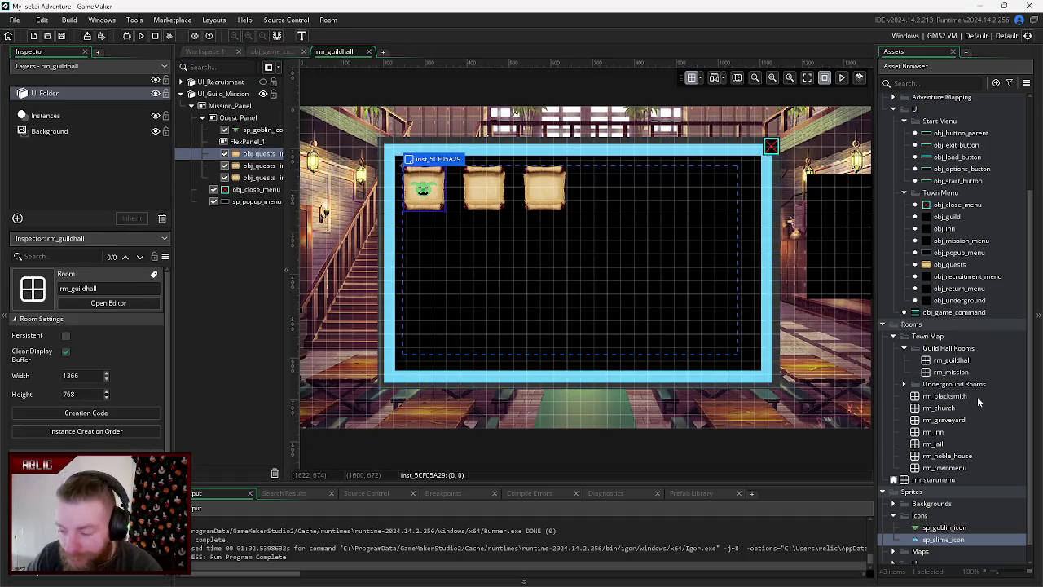
# - Add sp_slime_icon to the rm_guildhall layers inside FlexPanel_1 with the quest scrolls
pyautogui.scroll(-1, 957, 530)
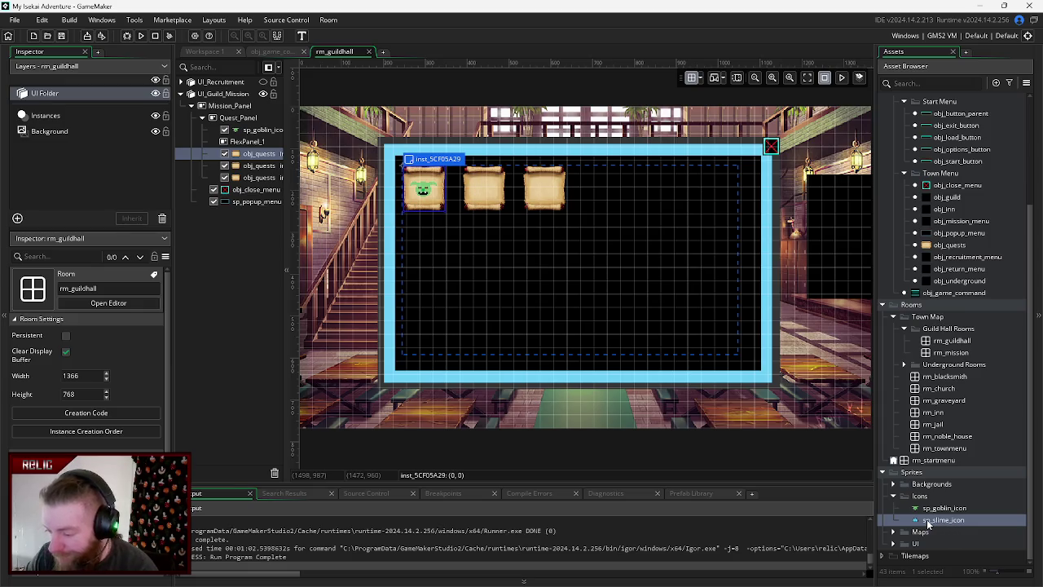
pyautogui.moveTo(927, 524)
pyautogui.mouseDown()
pyautogui.moveTo(221, 296)
pyautogui.moveTo(252, 120)
pyautogui.mouseUp()
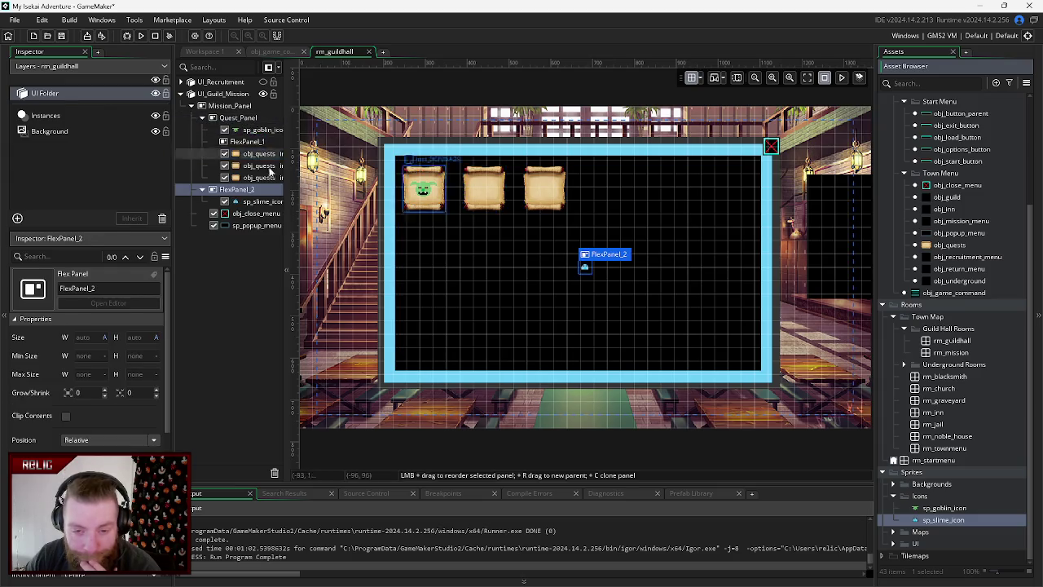
pyautogui.moveTo(245, 204); pyautogui.dragTo(242, 183)
# - Delete the empty FlexPanel_2 and start renaming FlexPanel_1
pyautogui.click(237, 202)
pyautogui.rightClick(236, 202)
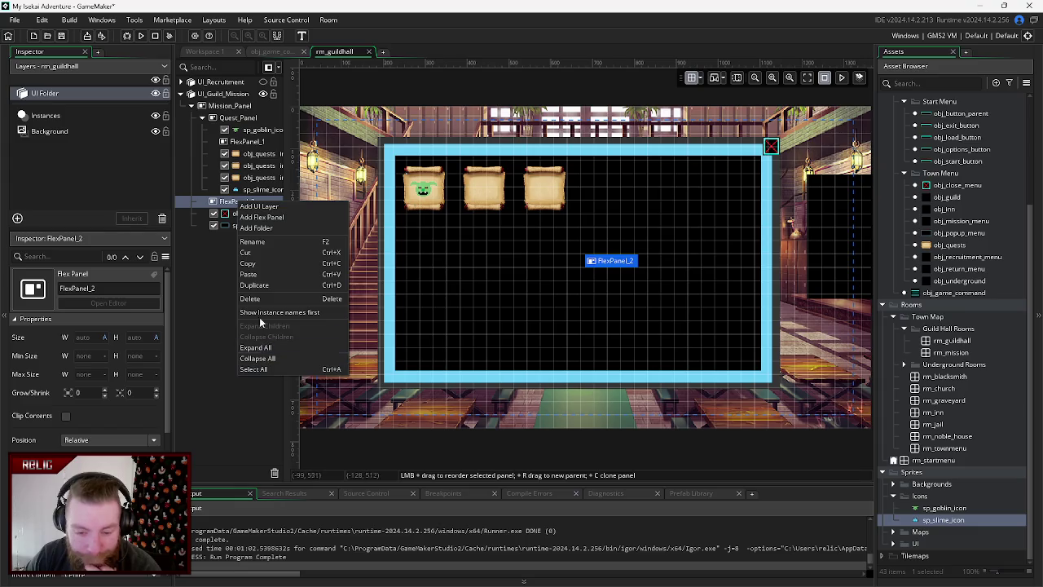
pyautogui.click(262, 299)
pyautogui.click(245, 142)
pyautogui.rightClick(246, 141)
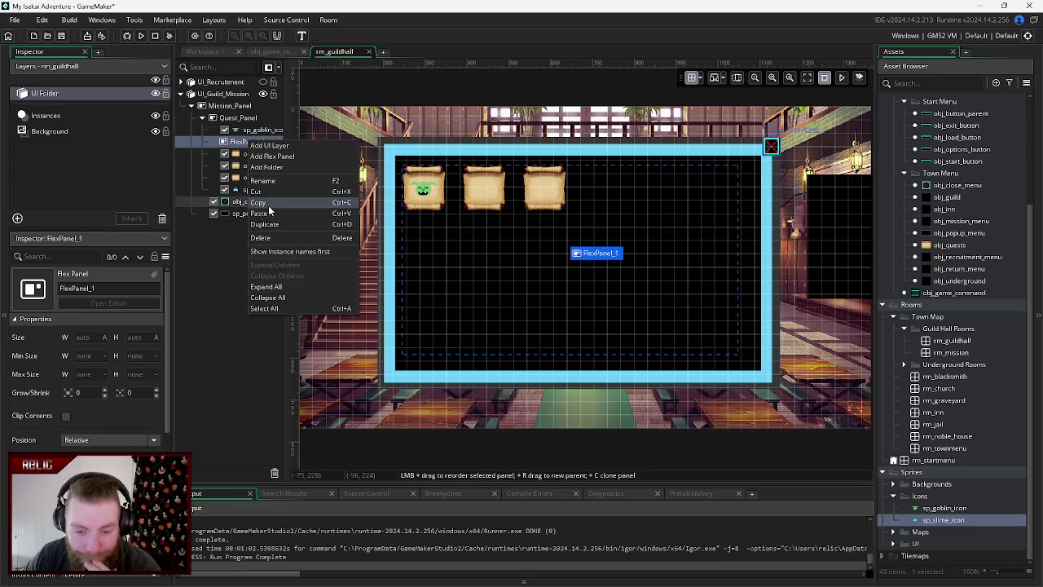
pyautogui.click(264, 241)
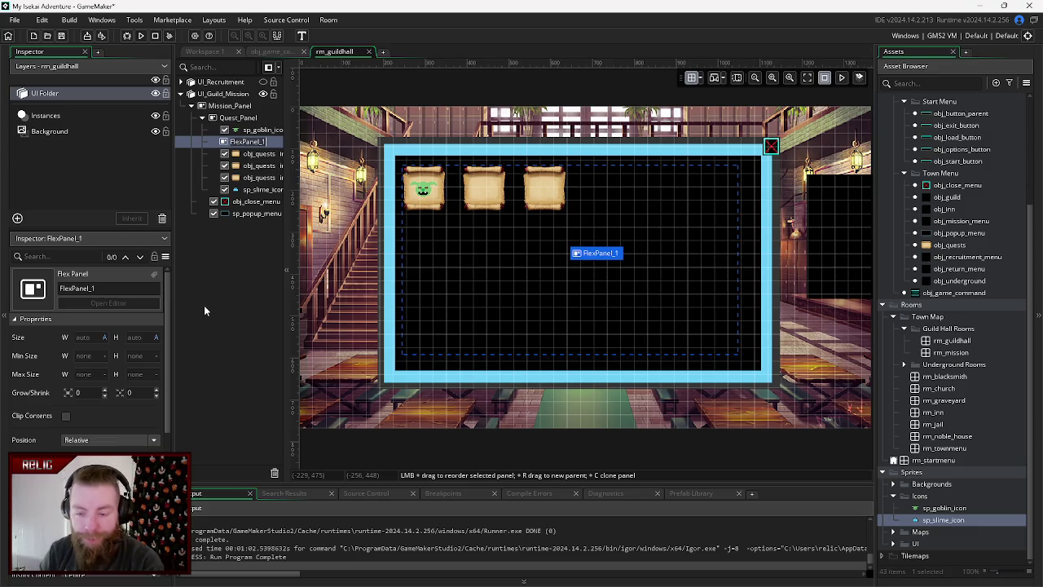
# - Name the panel Quest_Scrolls and move the scroll and slime icon rows up the layer order
pyautogui.write('Quest_Scrolls')
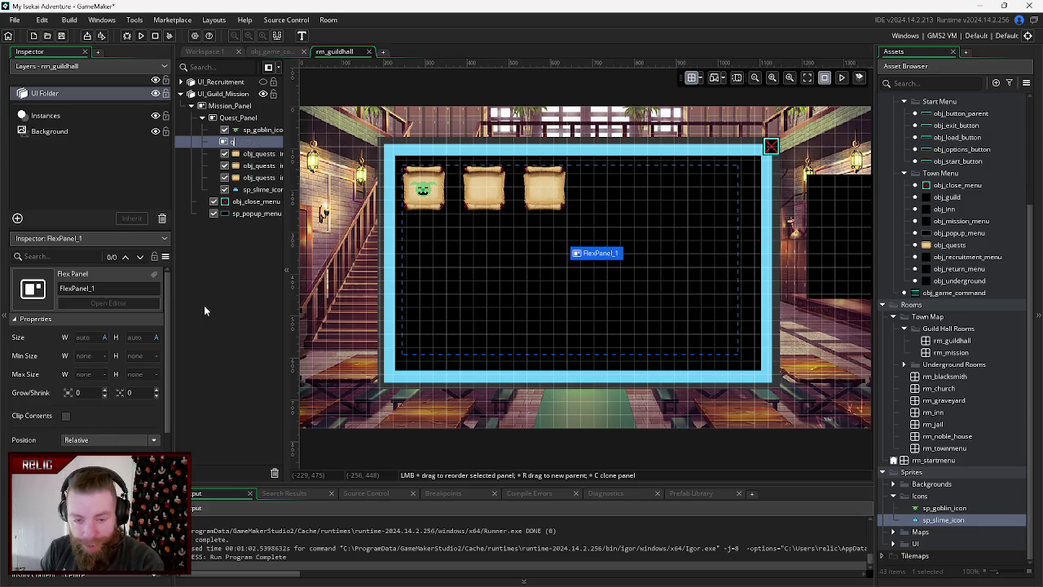
pyautogui.moveTo(259, 178); pyautogui.dragTo(248, 131)
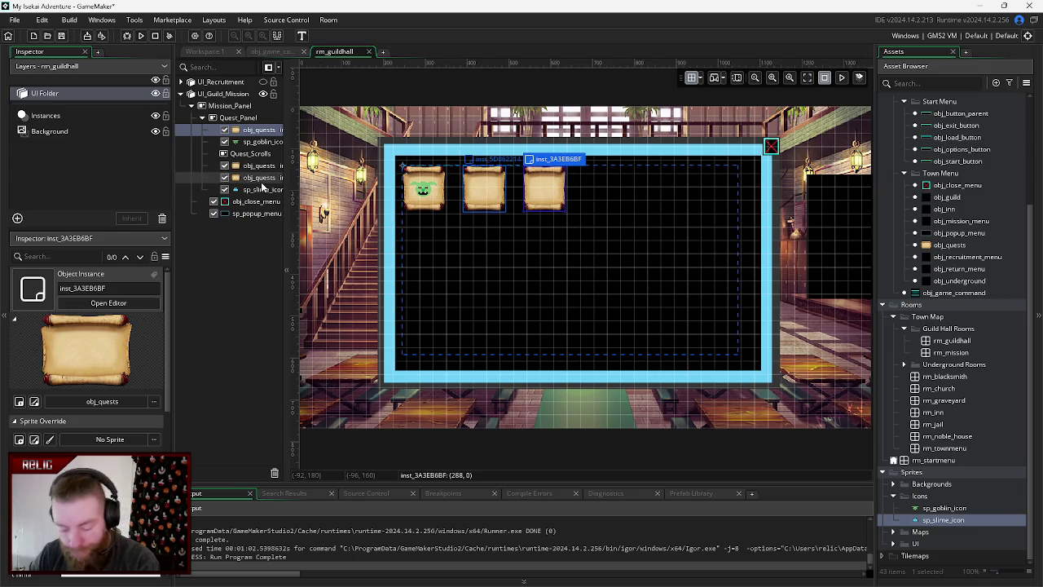
pyautogui.moveTo(262, 188); pyautogui.dragTo(248, 128)
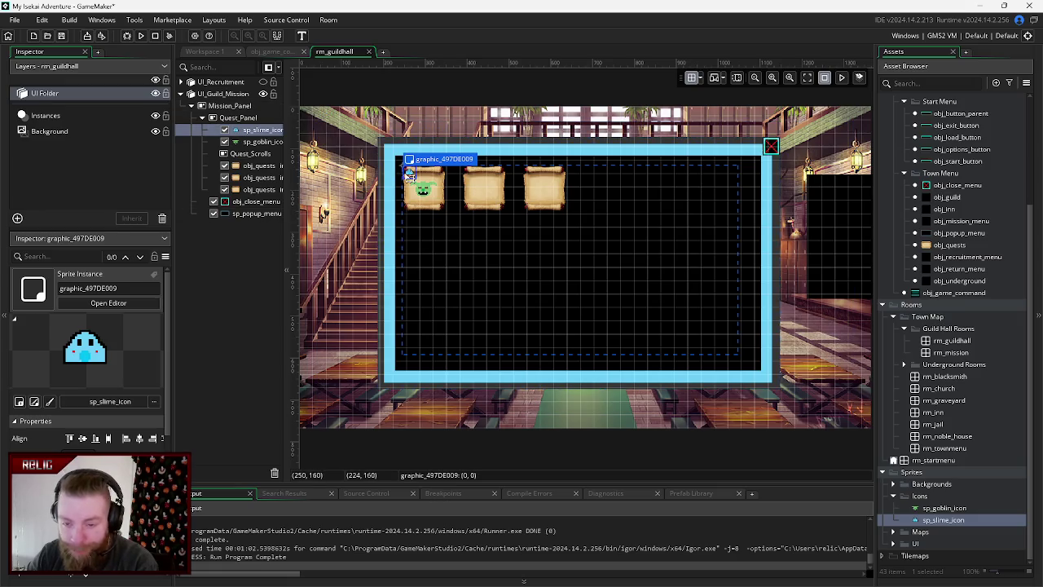
# - Place the slime icon on the middle quest scroll and open the sp_slime_icon sprite
pyautogui.moveTo(414, 174)
pyautogui.mouseDown()
pyautogui.moveTo(497, 198)
pyautogui.moveTo(489, 195)
pyautogui.mouseUp()
pyautogui.click(651, 219)
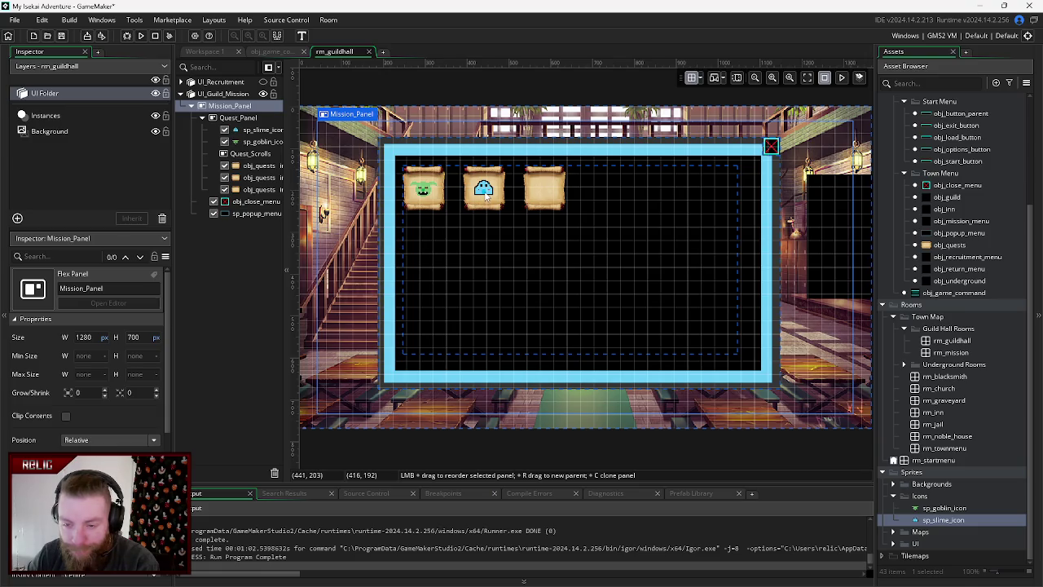
pyautogui.doubleClick(937, 519)
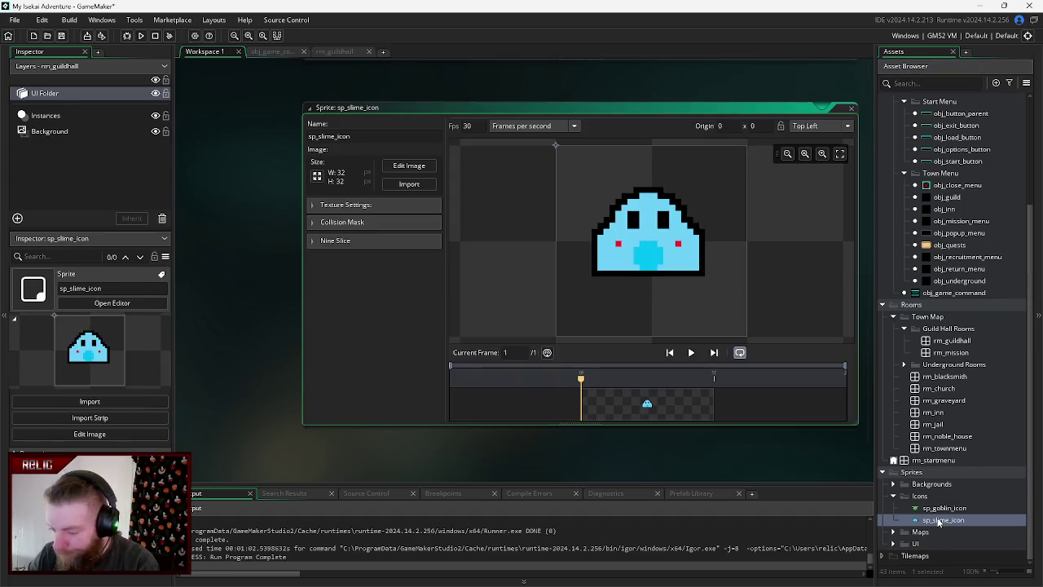
# - Sample the slime's light blue and paint over its black right outline
pyautogui.click(409, 166)
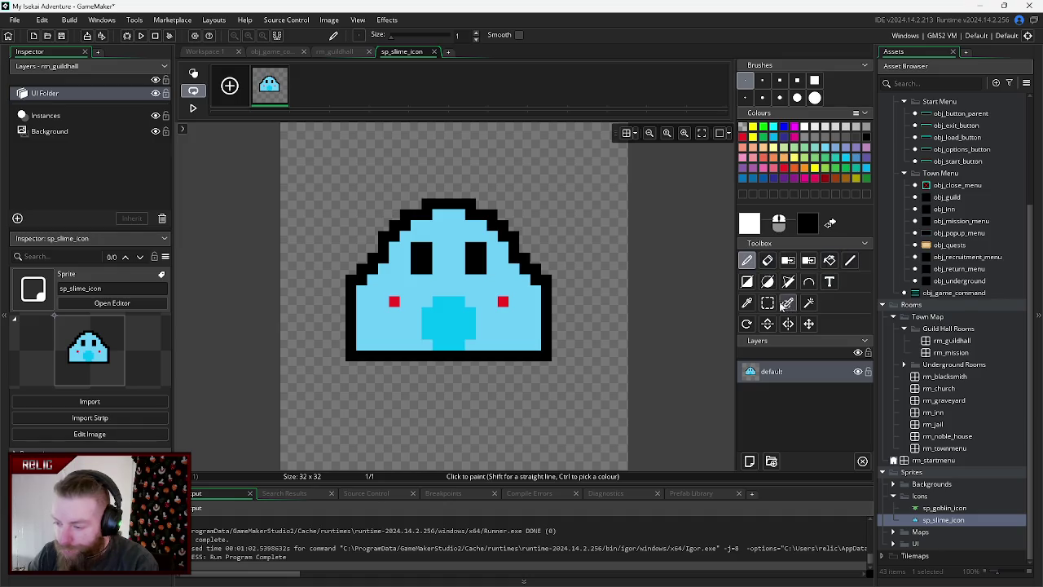
pyautogui.click(746, 302)
pyautogui.click(499, 269)
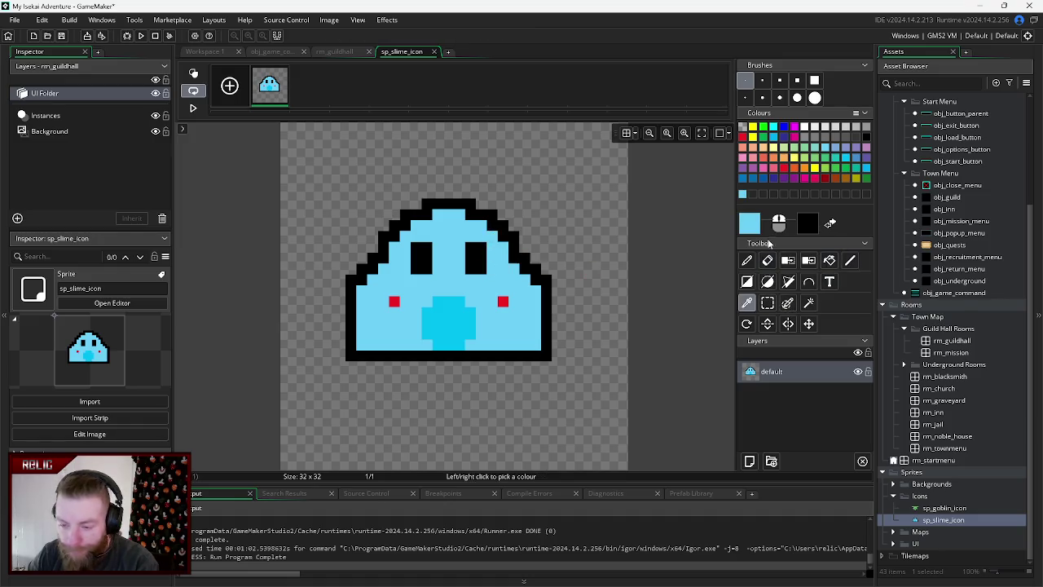
pyautogui.click(747, 260)
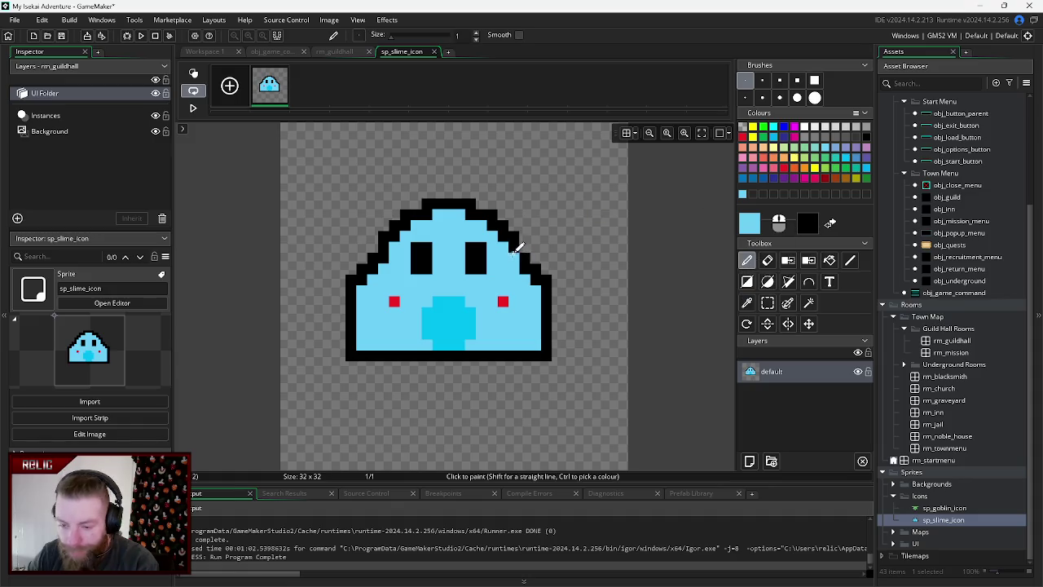
pyautogui.moveTo(513, 235); pyautogui.dragTo(535, 275)
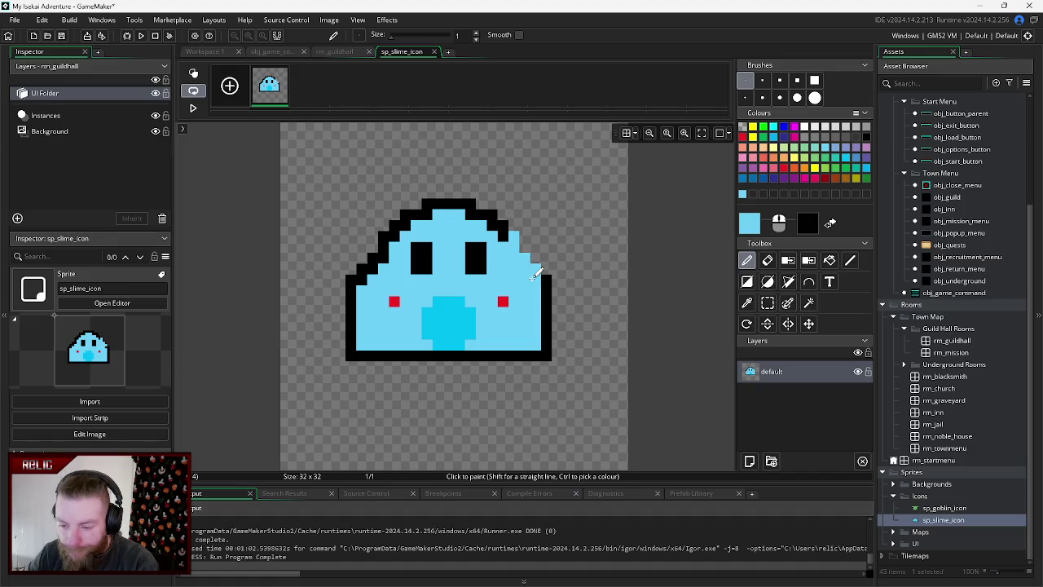
pyautogui.hotkey('ctrl', 'z')
pyautogui.hotkey('ctrl', 'z')
pyautogui.hotkey('ctrl', 'z')
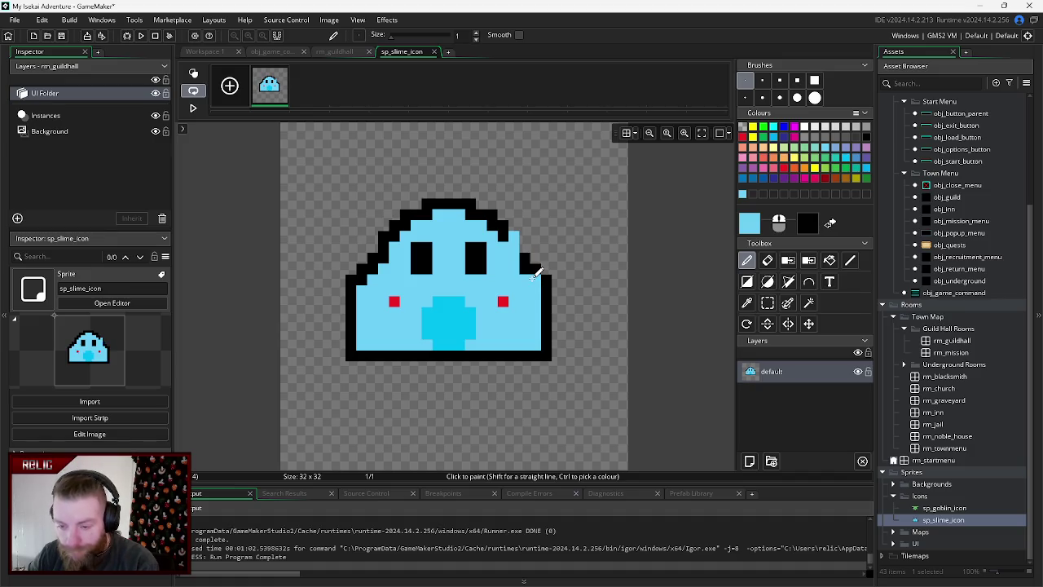
pyautogui.moveTo(515, 236)
pyautogui.mouseDown()
pyautogui.moveTo(516, 252)
pyautogui.moveTo(546, 281)
pyautogui.moveTo(546, 350)
pyautogui.moveTo(351, 350)
pyautogui.moveTo(354, 282)
pyautogui.moveTo(383, 261)
pyautogui.moveTo(396, 222)
pyautogui.moveTo(432, 202)
pyautogui.moveTo(468, 203)
pyautogui.moveTo(525, 236)
pyautogui.mouseUp()
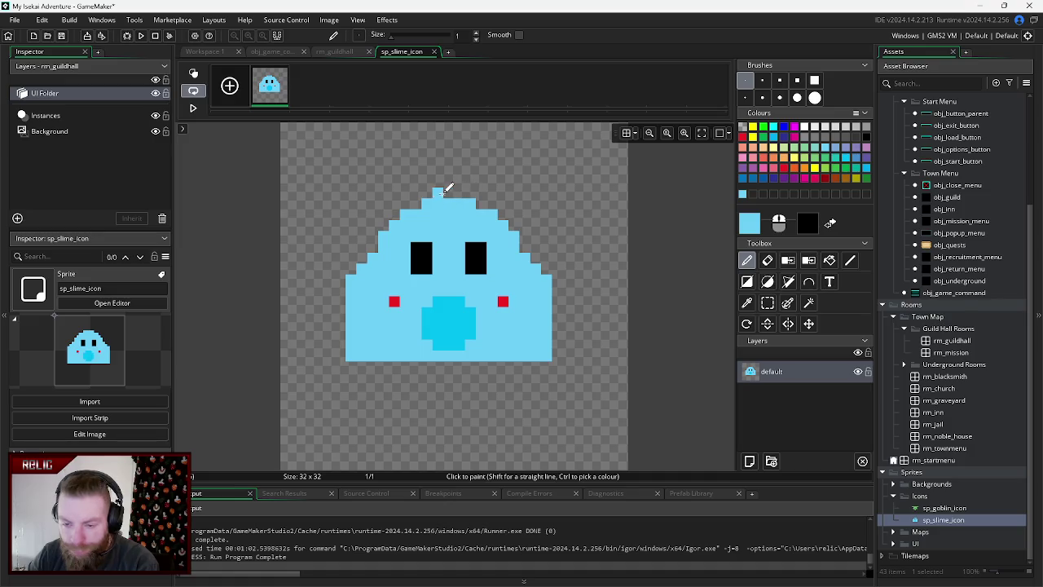
# - Draw a light-blue antenna with a red 2x2 tip, then close the slime's image editor
pyautogui.moveTo(447, 188); pyautogui.dragTo(459, 159)
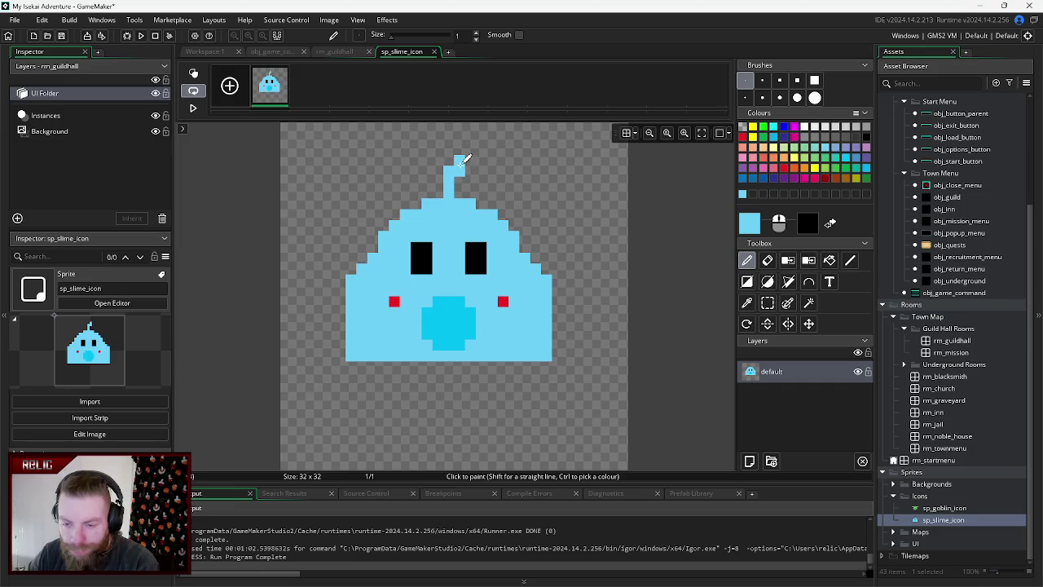
pyautogui.click(743, 136)
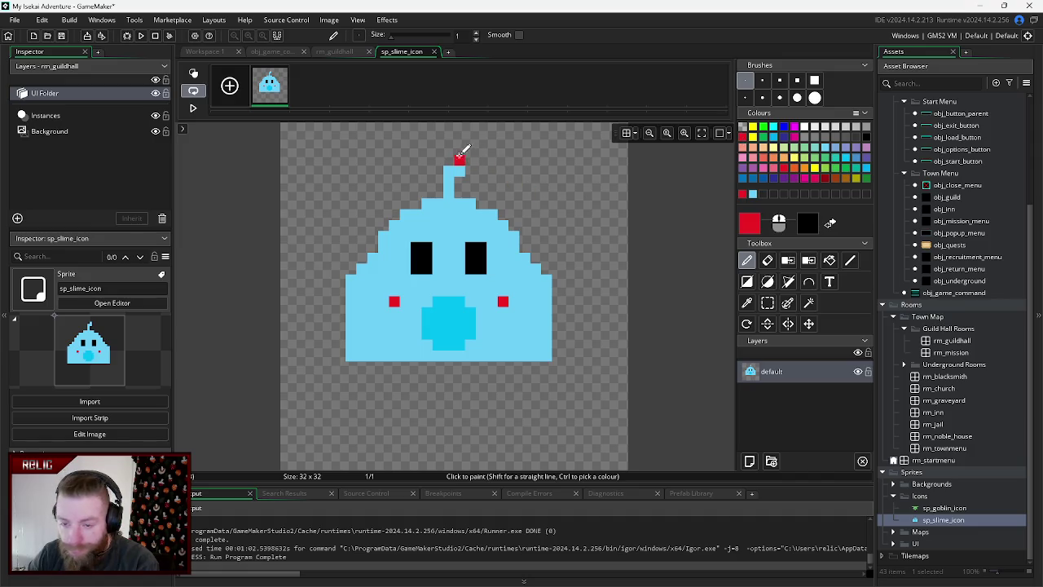
pyautogui.click(448, 160)
pyautogui.click(459, 160)
pyautogui.click(461, 168)
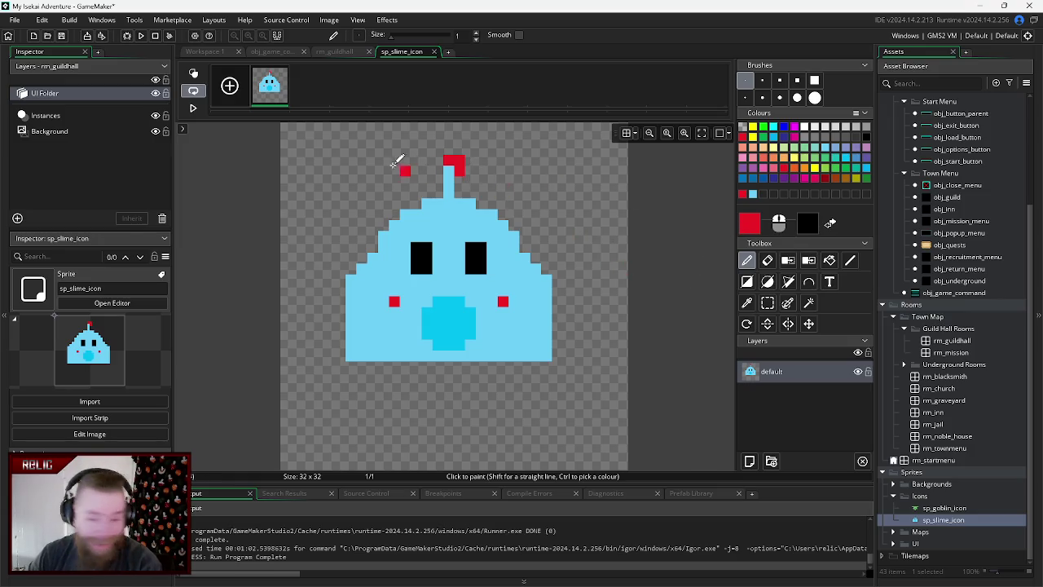
pyautogui.click(448, 171)
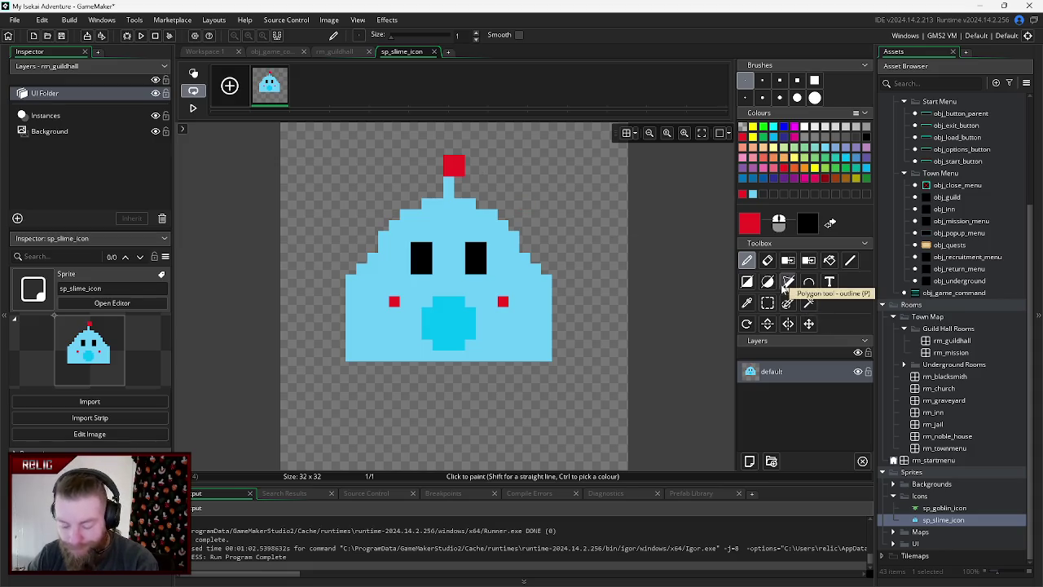
pyautogui.click(434, 52)
pyautogui.click(271, 51)
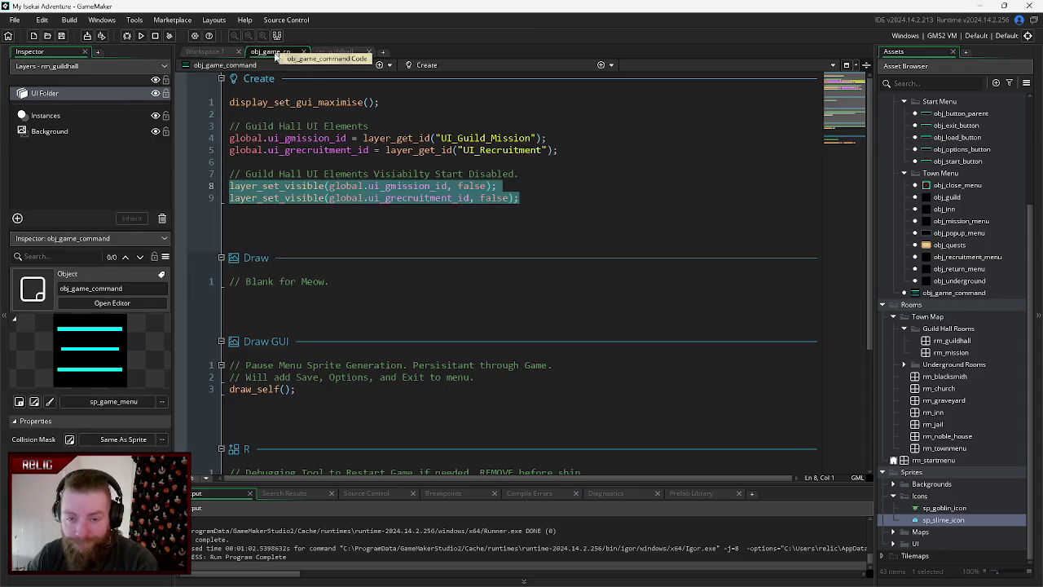
# - Switch to the rm_guildhall room to view the goblin and slime icons on the quest scrolls
pyautogui.click(337, 52)
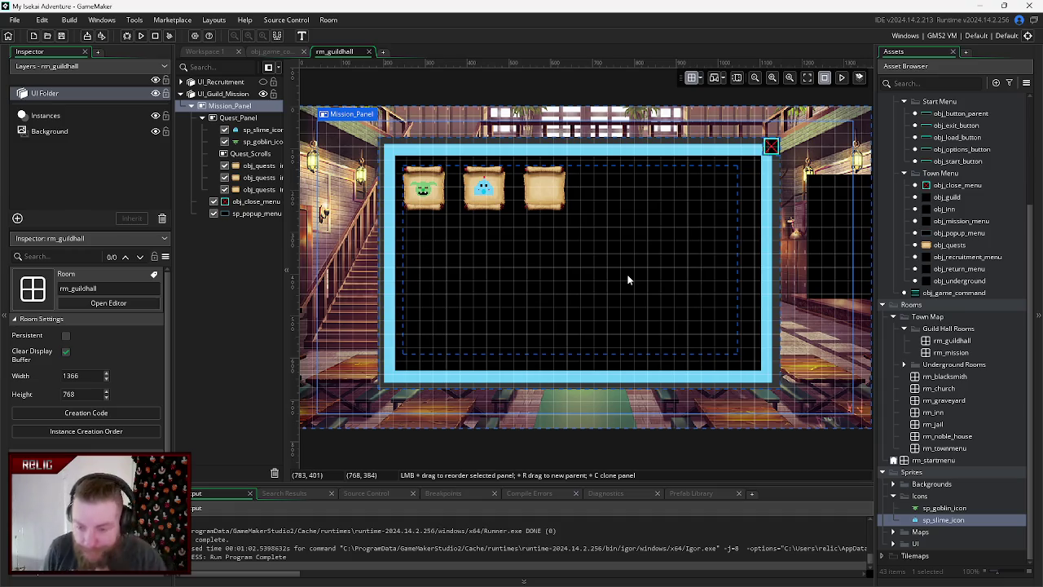
pyautogui.rightClick(918, 498)
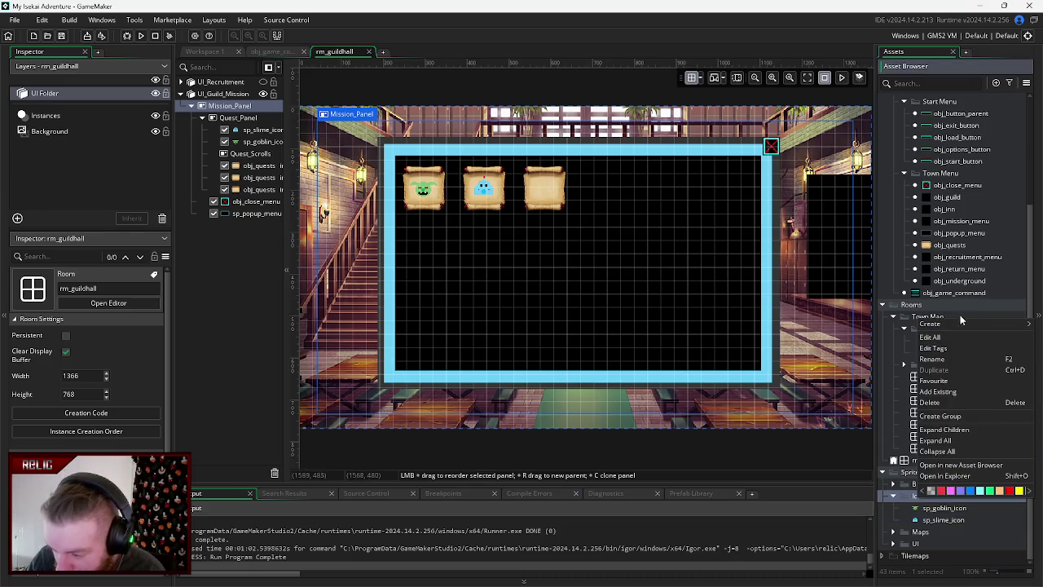
# - Create a new sprite in the Icons folder, resize it to 32x32, and open it for editing
pyautogui.moveTo(950, 327)
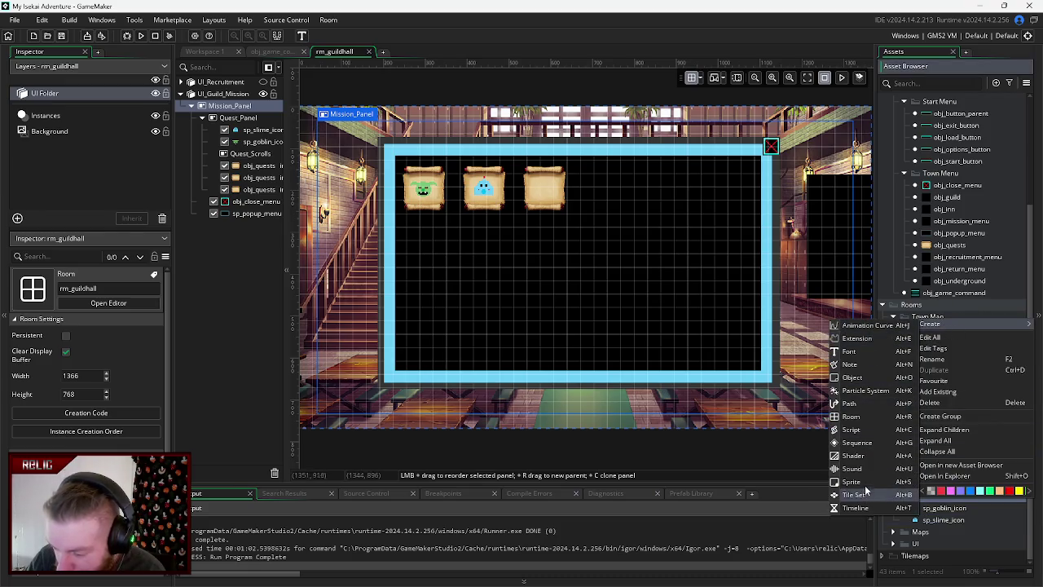
pyautogui.click(852, 482)
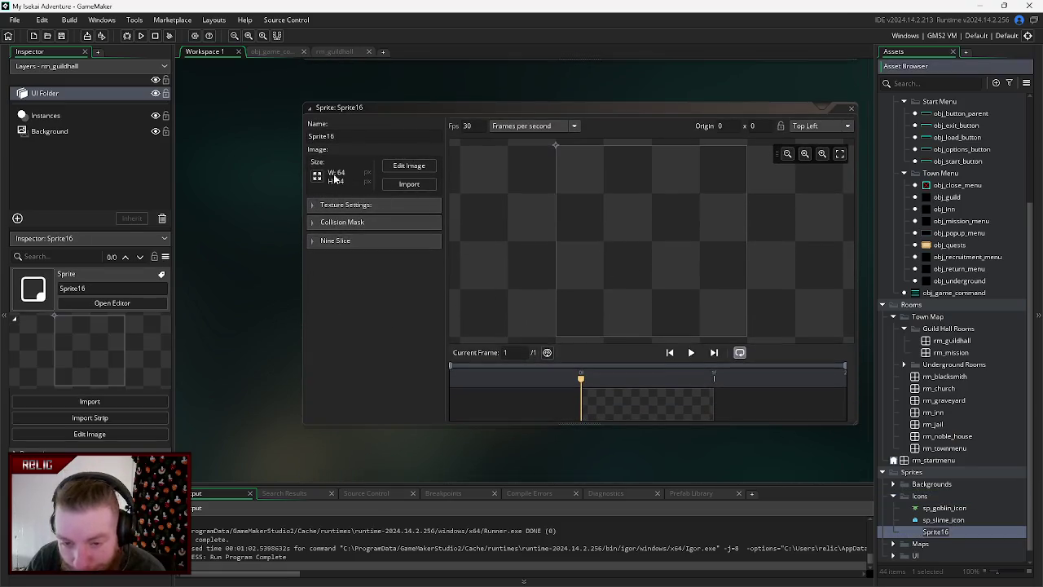
pyautogui.click(318, 176)
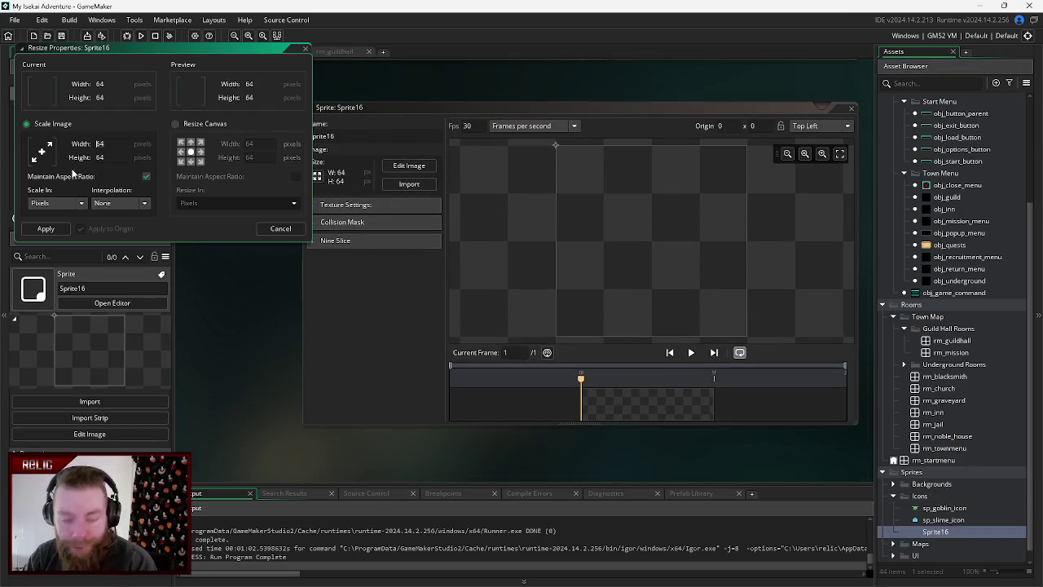
pyautogui.click(127, 157)
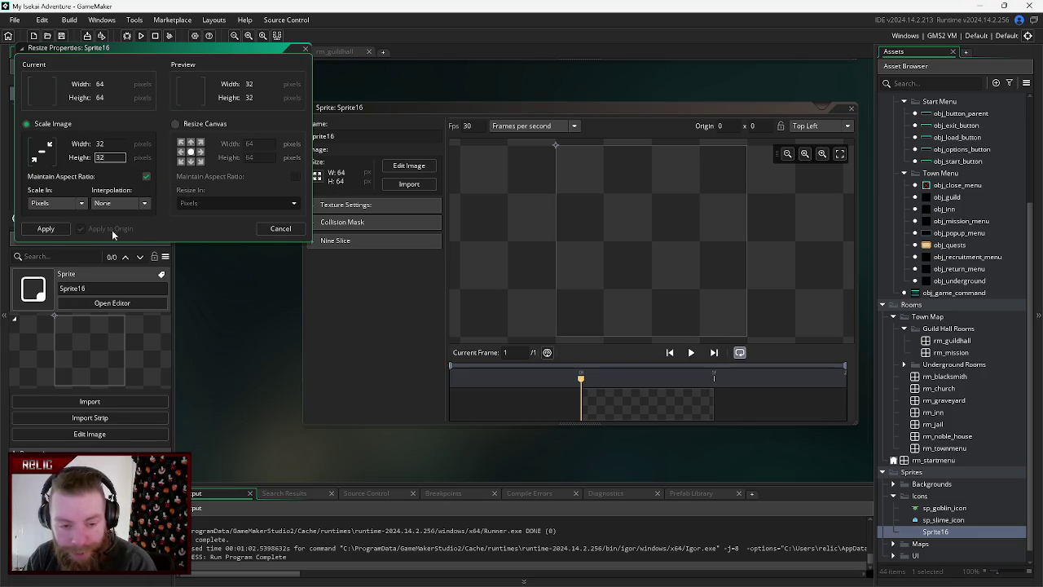
pyautogui.click(46, 228)
pyautogui.click(394, 171)
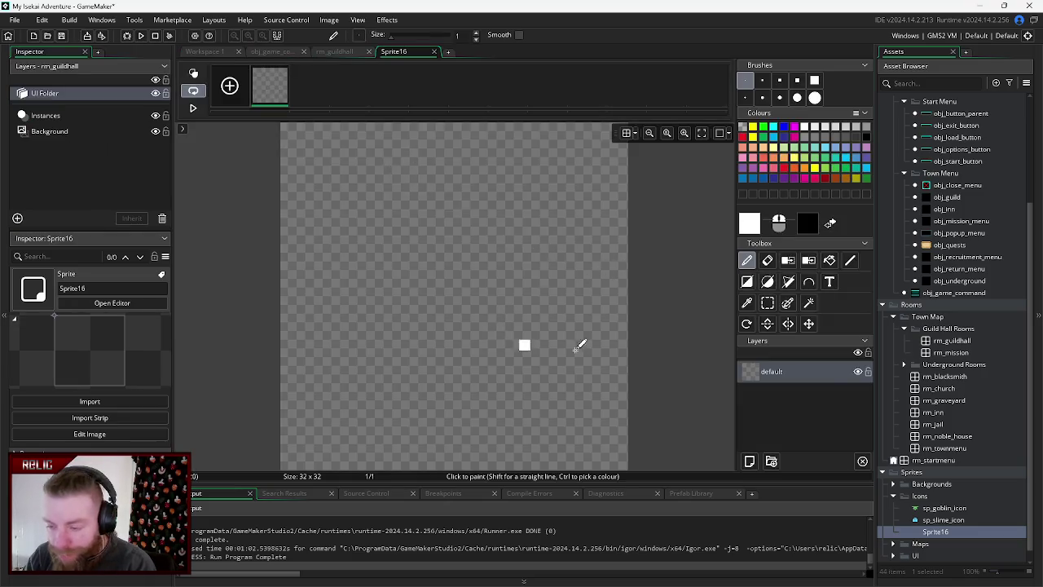
# - Set green and yellow as the colours and draw a straight green vertical stem
pyautogui.click(799, 148)
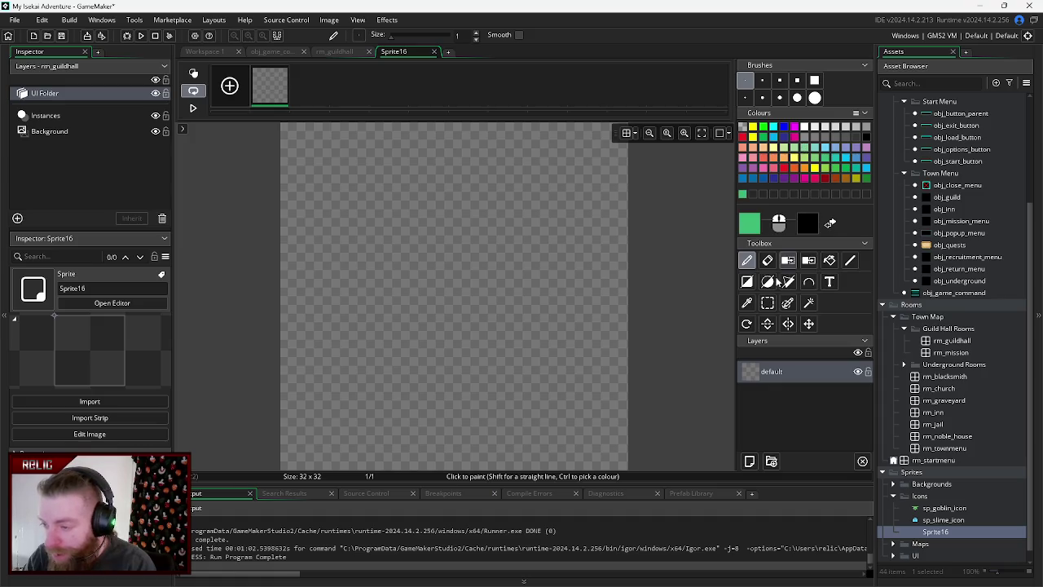
pyautogui.click(830, 223)
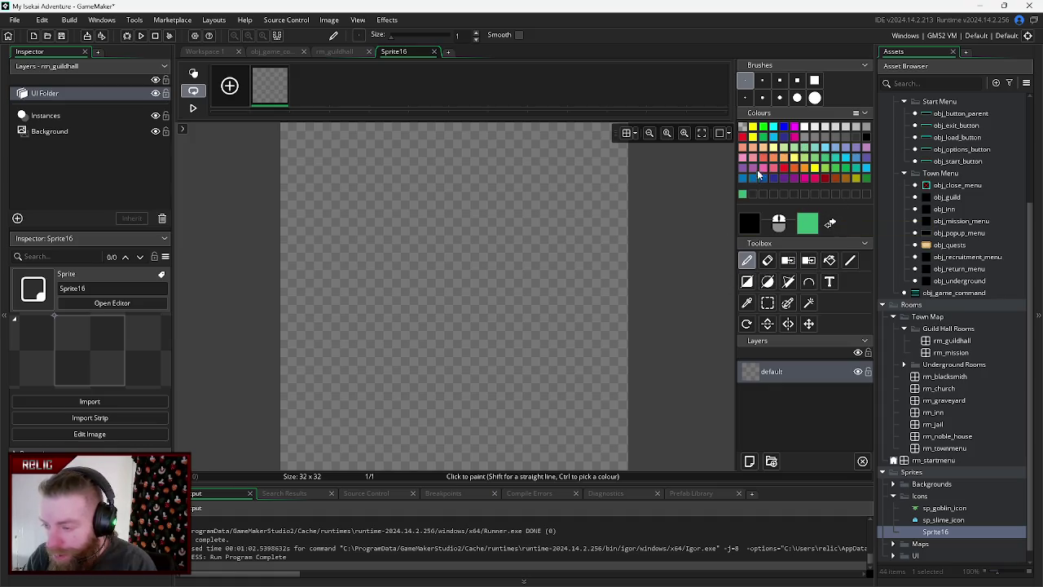
pyautogui.click(753, 128)
pyautogui.click(829, 225)
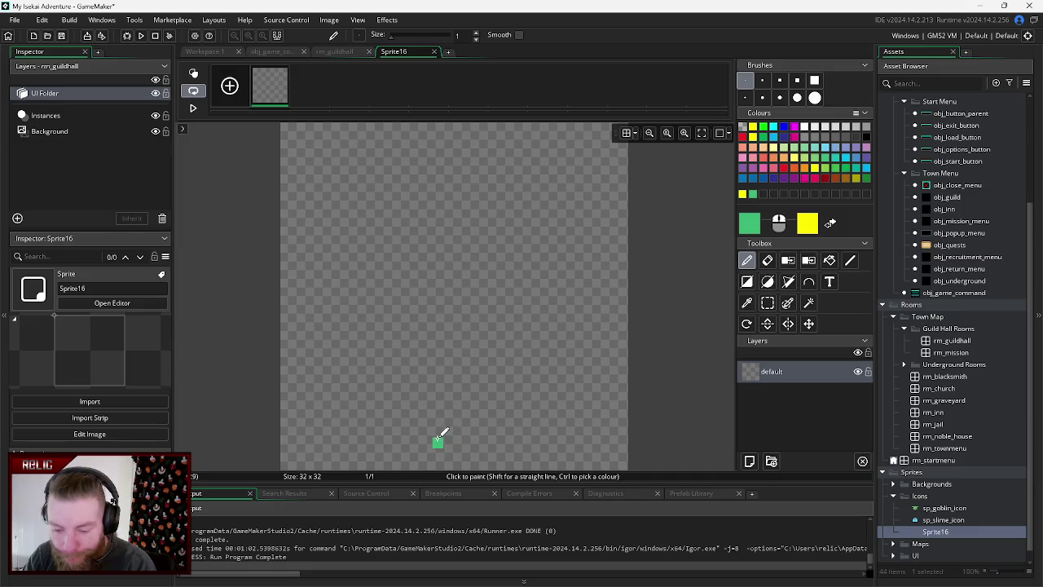
pyautogui.moveTo(438, 440); pyautogui.dragTo(461, 440)
pyautogui.click(850, 259)
pyautogui.moveTo(437, 443)
pyautogui.mouseDown()
pyautogui.moveTo(437, 302)
pyautogui.moveTo(448, 407)
pyautogui.mouseUp()
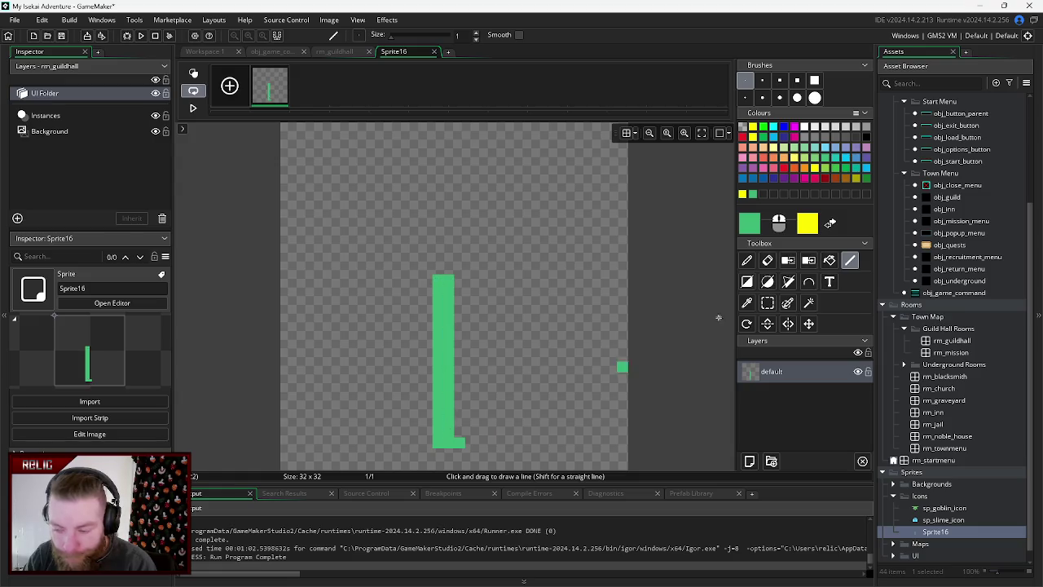
pyautogui.click(767, 260)
pyautogui.moveTo(474, 434); pyautogui.dragTo(459, 438)
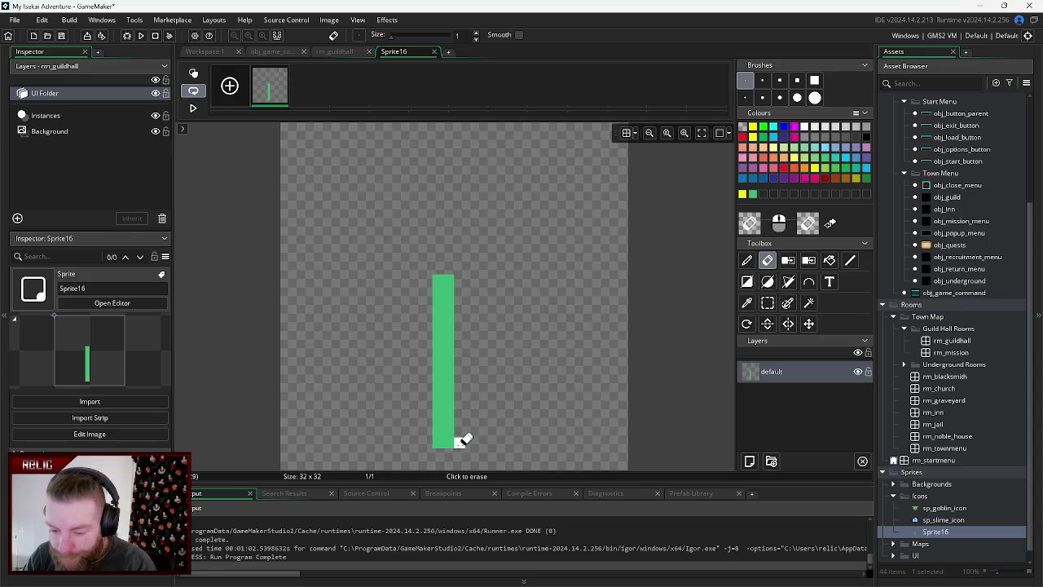
pyautogui.click(850, 260)
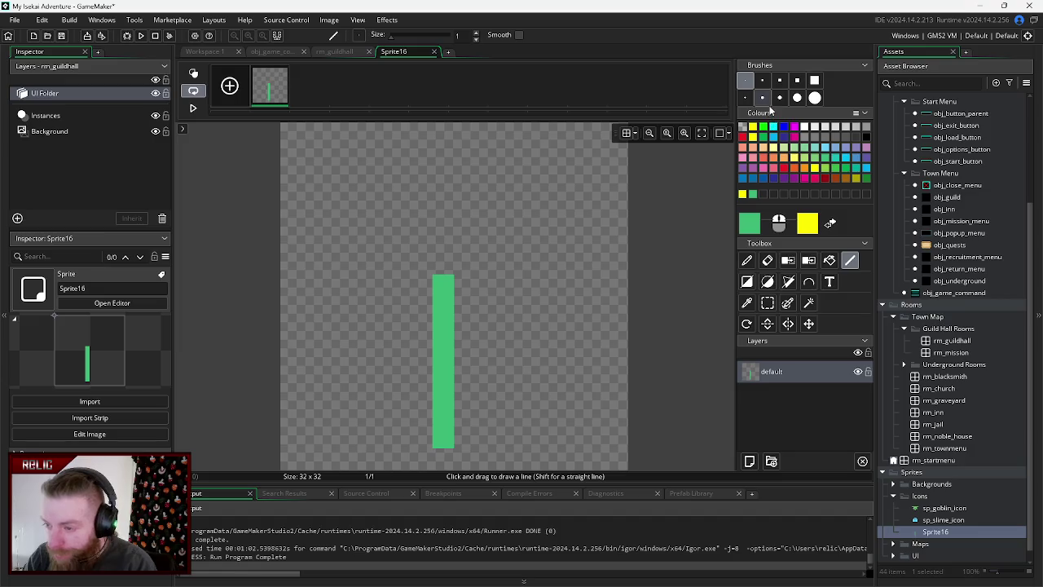
# - Paint a round yellow flower head on top of the stem
pyautogui.click(815, 96)
pyautogui.click(471, 234)
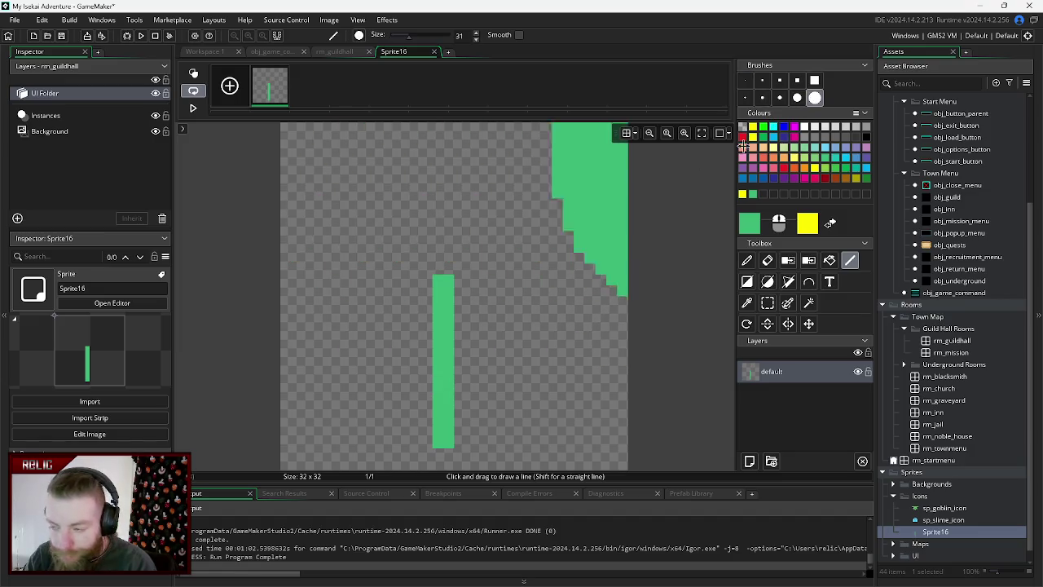
pyautogui.click(780, 97)
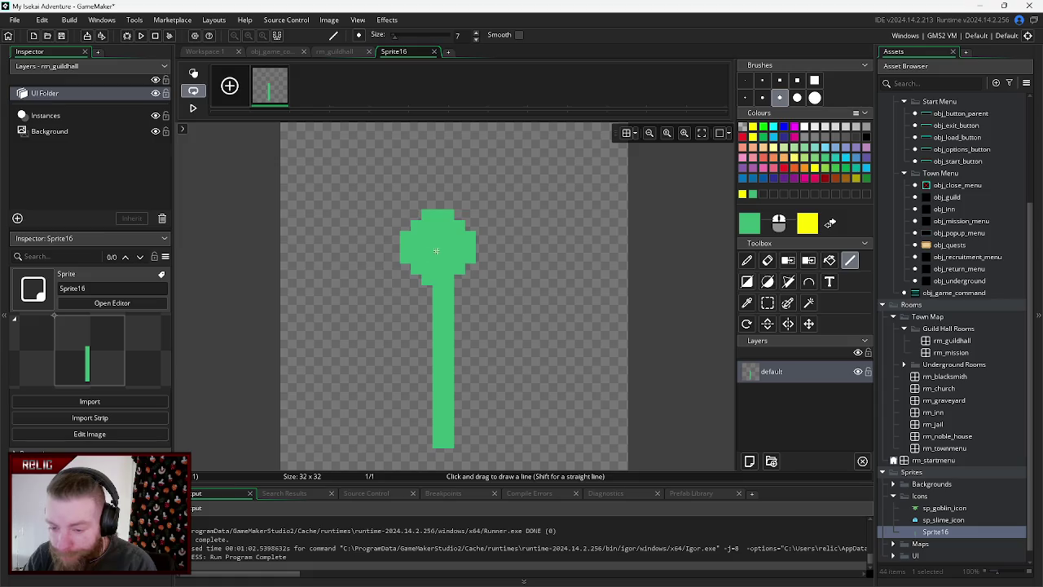
pyautogui.hotkey('ctrl', 'z')
pyautogui.hotkey('ctrl', 'z')
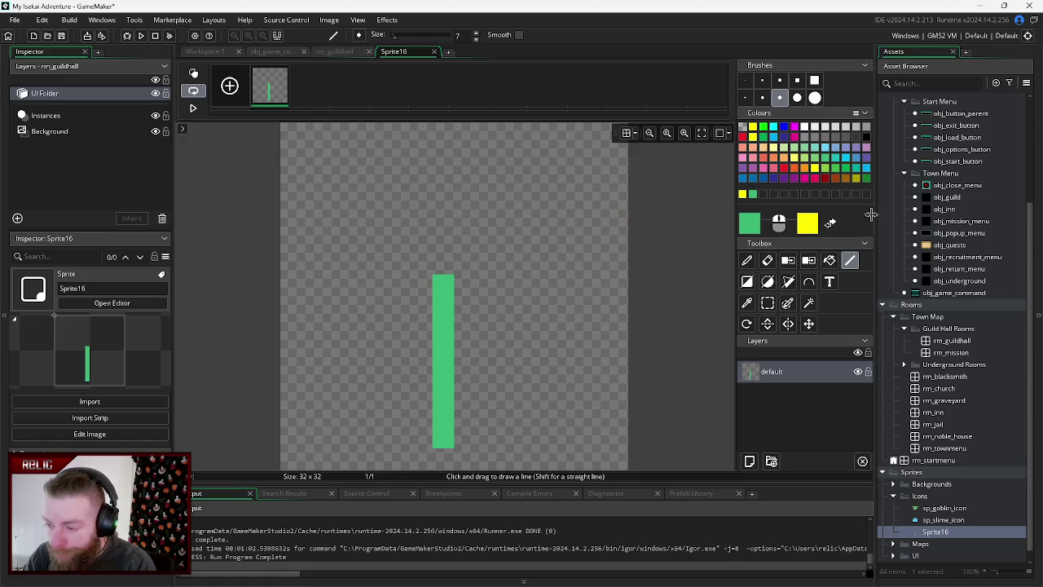
pyautogui.click(830, 223)
pyautogui.click(422, 263)
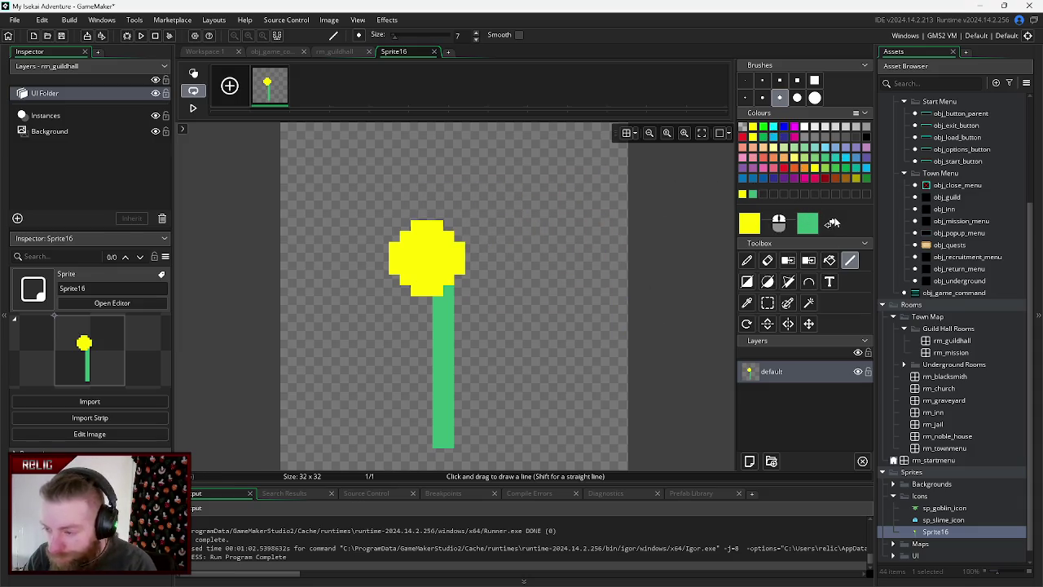
pyautogui.press('d')
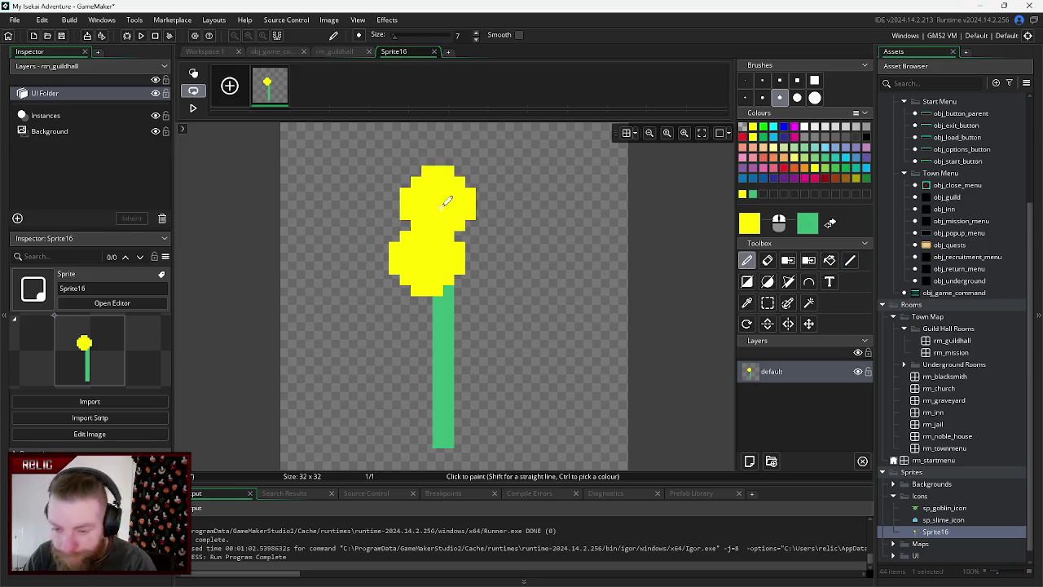
pyautogui.click(744, 80)
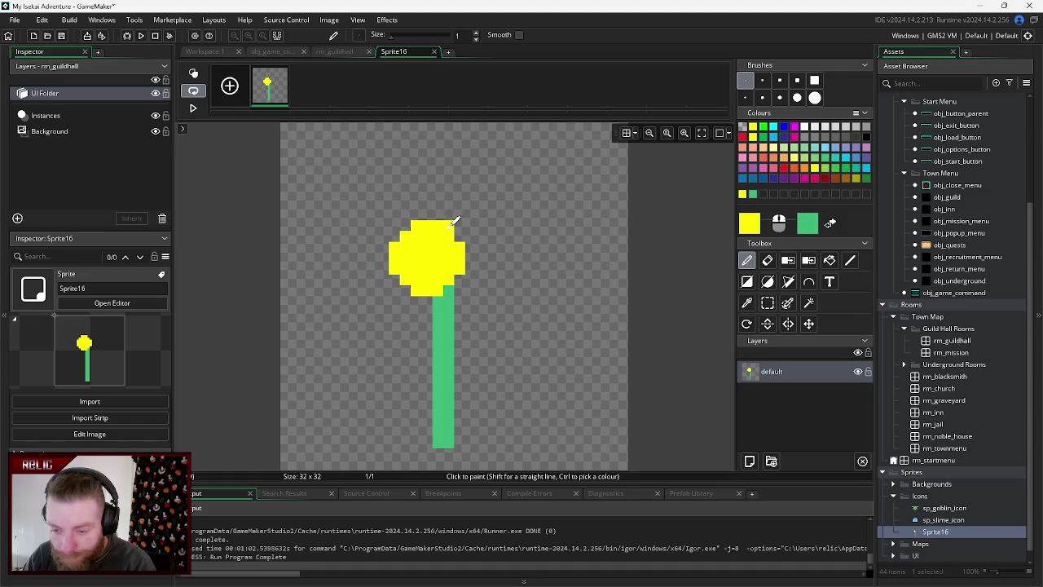
pyautogui.click(460, 215)
pyautogui.moveTo(473, 216)
pyautogui.mouseDown()
pyautogui.moveTo(461, 232)
pyautogui.moveTo(473, 241)
pyautogui.moveTo(473, 283)
pyautogui.moveTo(456, 275)
pyautogui.moveTo(417, 297)
pyautogui.moveTo(440, 295)
pyautogui.moveTo(431, 303)
pyautogui.moveTo(377, 275)
pyautogui.moveTo(393, 277)
pyautogui.moveTo(396, 214)
pyautogui.moveTo(410, 210)
pyautogui.moveTo(396, 220)
pyautogui.mouseUp()
pyautogui.hotkey('ctrl', 'z')
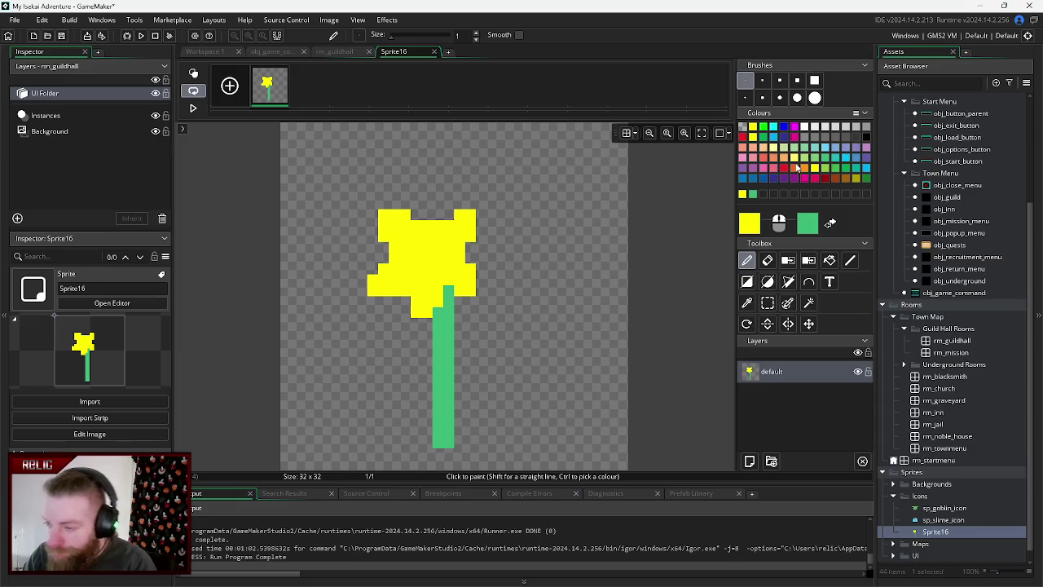
# - Dab an orange centre onto the flower head with a size-5 brush
pyautogui.click(804, 172)
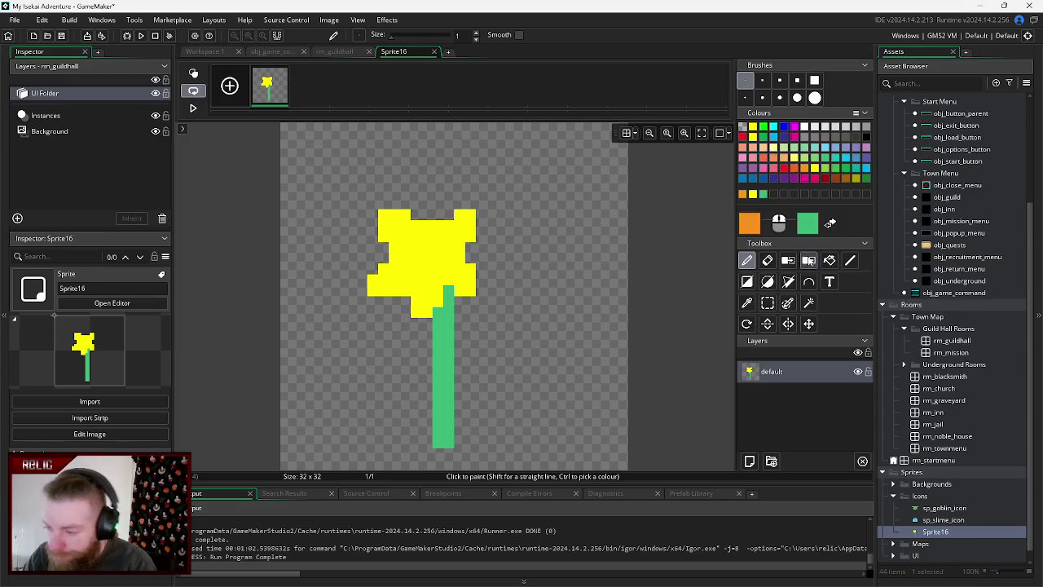
pyautogui.click(779, 97)
pyautogui.press('[')
pyautogui.press('[')
pyautogui.click(431, 255)
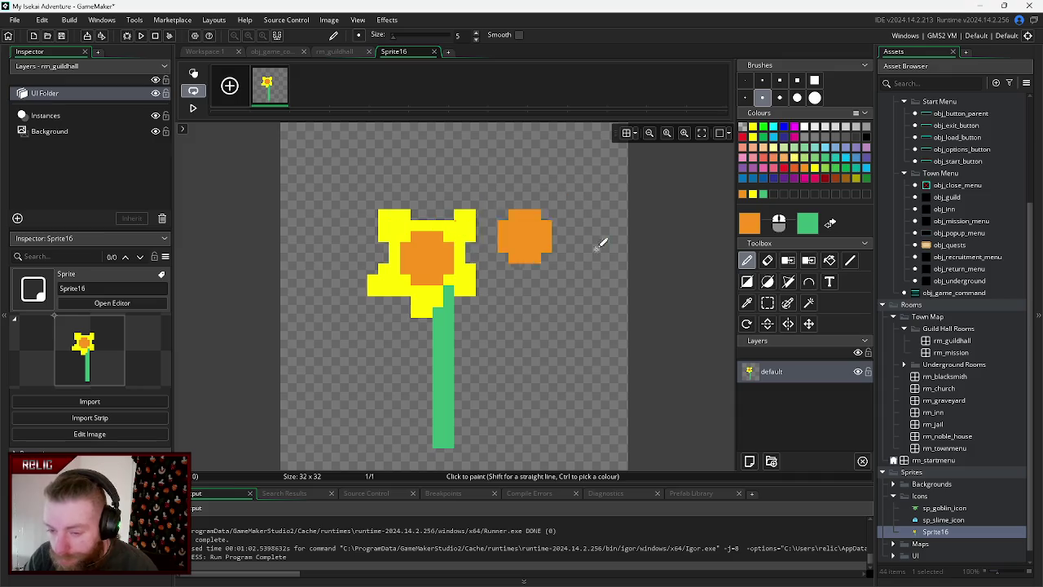
# - Eyedrop the yellow back and shape blocky petals around the centre with a 3-pixel brush
pyautogui.click(746, 304)
pyautogui.click(459, 234)
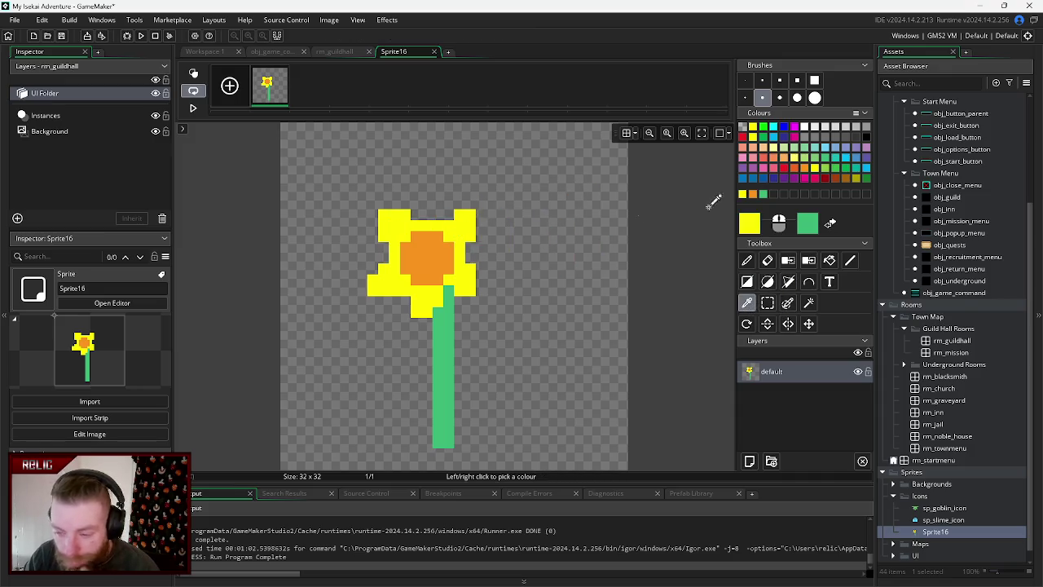
pyautogui.click(747, 260)
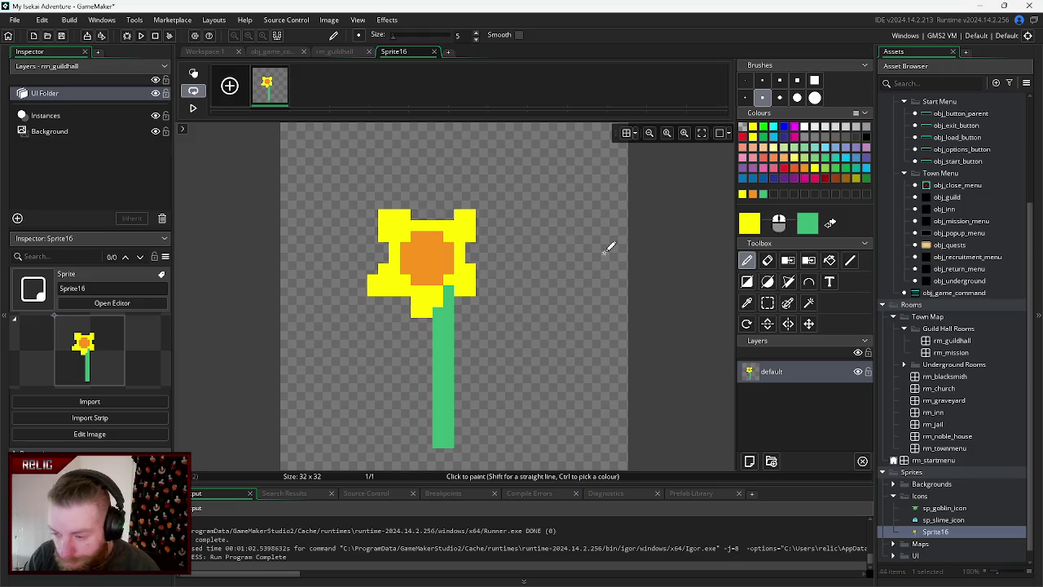
pyautogui.moveTo(425, 219); pyautogui.dragTo(430, 200)
pyautogui.hotkey('ctrl', 'z')
pyautogui.click(762, 80)
pyautogui.click(427, 201)
pyautogui.hotkey('ctrl', 'z')
pyautogui.click(424, 208)
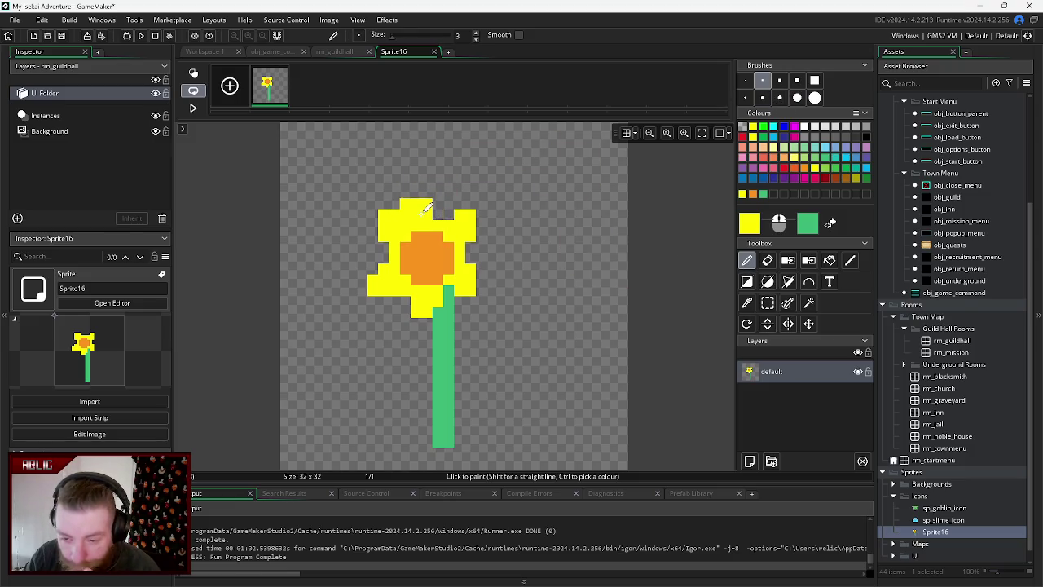
pyautogui.click(473, 217)
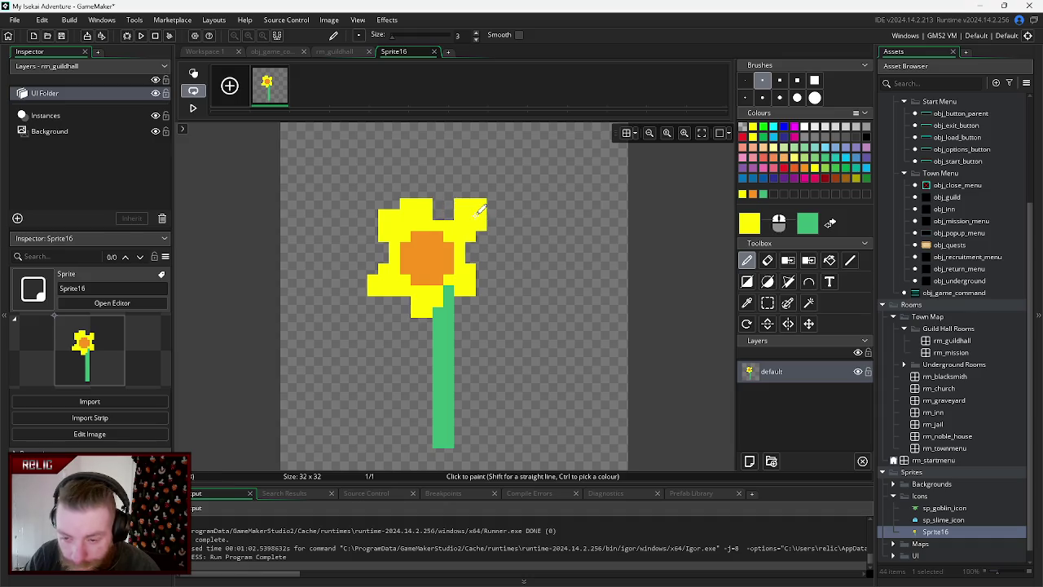
pyautogui.hotkey('ctrl', 'z')
pyautogui.hotkey('ctrl', 'z')
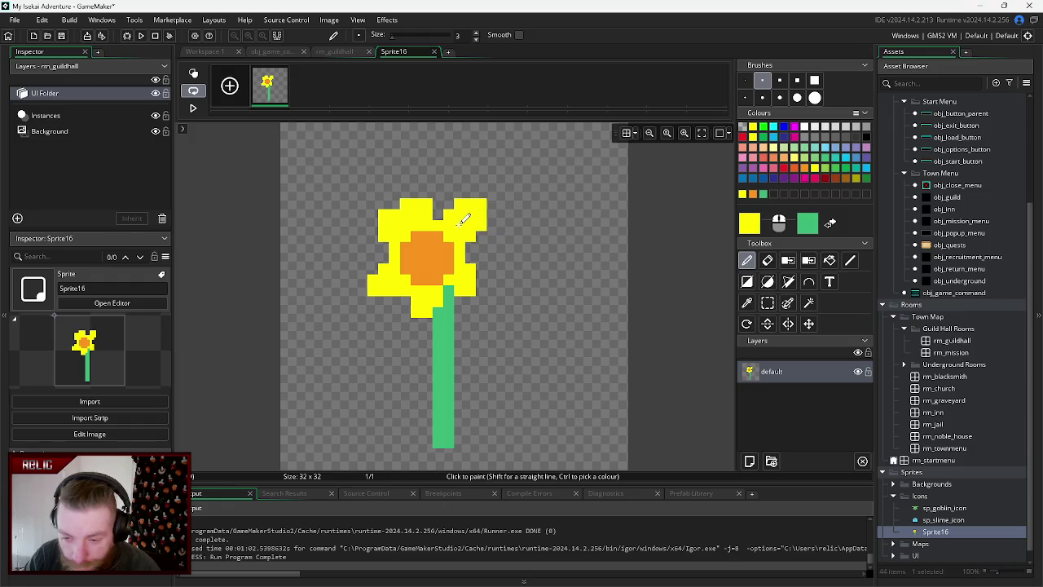
pyautogui.click(481, 282)
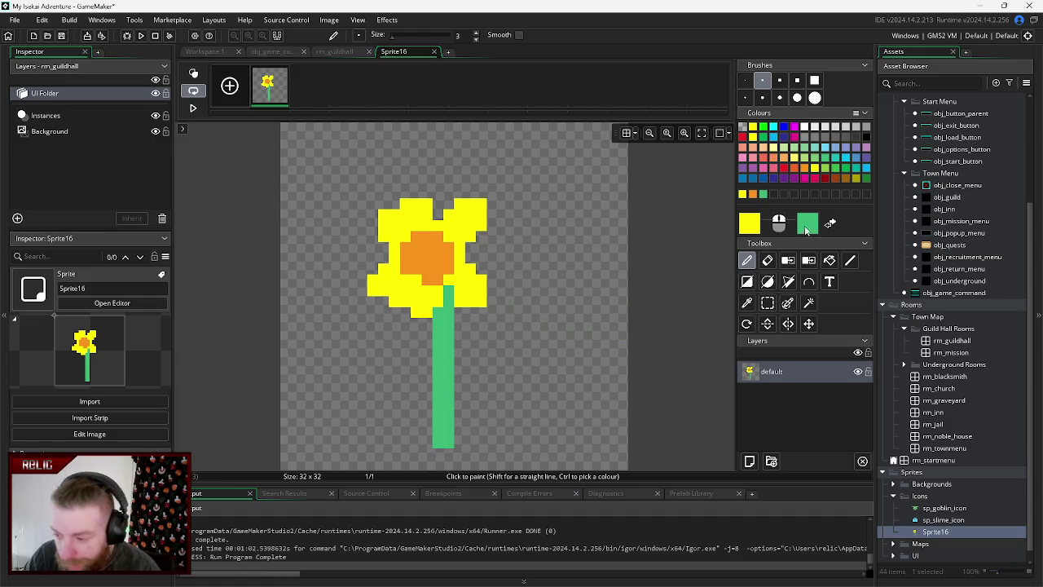
# - Draw a green 1px polygon leaf branching right from the middle of the stem
pyautogui.click(831, 223)
pyautogui.click(471, 356)
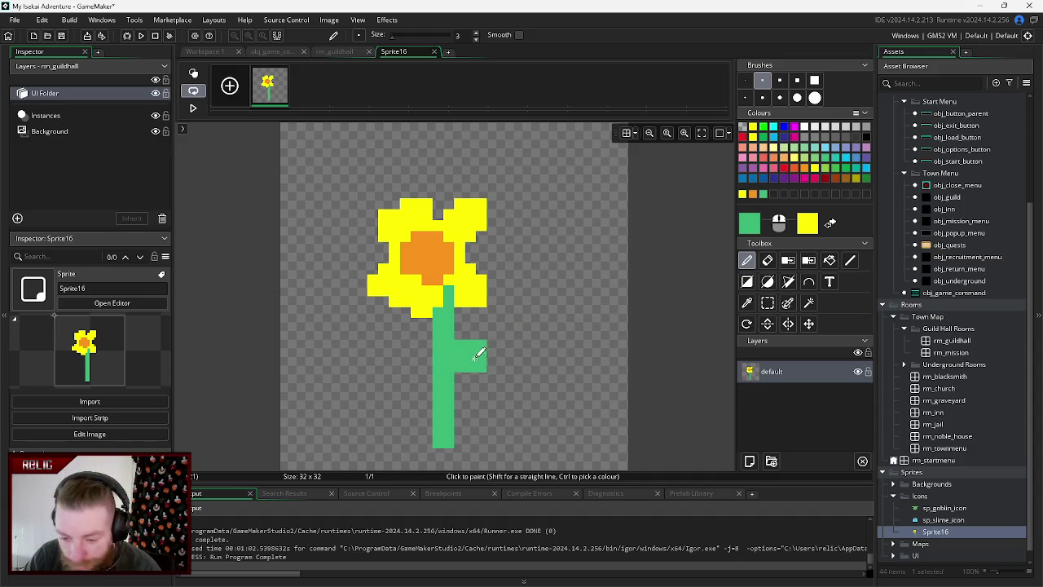
pyautogui.hotkey('ctrl', 'z')
pyautogui.click(788, 281)
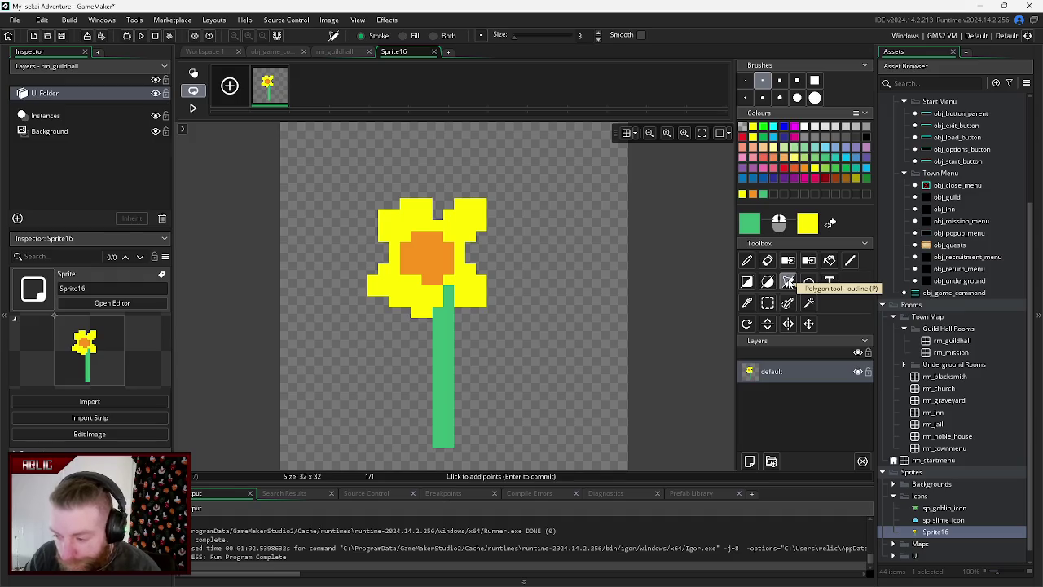
pyautogui.click(471, 356)
pyautogui.click(744, 80)
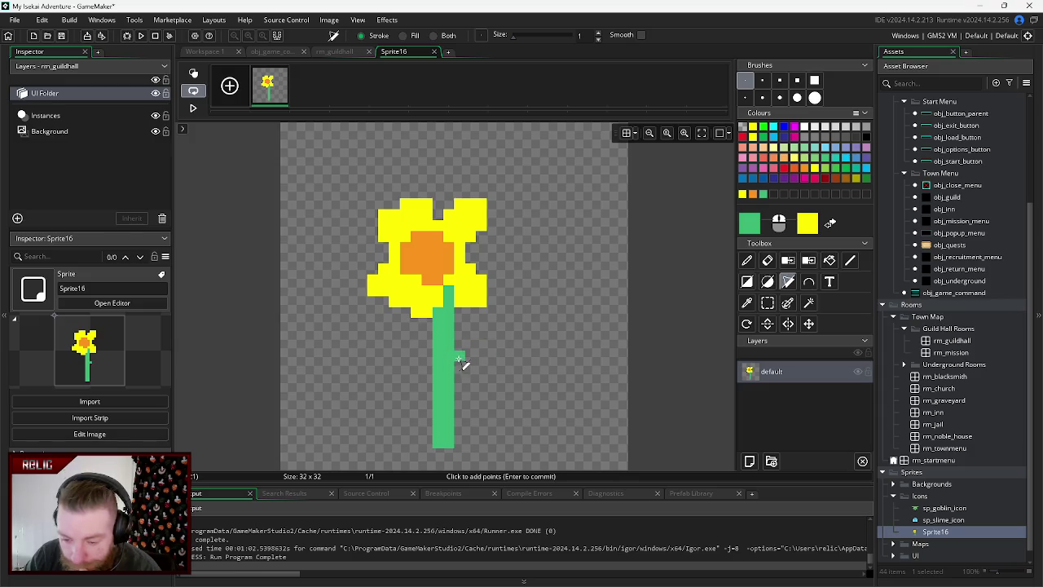
pyautogui.click(487, 349)
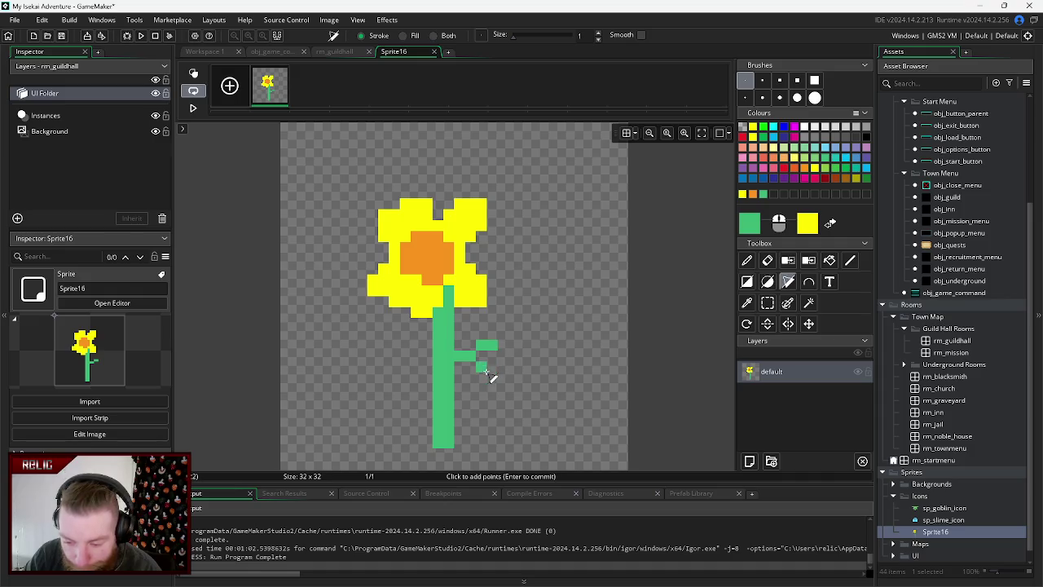
pyautogui.click(487, 373)
pyautogui.press('Return')
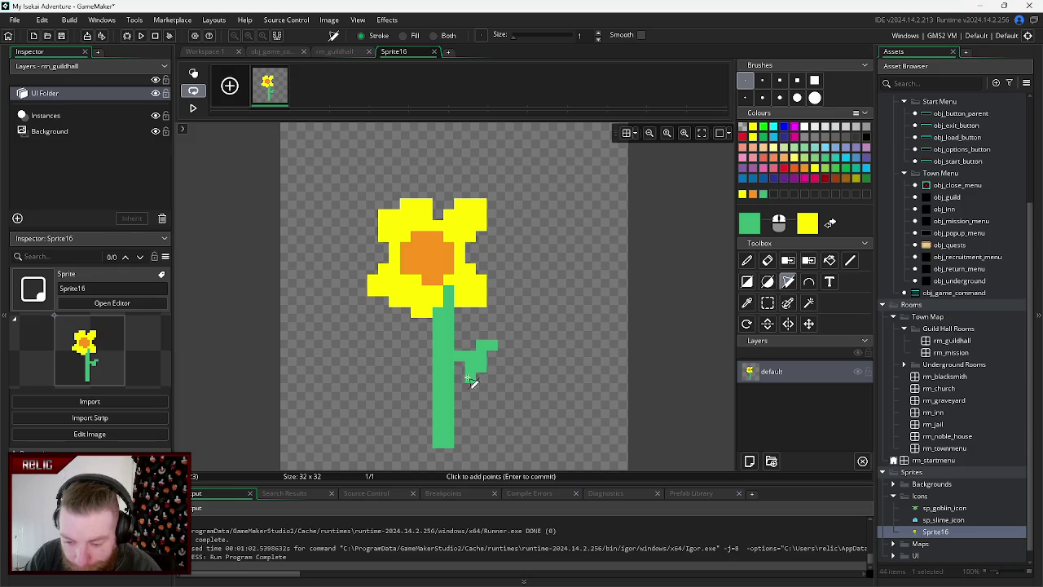
pyautogui.click(463, 383)
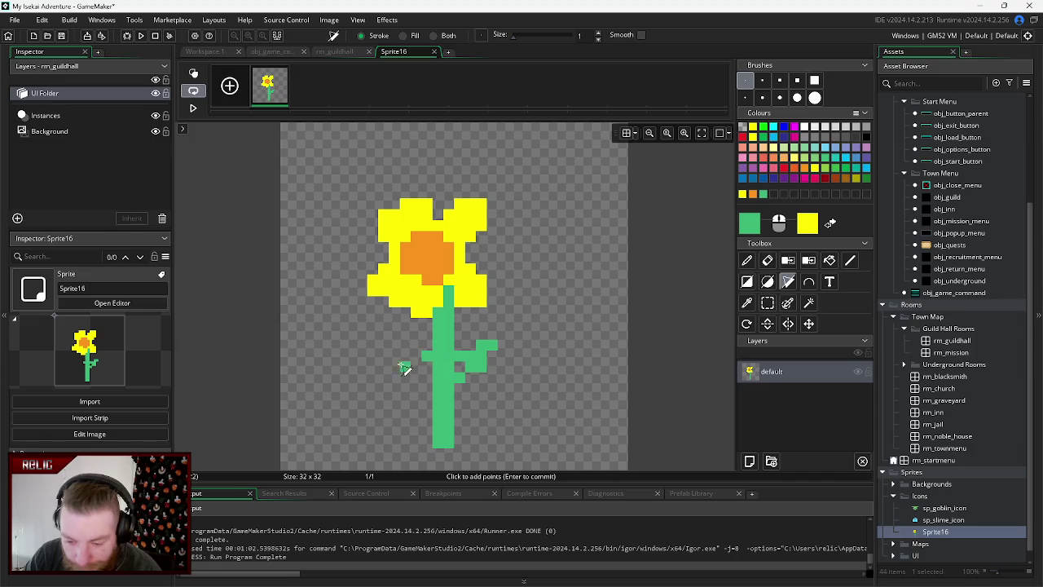
# - Add a green polygon leaf low on the stem's left side, committing the shape
pyautogui.click(426, 356)
pyautogui.rightClick(480, 359)
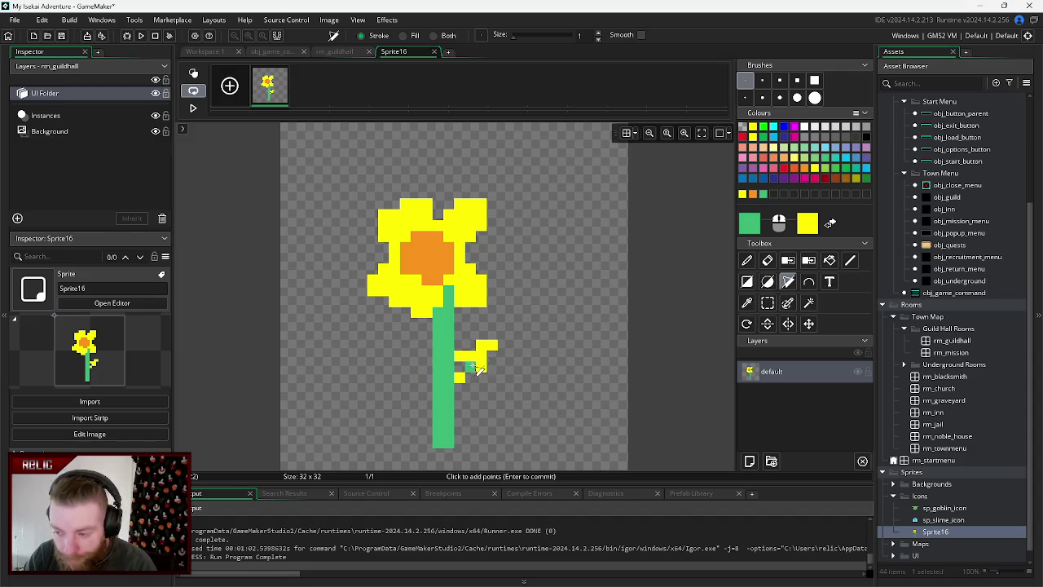
pyautogui.hotkey('ctrl', 'z')
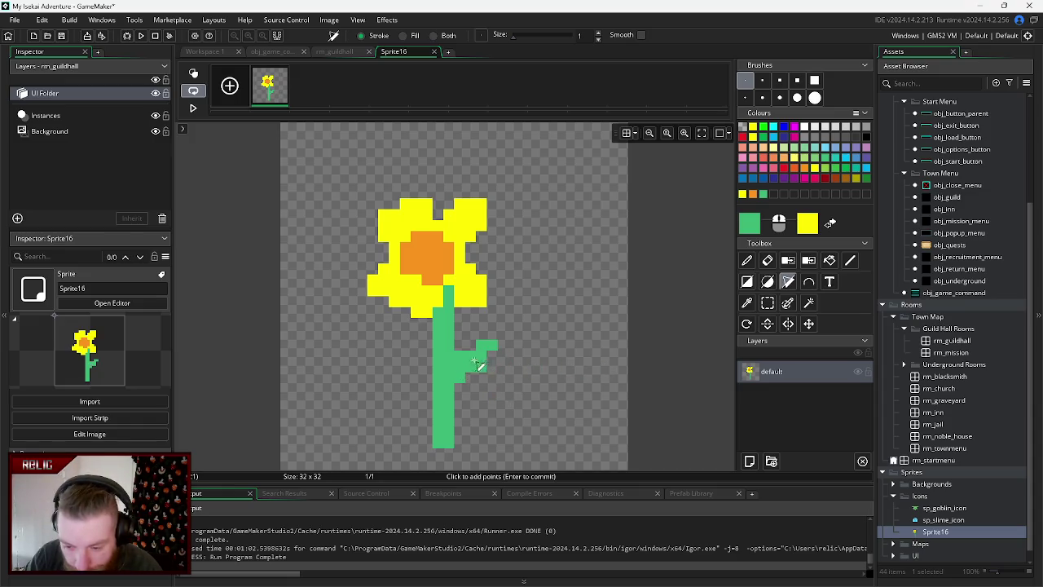
pyautogui.click(748, 265)
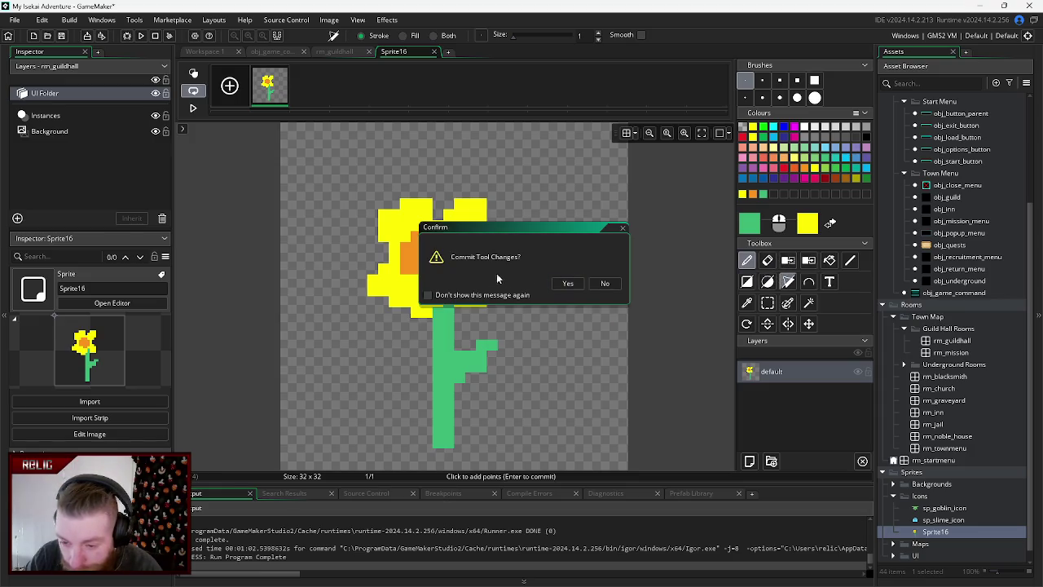
pyautogui.click(568, 283)
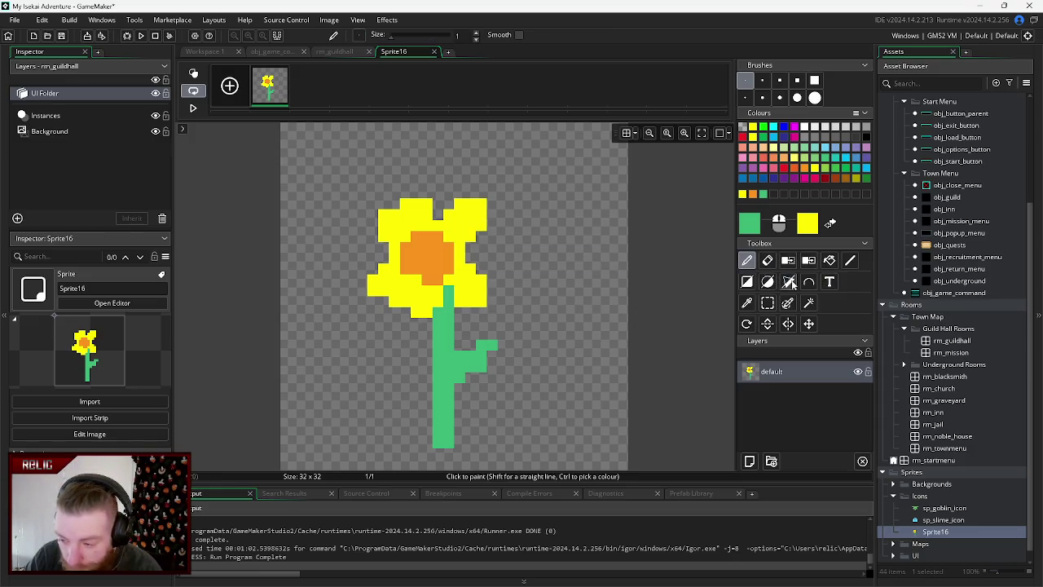
pyautogui.click(790, 282)
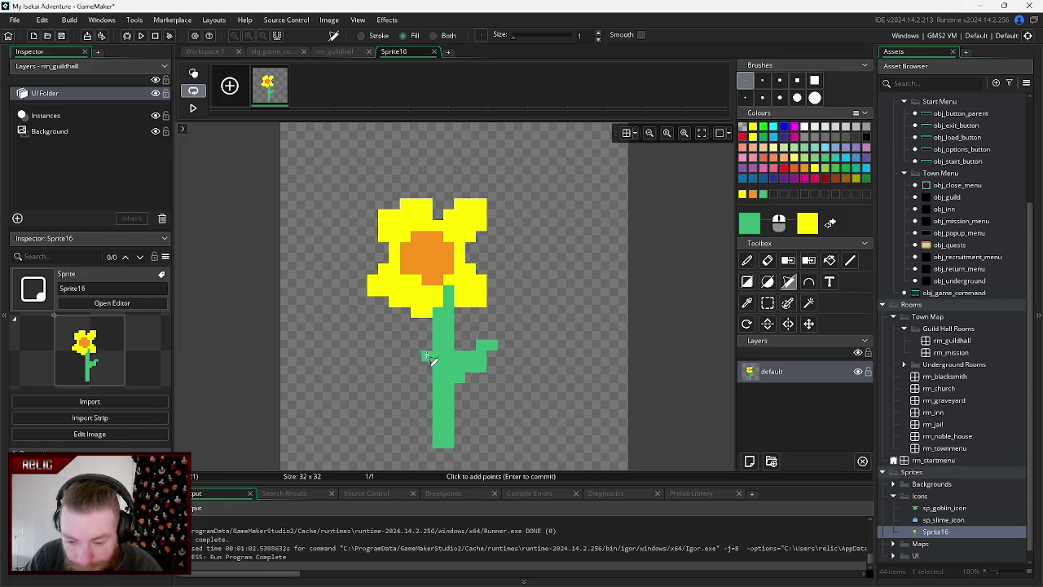
pyautogui.click(428, 409)
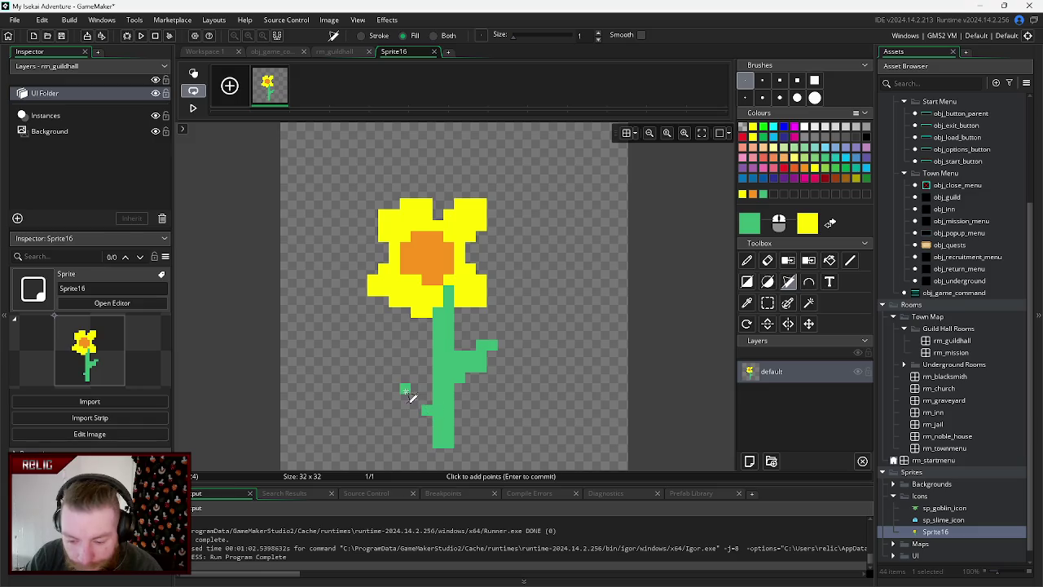
pyautogui.click(395, 387)
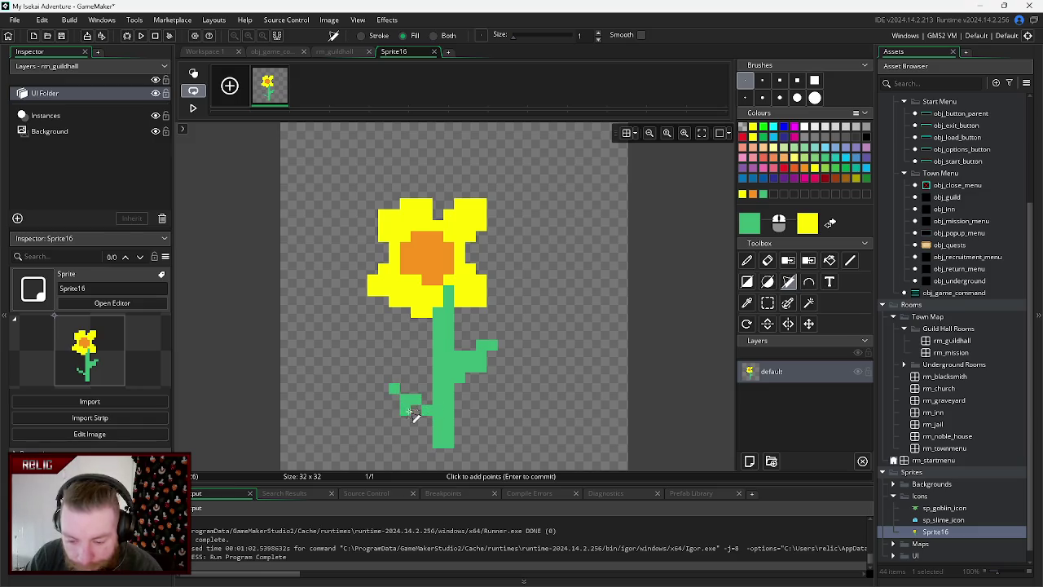
pyautogui.click(394, 412)
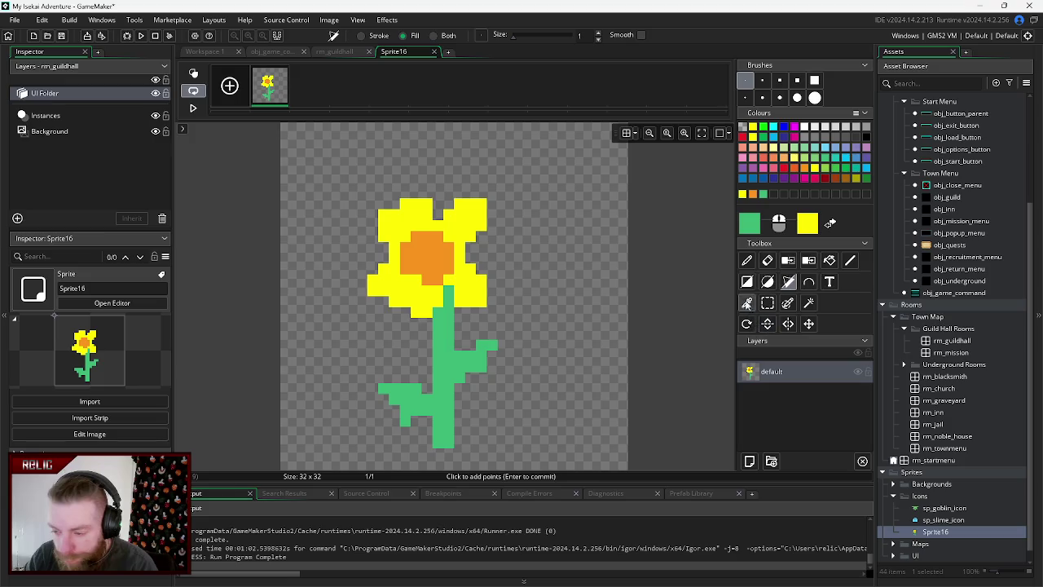
pyautogui.click(766, 260)
pyautogui.click(567, 287)
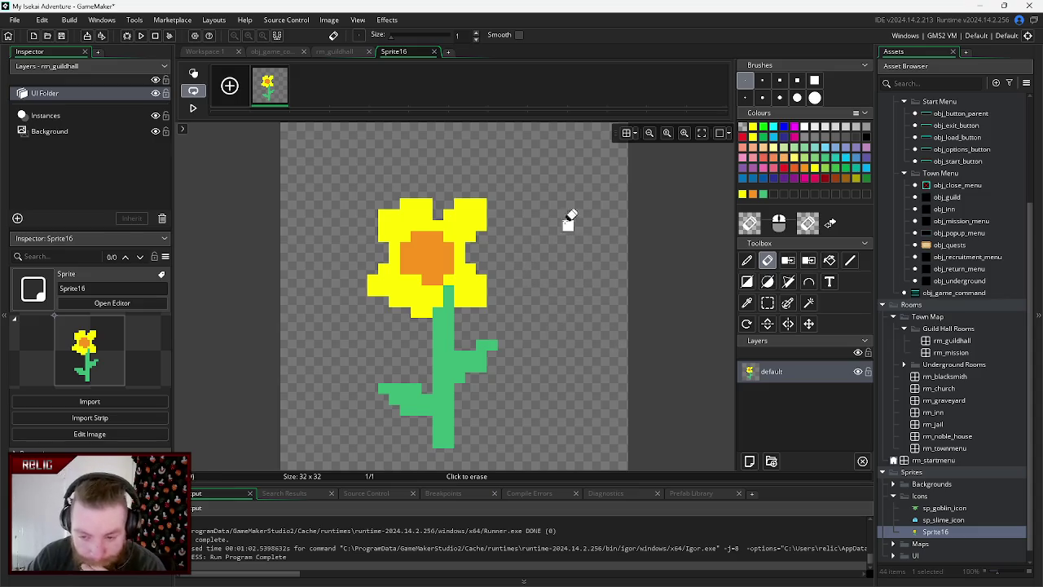
# - Select the whole flower and shift it slightly up and right
pyautogui.click(766, 302)
pyautogui.moveTo(519, 176)
pyautogui.mouseDown()
pyautogui.moveTo(421, 286)
pyautogui.moveTo(346, 444)
pyautogui.moveTo(370, 445)
pyautogui.mouseUp()
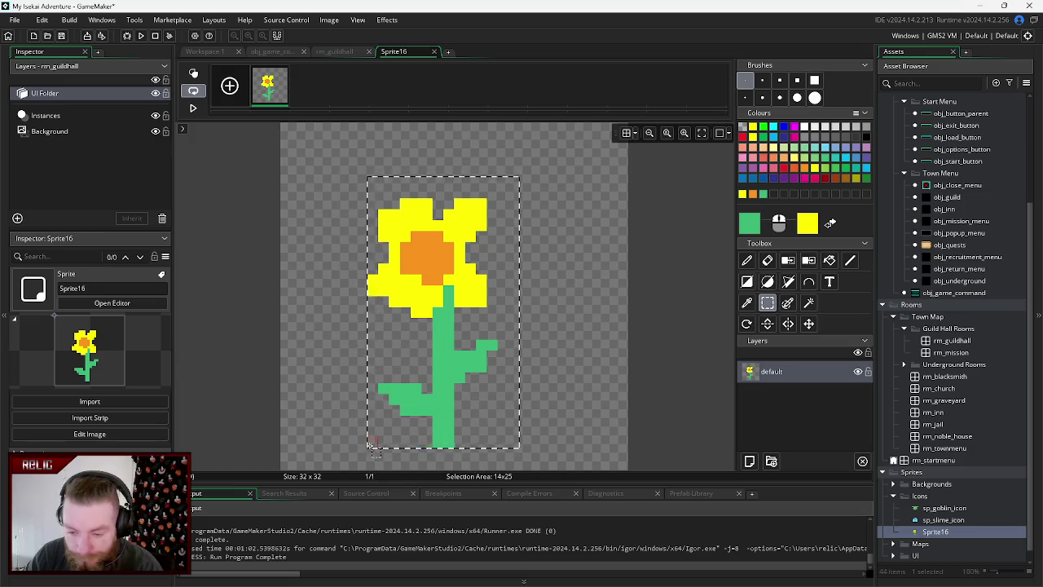
pyautogui.moveTo(452, 333); pyautogui.dragTo(466, 313)
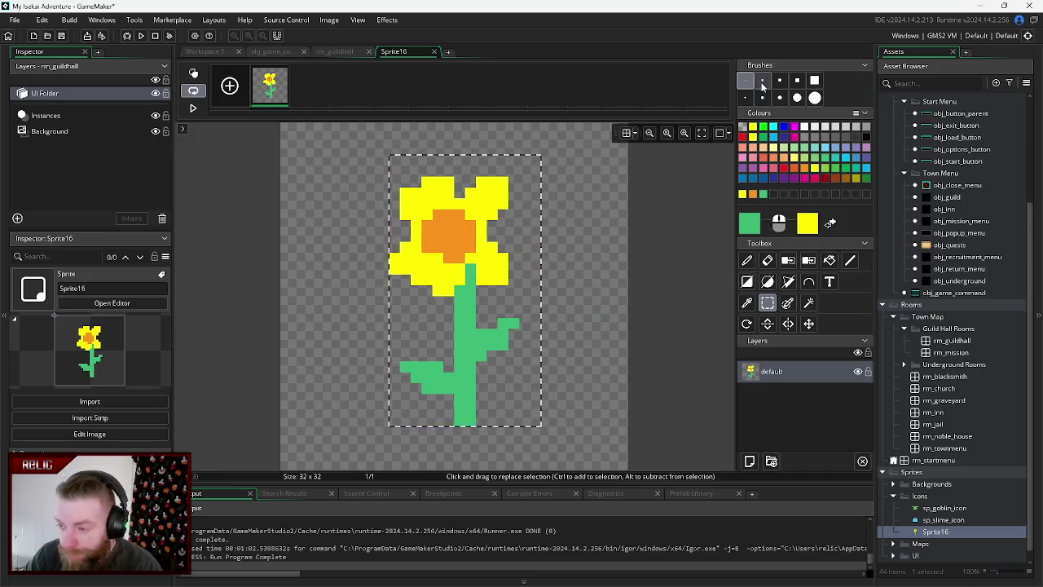
# - Paint a small black single-pixel cross mark in the middle of the orange centre
pyautogui.click(761, 80)
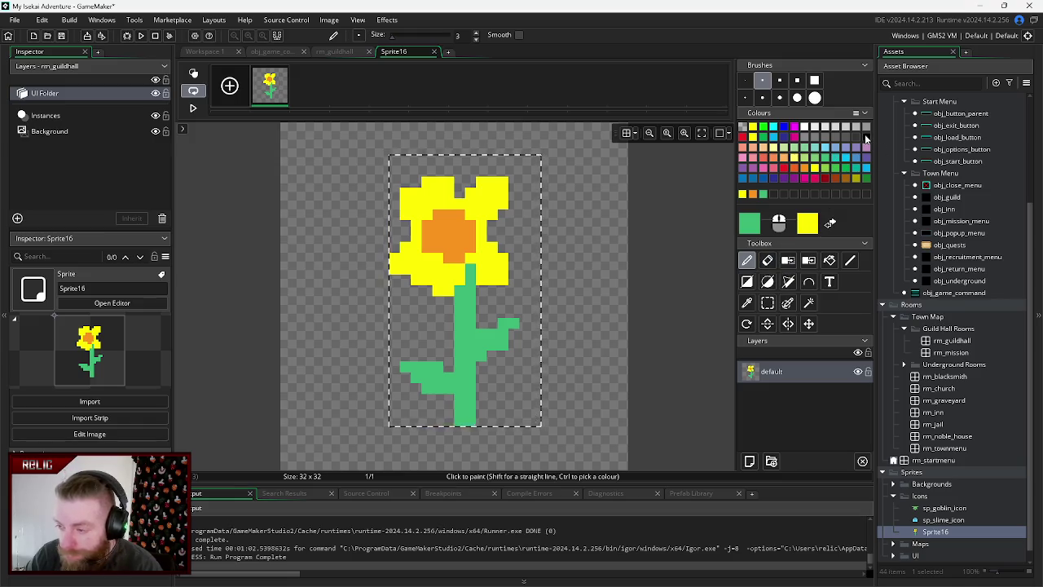
pyautogui.click(866, 136)
pyautogui.hotkey('ctrl', 'z')
pyautogui.click(744, 80)
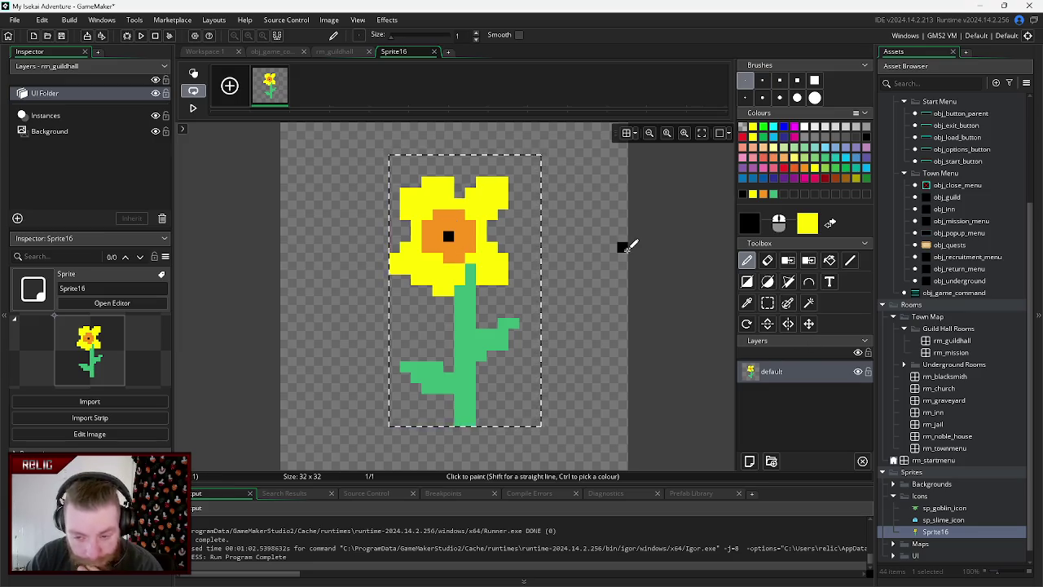
pyautogui.click(471, 269)
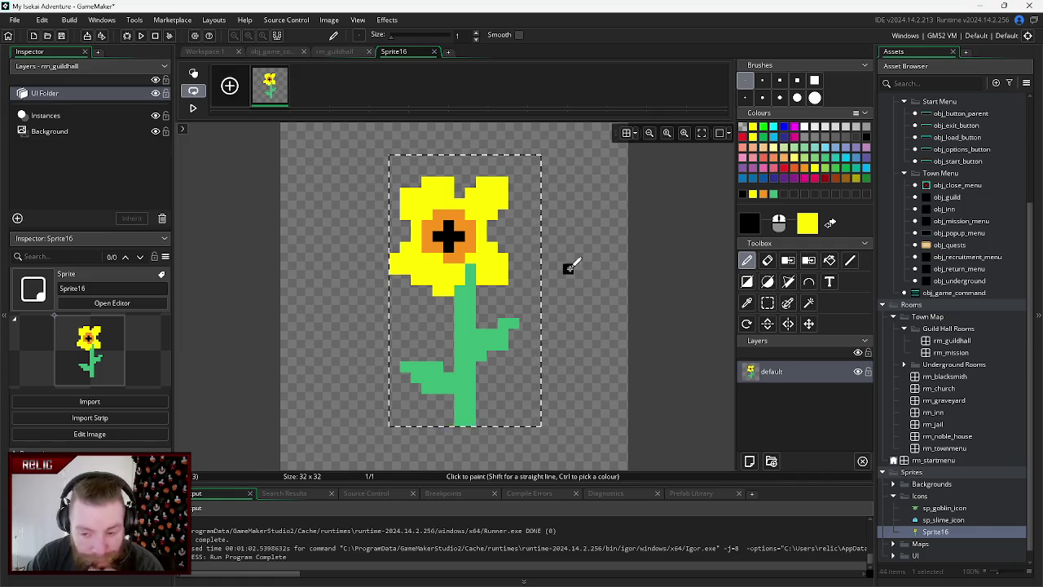
pyautogui.click(763, 193)
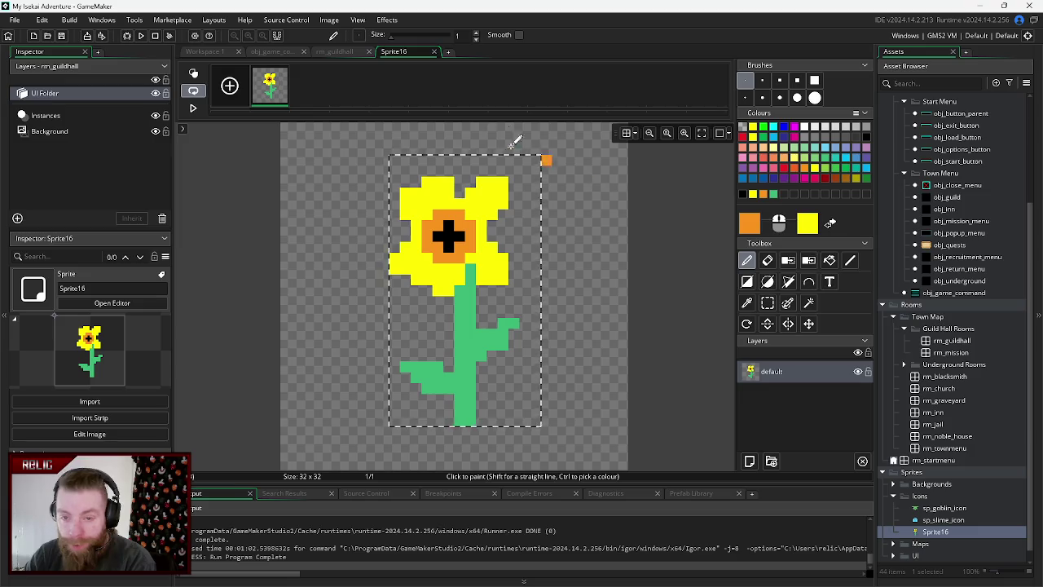
# - Rename Sprite16 to sp_flower_icon and close its image editor
pyautogui.click(60, 288)
pyautogui.write('sp_flower_icon')
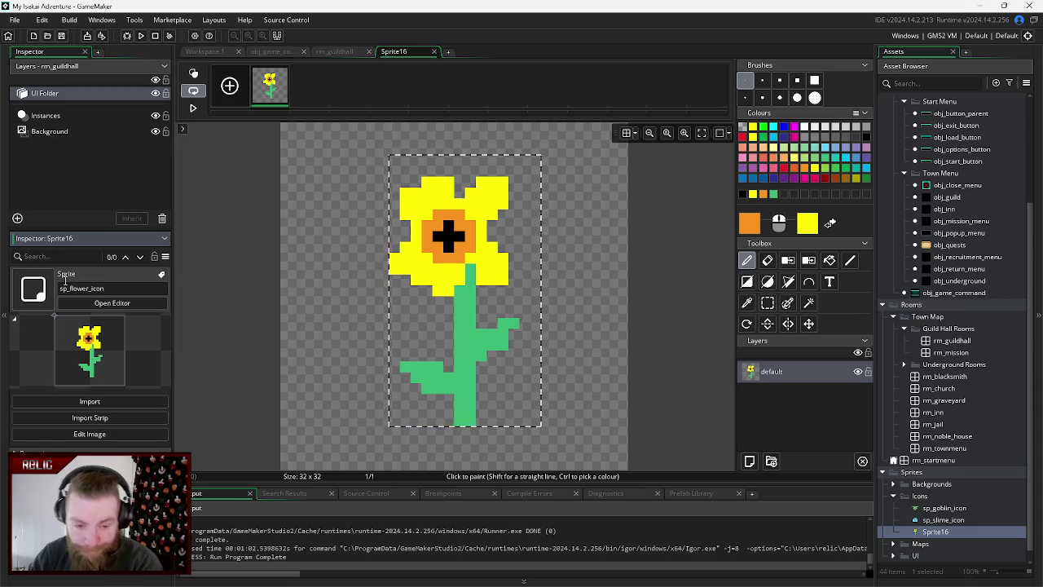
pyautogui.press('Return')
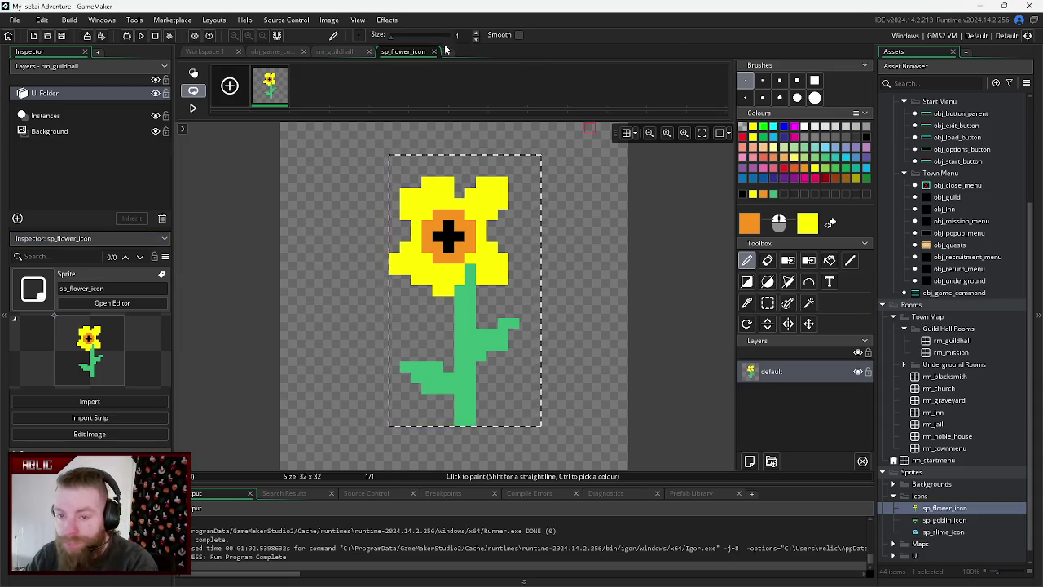
pyautogui.click(434, 51)
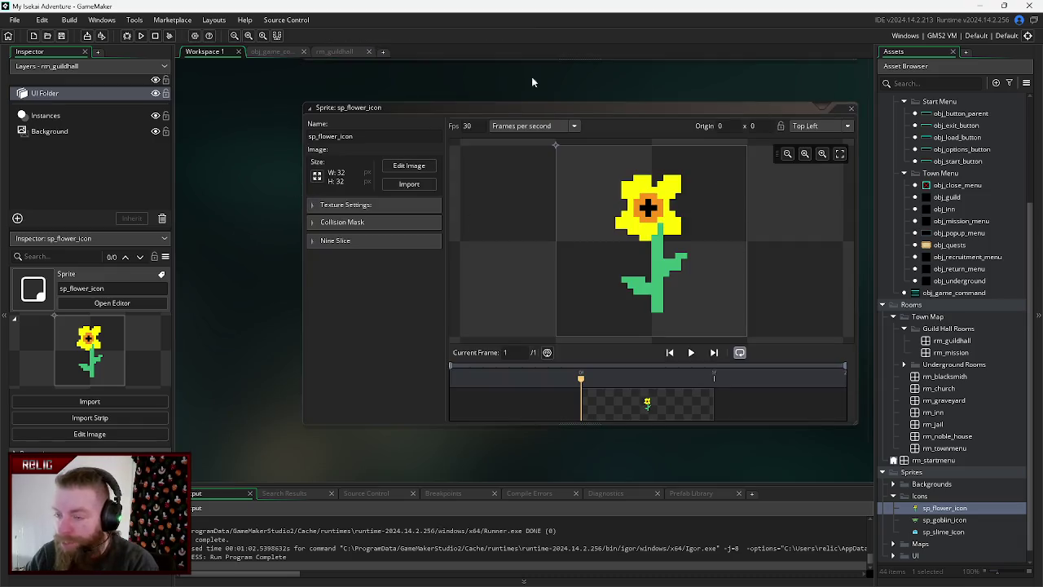
# - Add sp_flower_icon to rm_guildhall inside Quest_Panel and delete the leftover FlexPanel_1
pyautogui.click(334, 51)
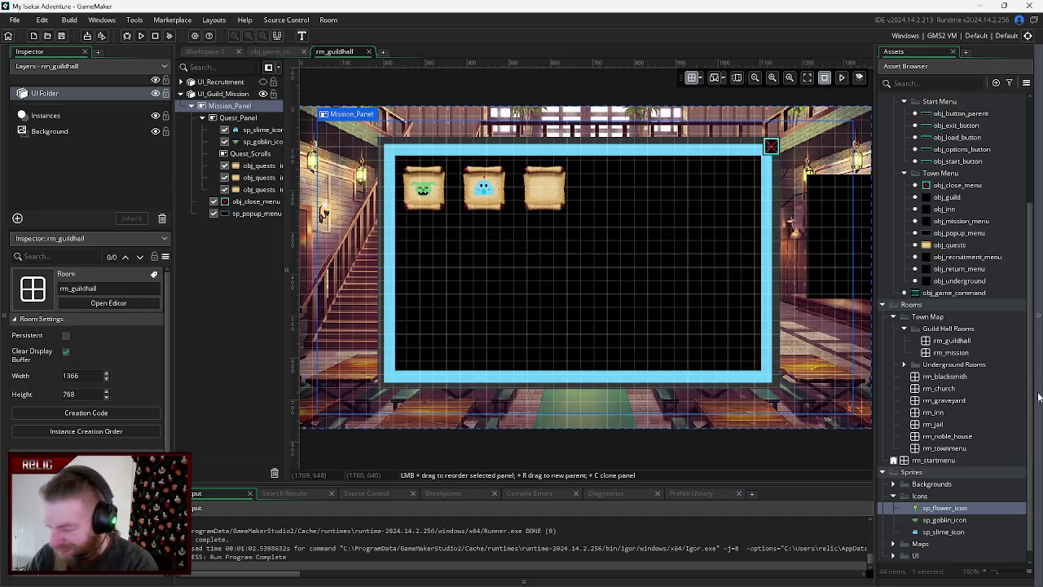
pyautogui.moveTo(919, 509)
pyautogui.mouseDown()
pyautogui.moveTo(815, 244)
pyautogui.moveTo(526, 163)
pyautogui.moveTo(244, 201)
pyautogui.moveTo(256, 207)
pyautogui.moveTo(245, 121)
pyautogui.mouseUp()
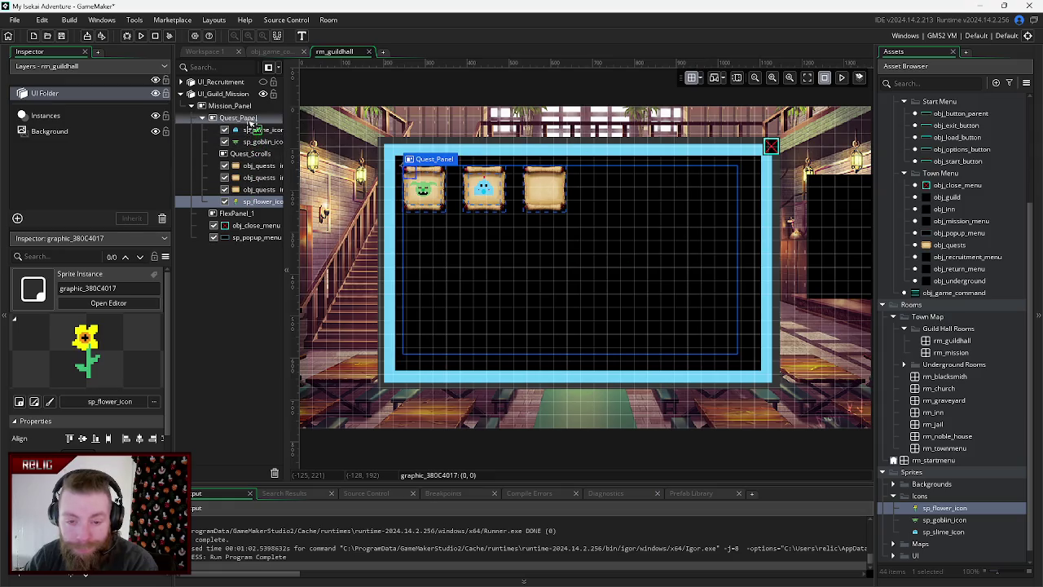
pyautogui.moveTo(253, 205); pyautogui.dragTo(252, 129)
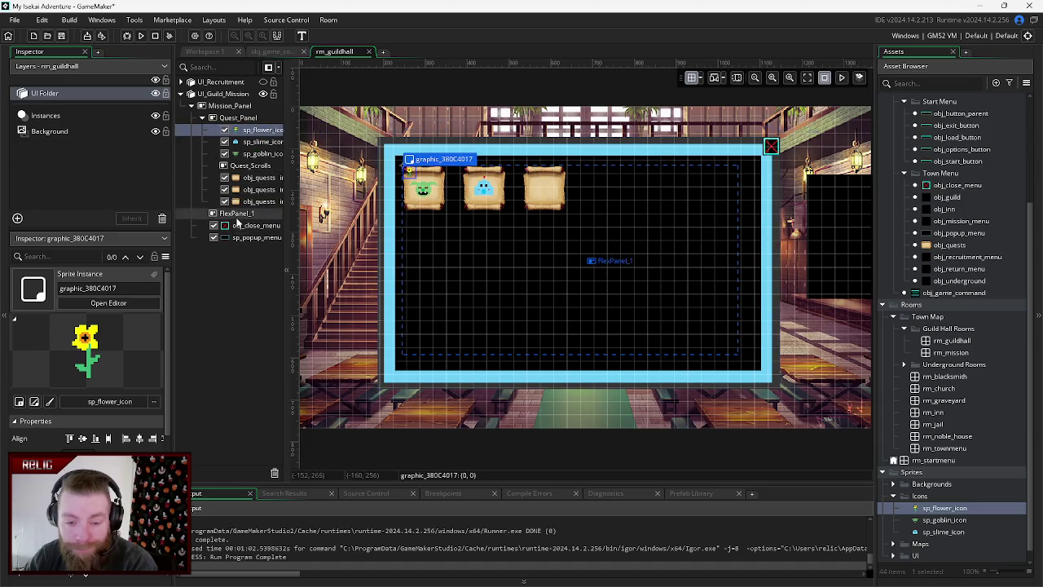
pyautogui.click(236, 214)
pyautogui.rightClick(237, 214)
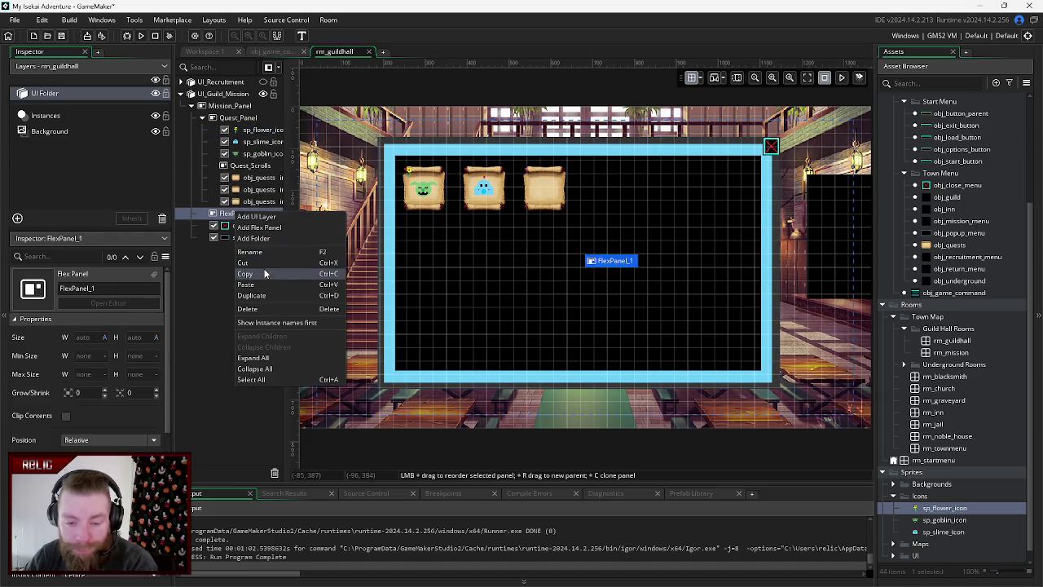
pyautogui.click(258, 309)
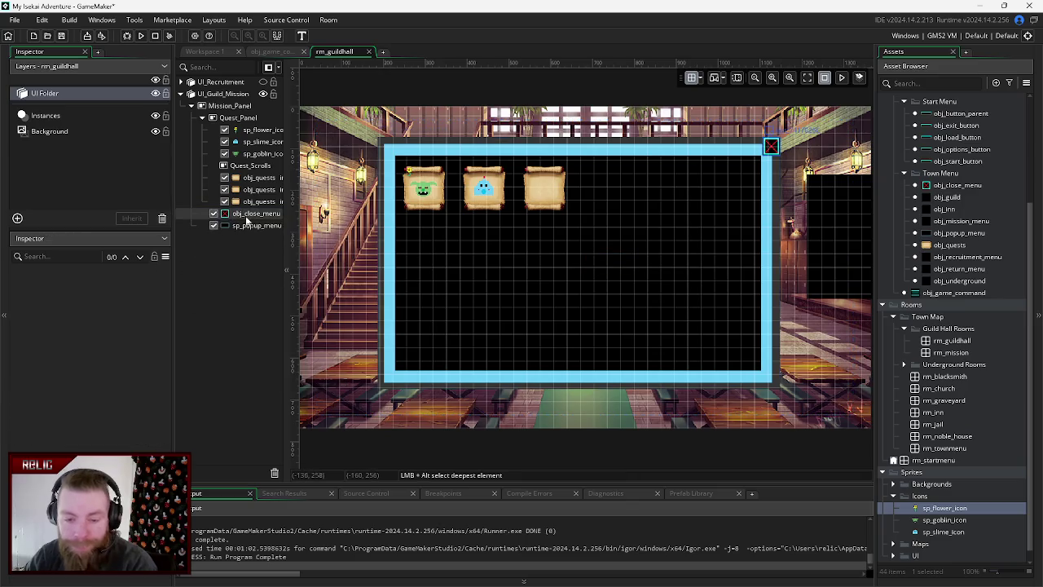
pyautogui.click(247, 214)
pyautogui.click(247, 225)
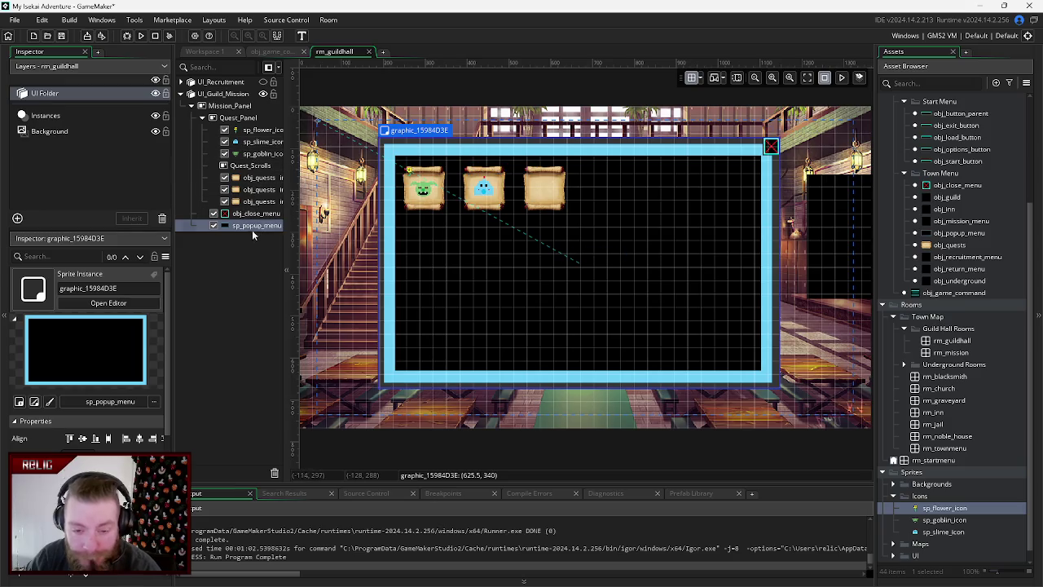
# - Move the flower icon onto the third quest scroll and centre it there
pyautogui.click(255, 155)
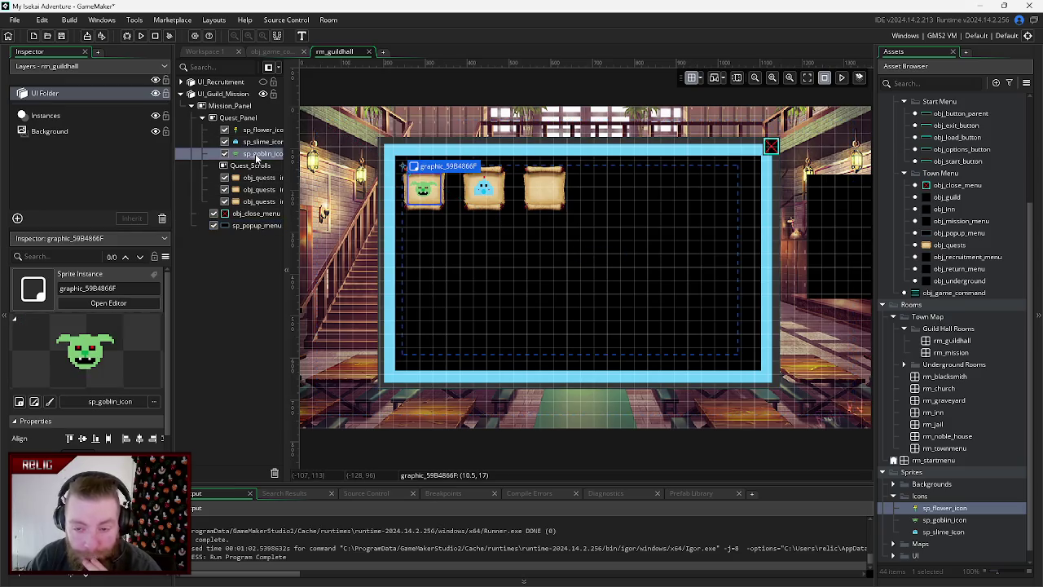
pyautogui.click(457, 213)
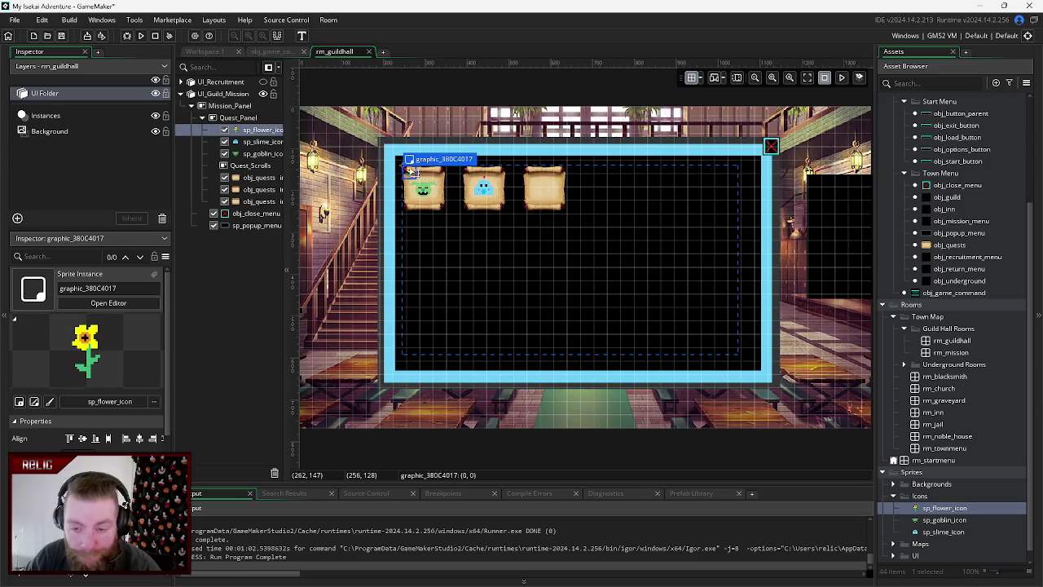
pyautogui.moveTo(410, 173)
pyautogui.mouseDown()
pyautogui.moveTo(541, 191)
pyautogui.moveTo(562, 205)
pyautogui.mouseUp()
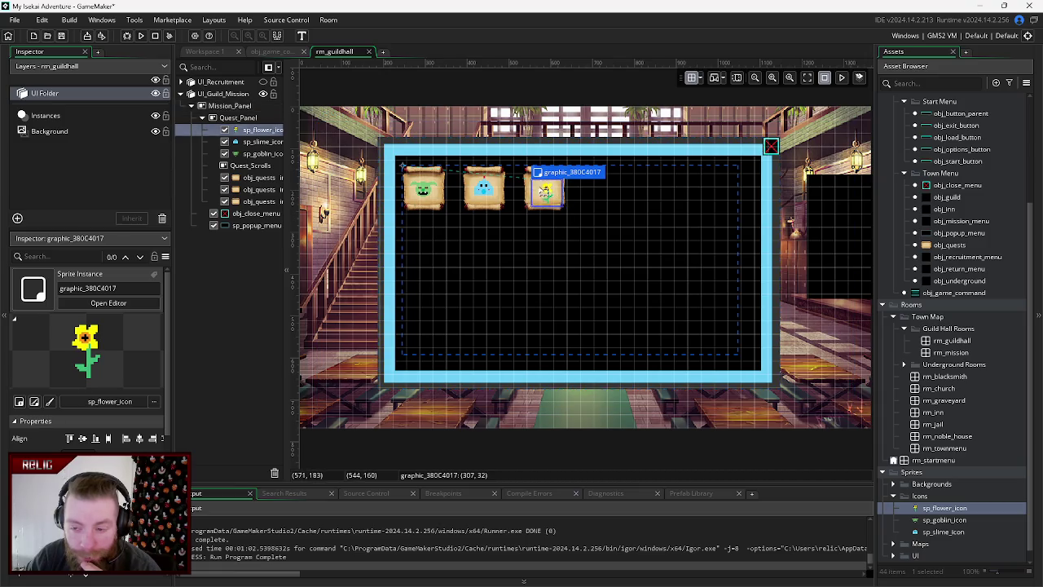
pyautogui.moveTo(551, 193)
pyautogui.mouseDown()
pyautogui.moveTo(543, 187)
pyautogui.moveTo(561, 208)
pyautogui.moveTo(552, 195)
pyautogui.mouseUp()
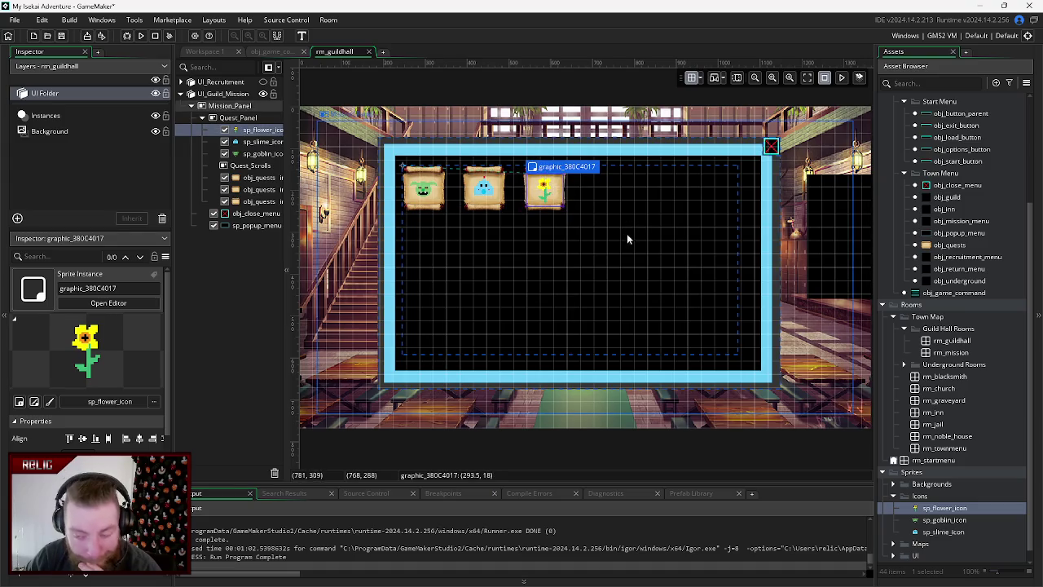
pyautogui.click(218, 296)
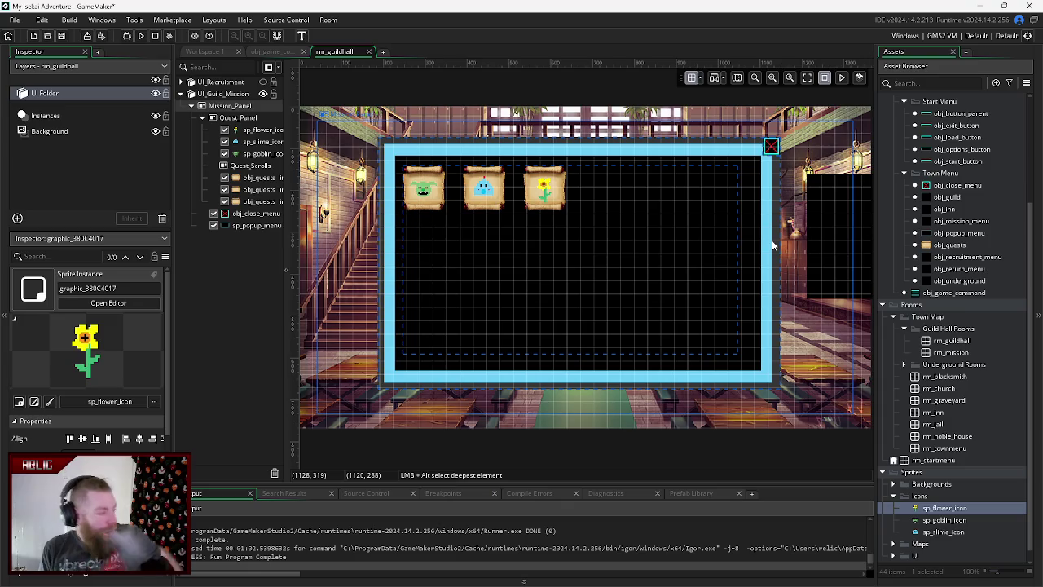
# - Nudge the slime icon a few pixels to centre it on the second scroll, then run the game with F5
pyautogui.click(490, 190)
pyautogui.click(257, 144)
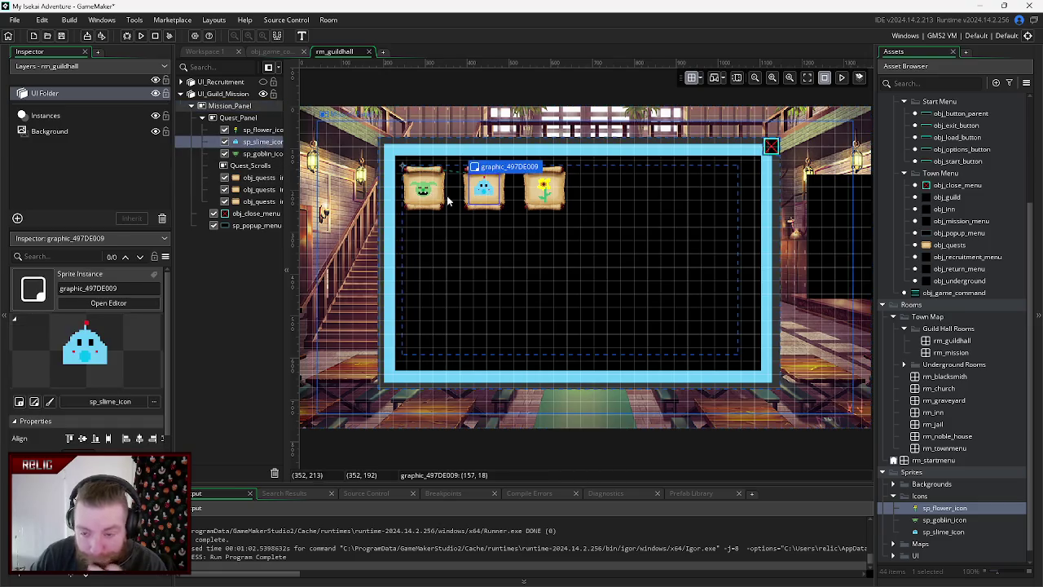
pyautogui.moveTo(492, 197); pyautogui.dragTo(493, 202)
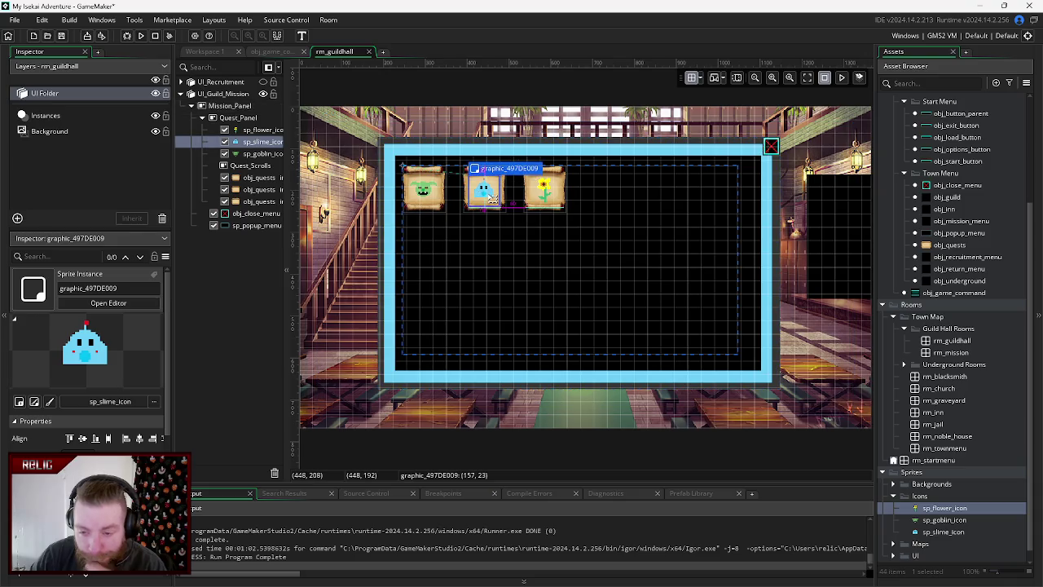
pyautogui.moveTo(492, 202); pyautogui.dragTo(494, 198)
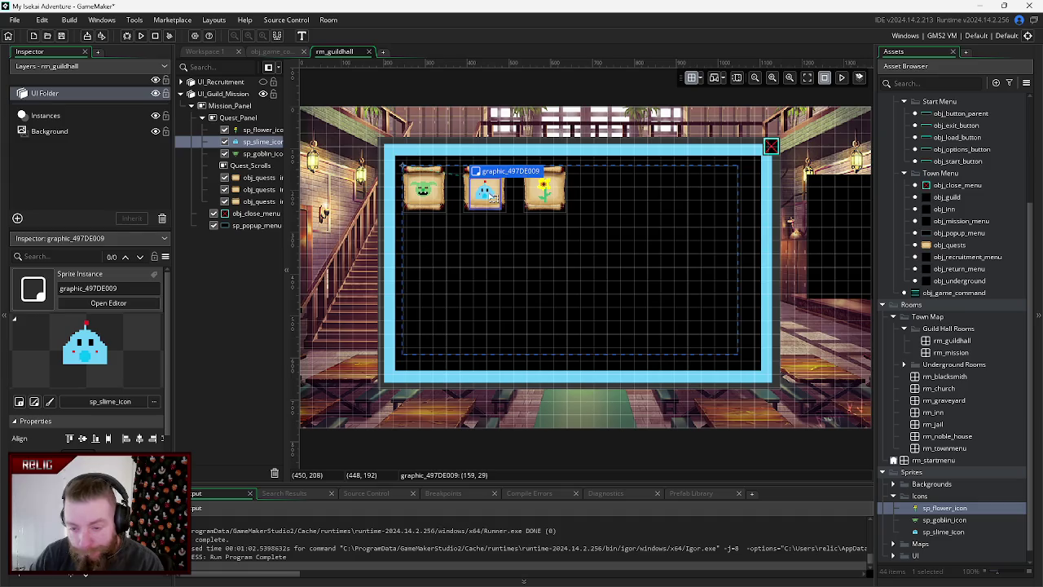
pyautogui.click(550, 278)
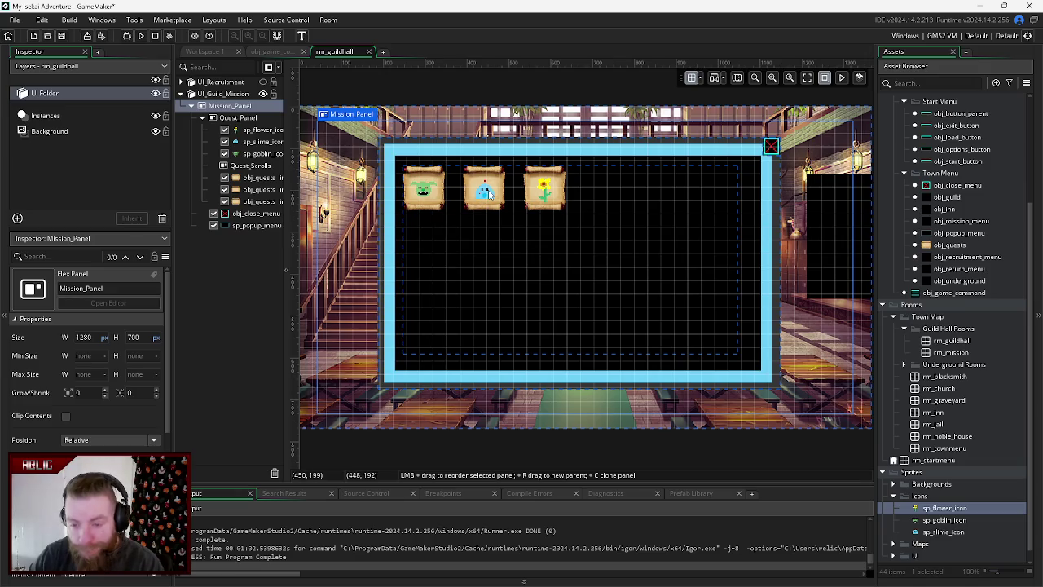
pyautogui.click(267, 142)
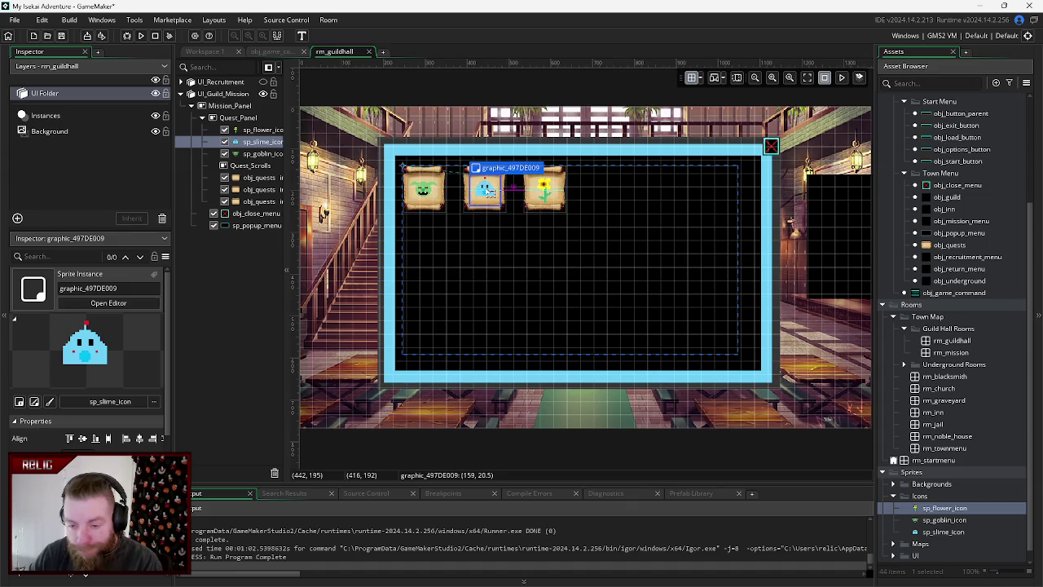
pyautogui.moveTo(487, 191); pyautogui.dragTo(484, 192)
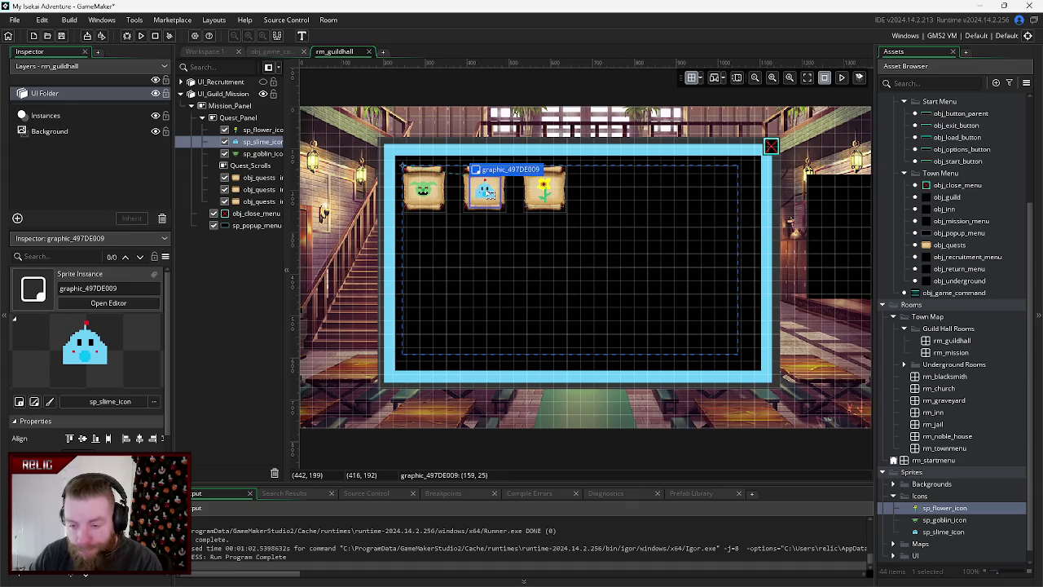
pyautogui.click(670, 310)
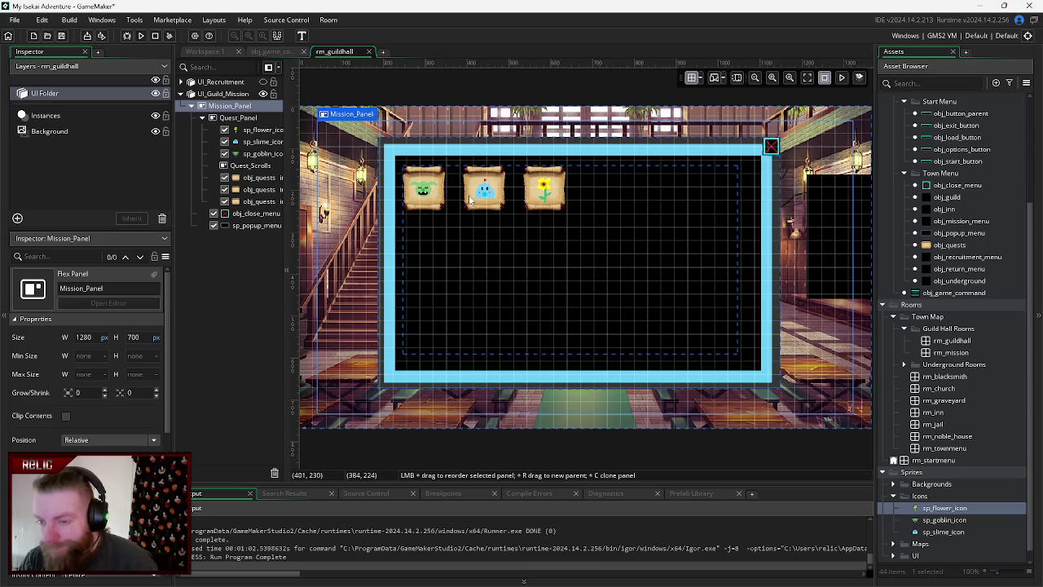
pyautogui.press('F5')
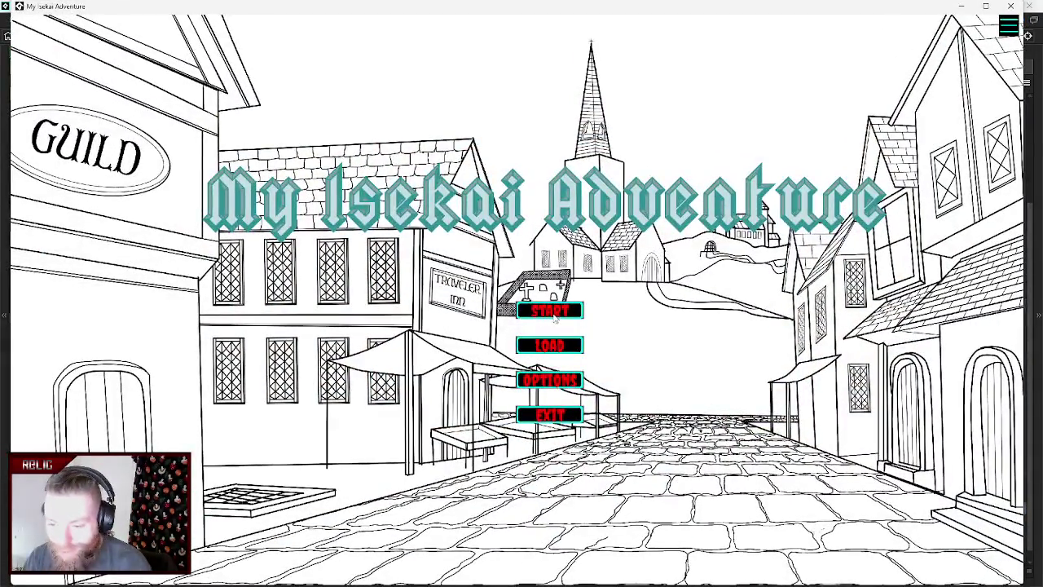
# - Enter the guild hall, open the mission panel, and test the slime and goblin scroll prompts, dismissing each with OK
pyautogui.click(551, 313)
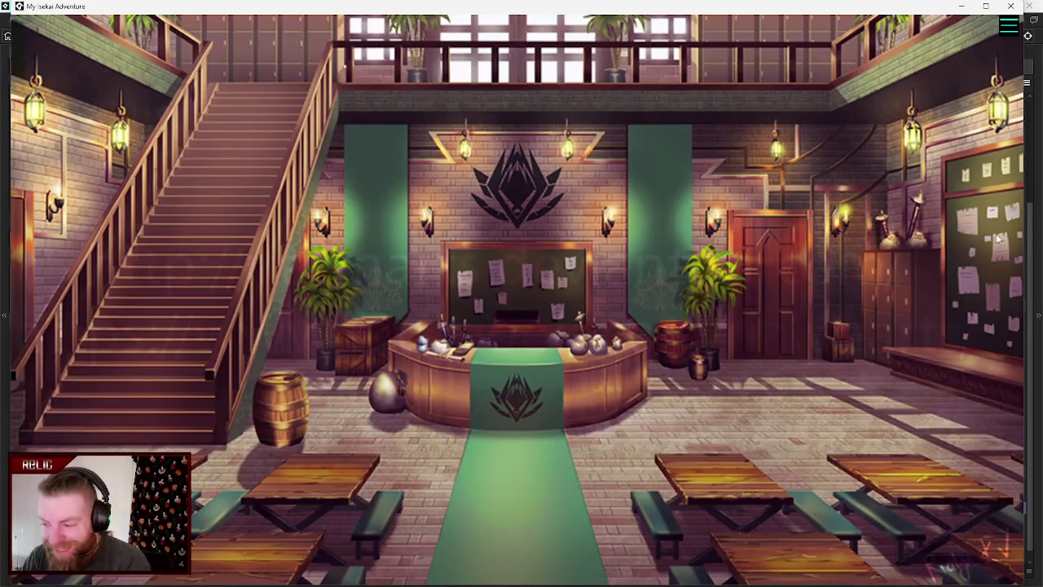
pyautogui.click(979, 243)
pyautogui.click(380, 202)
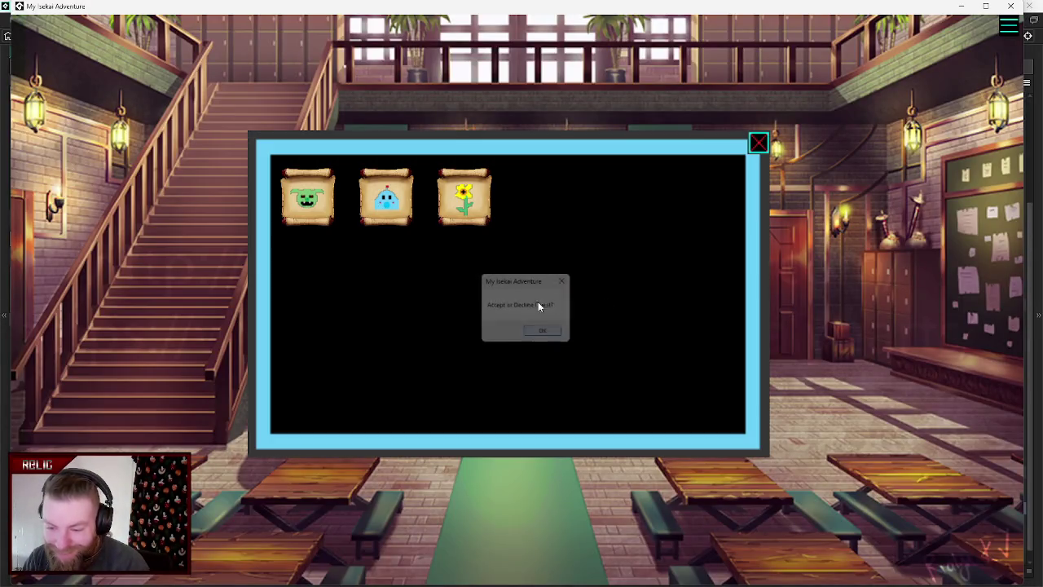
pyautogui.click(545, 332)
pyautogui.click(311, 203)
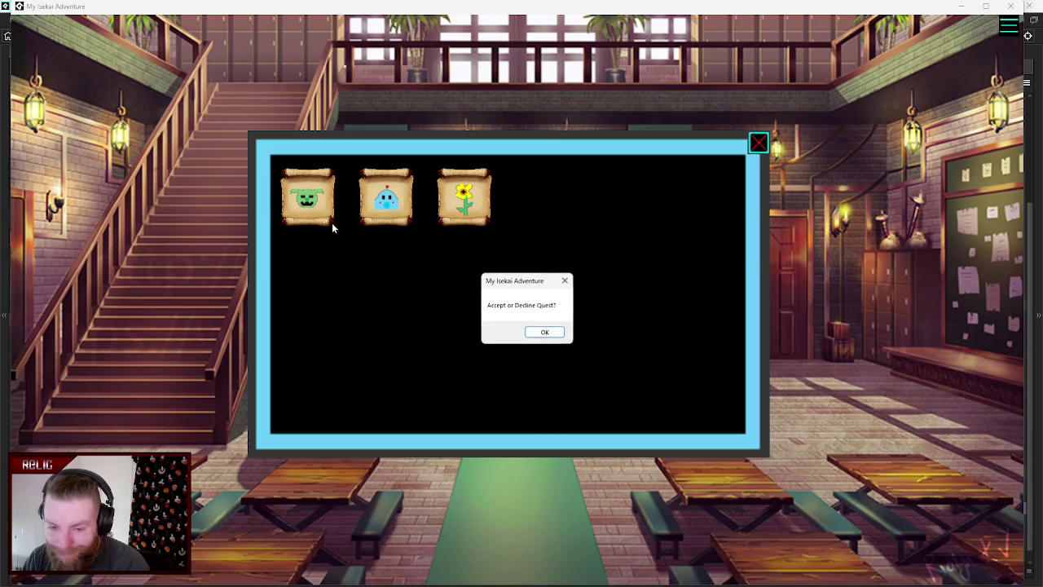
pyautogui.click(548, 331)
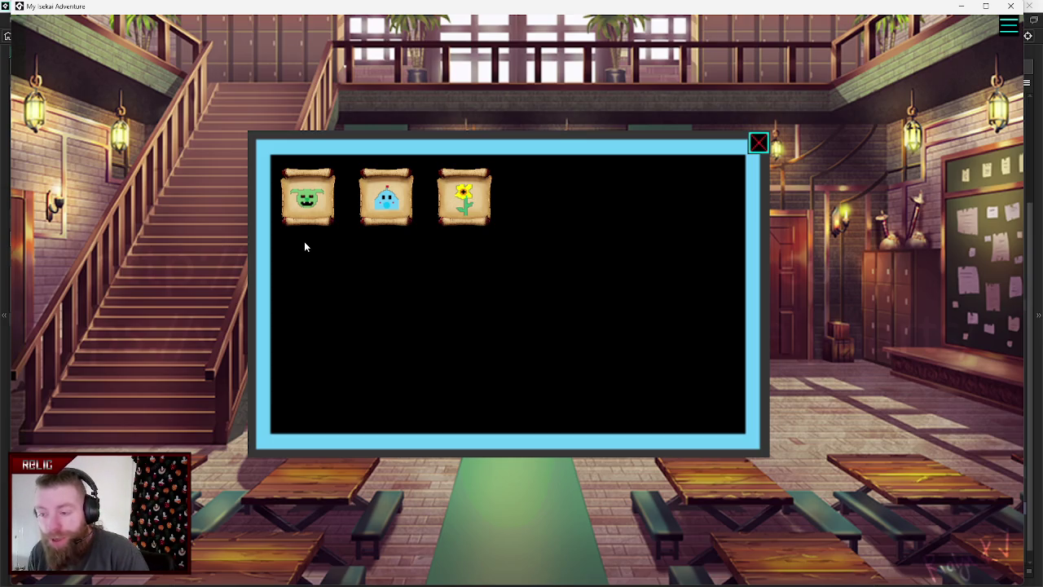
# - Toggle the mission panel closed and open via the red X and notice board, then leave it closed
pyautogui.click(759, 144)
pyautogui.click(611, 279)
pyautogui.click(757, 144)
pyautogui.click(580, 265)
pyautogui.click(761, 148)
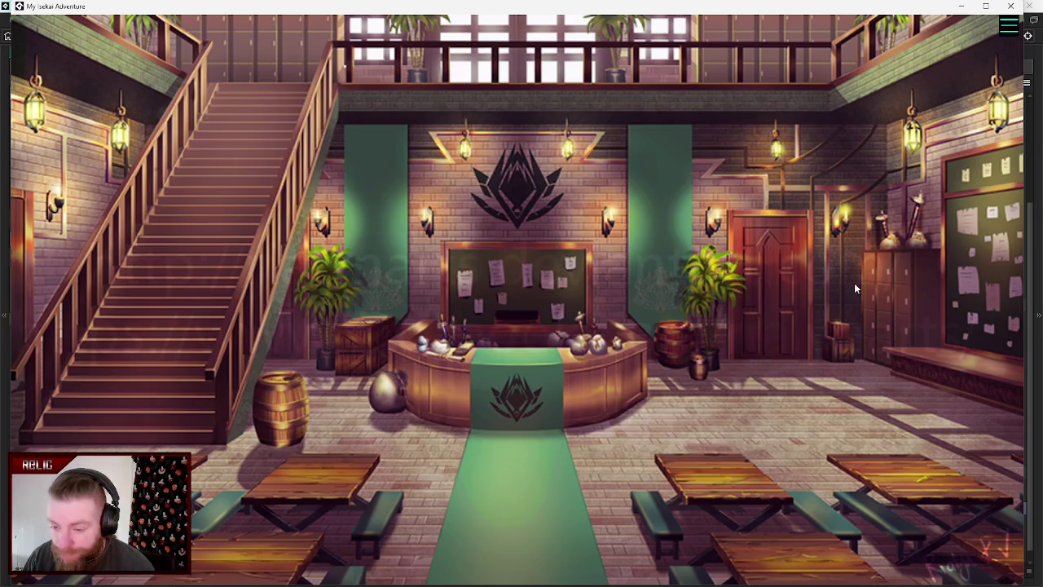
pyautogui.click(964, 268)
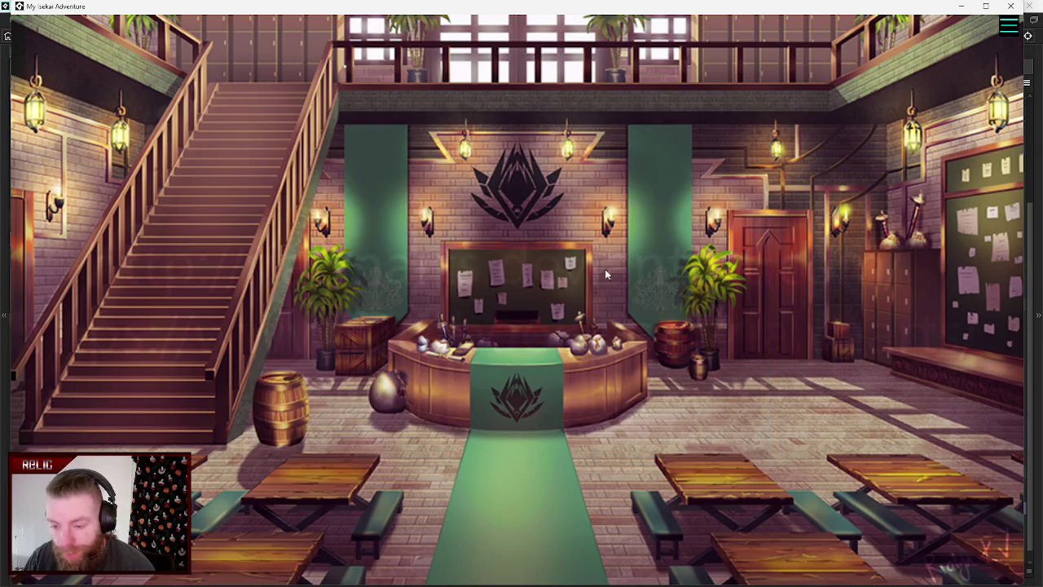
pyautogui.click(543, 287)
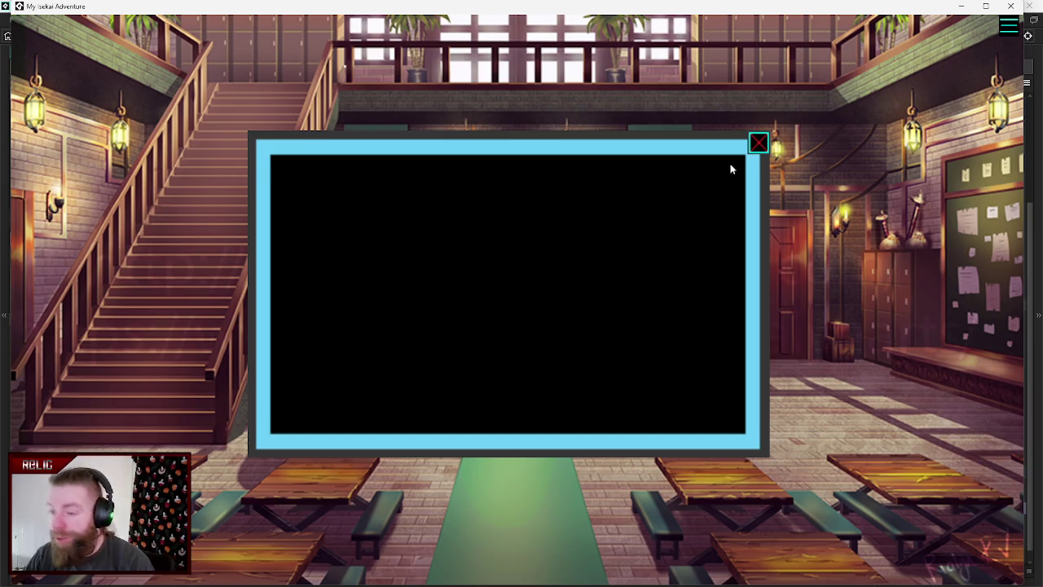
pyautogui.click(757, 145)
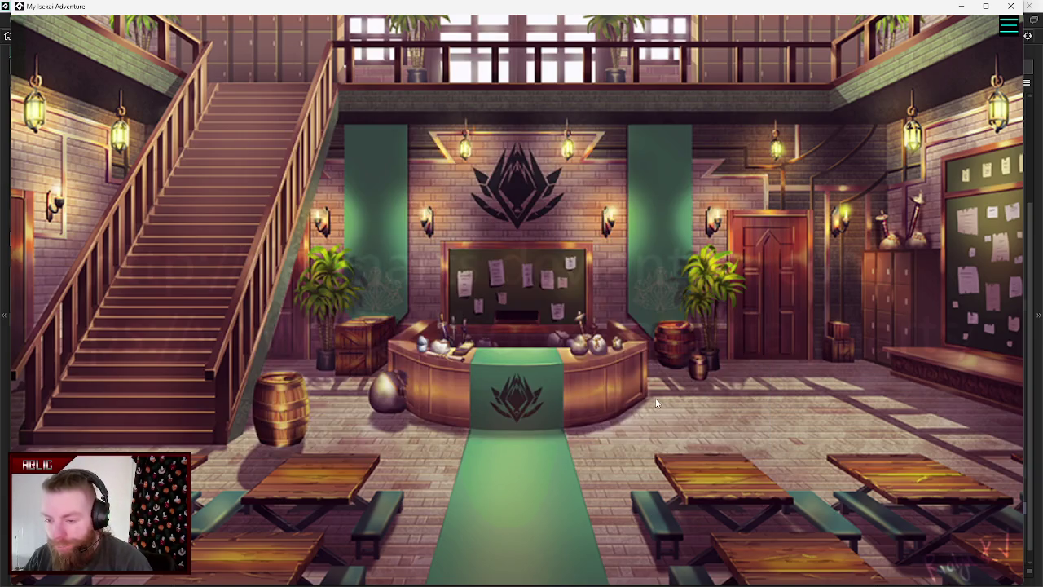
pyautogui.click(763, 290)
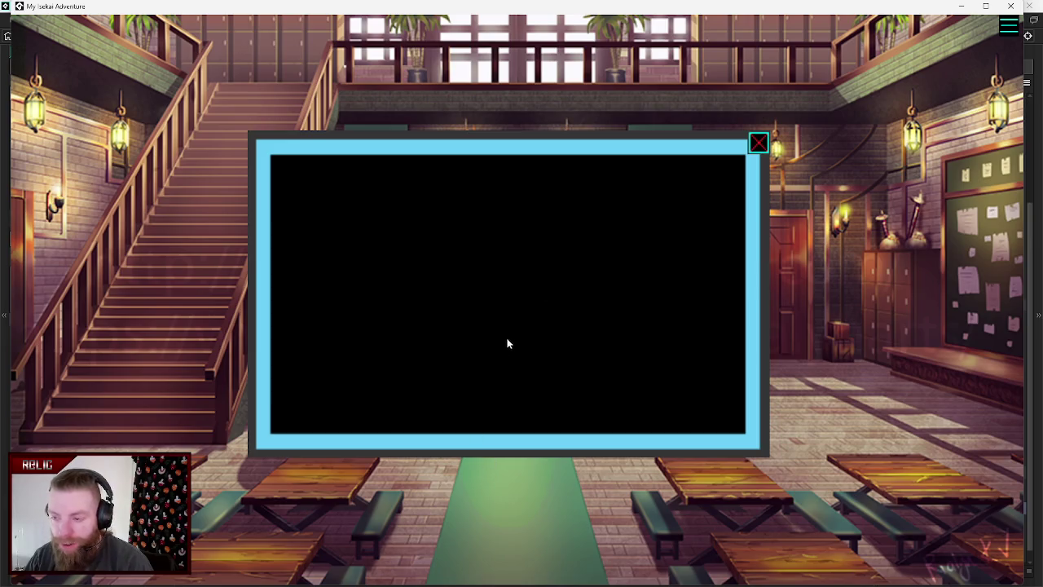
pyautogui.click(757, 145)
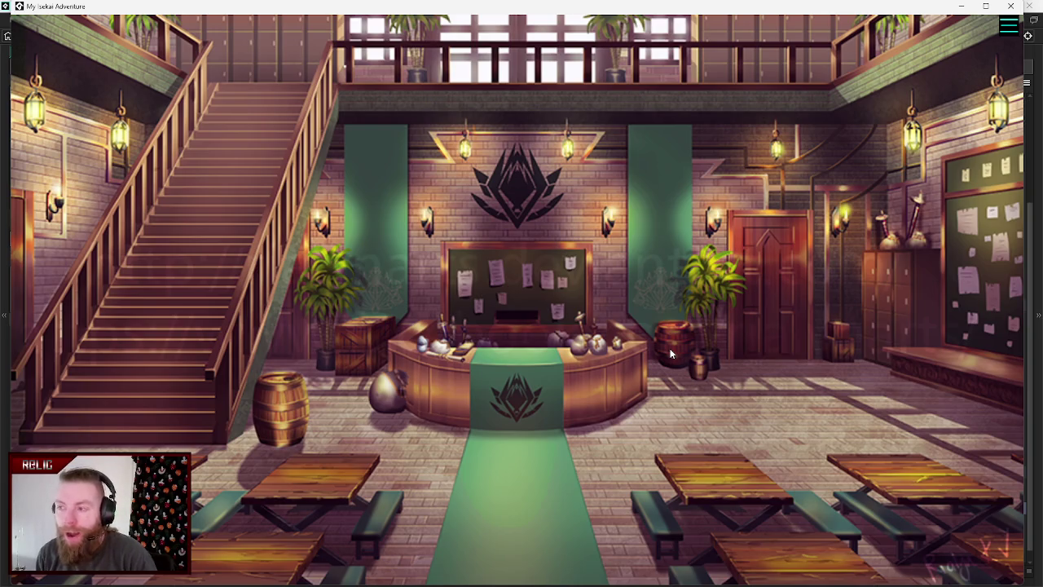
# - Open and close the mission panel, then walk from the guild hall to the bedroom and town street
pyautogui.click(558, 305)
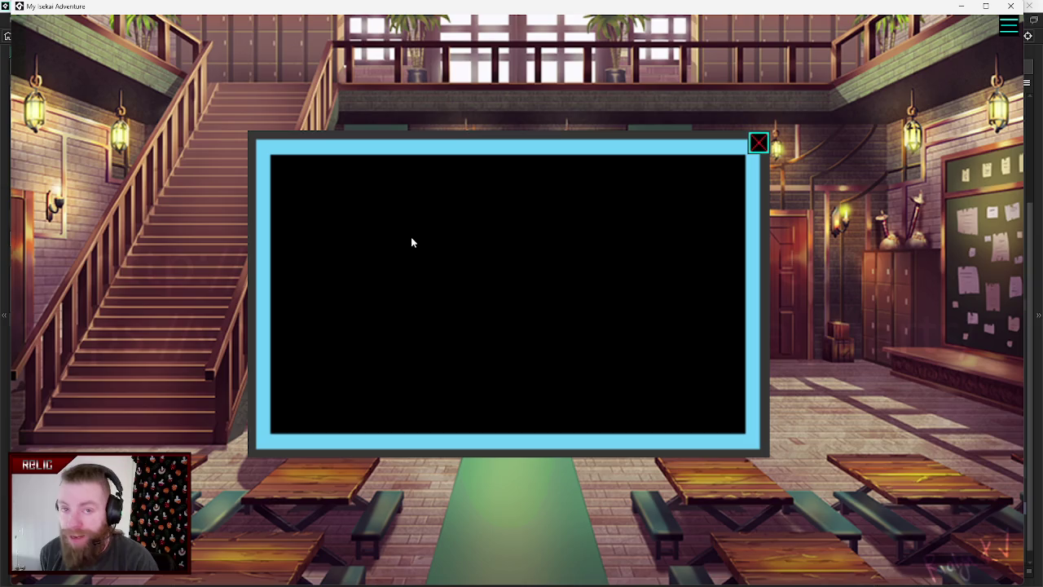
pyautogui.click(761, 137)
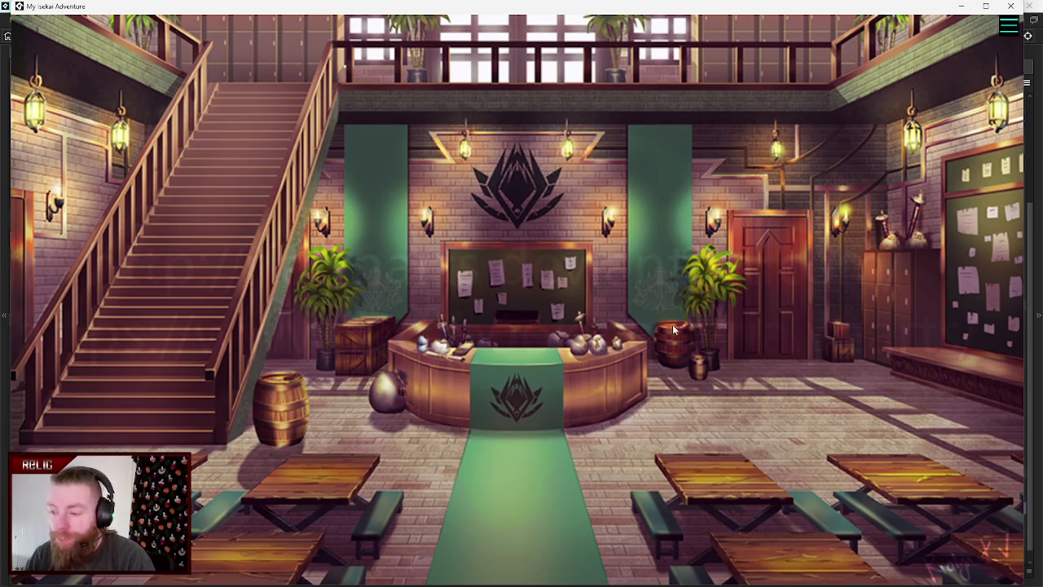
pyautogui.click(808, 278)
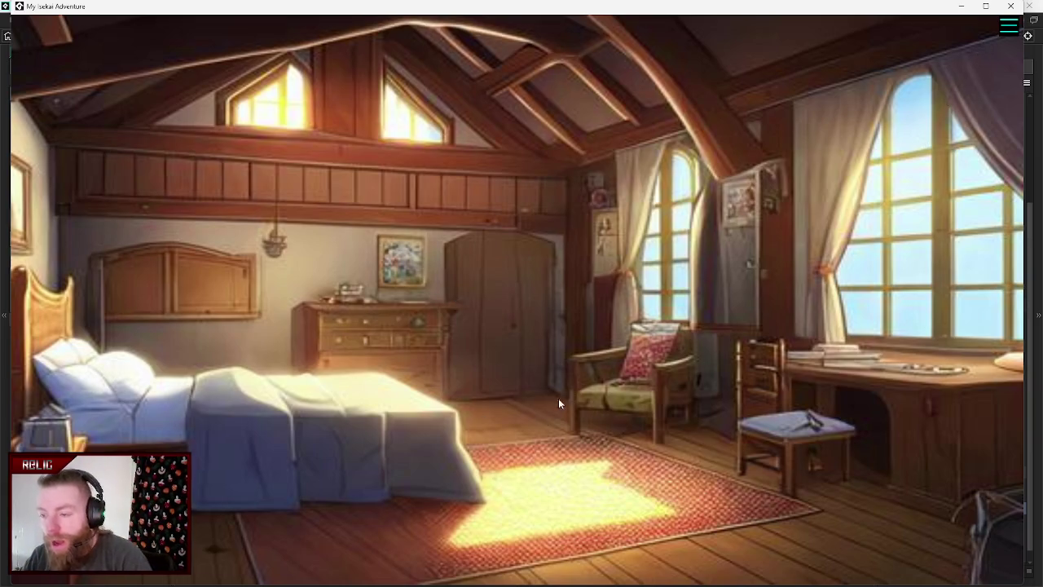
pyautogui.click(551, 564)
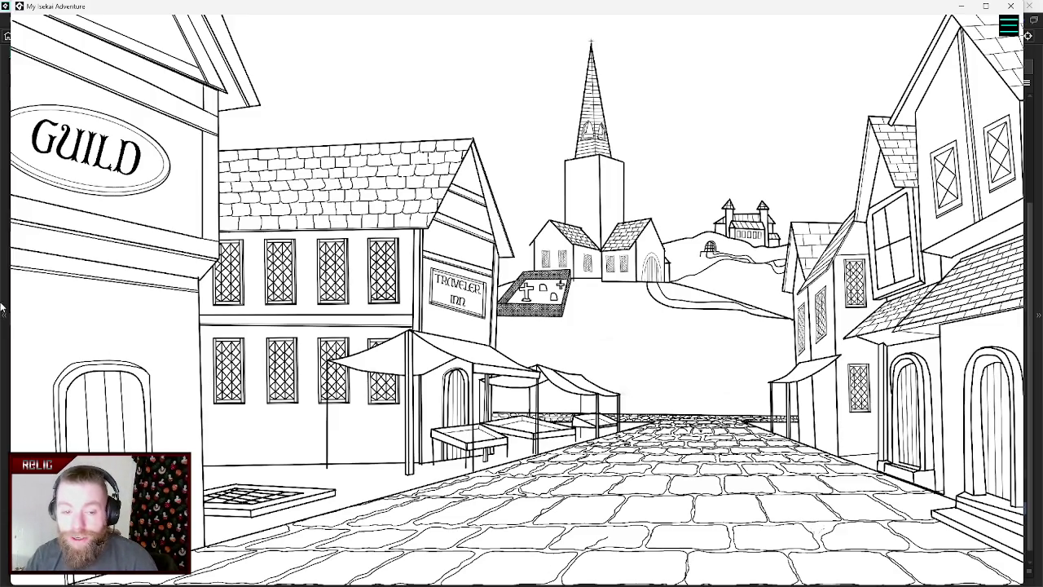
# - Re-enter the guild hall, reopen the mission panel to check it, and close it with the X
pyautogui.click(119, 194)
pyautogui.click(535, 279)
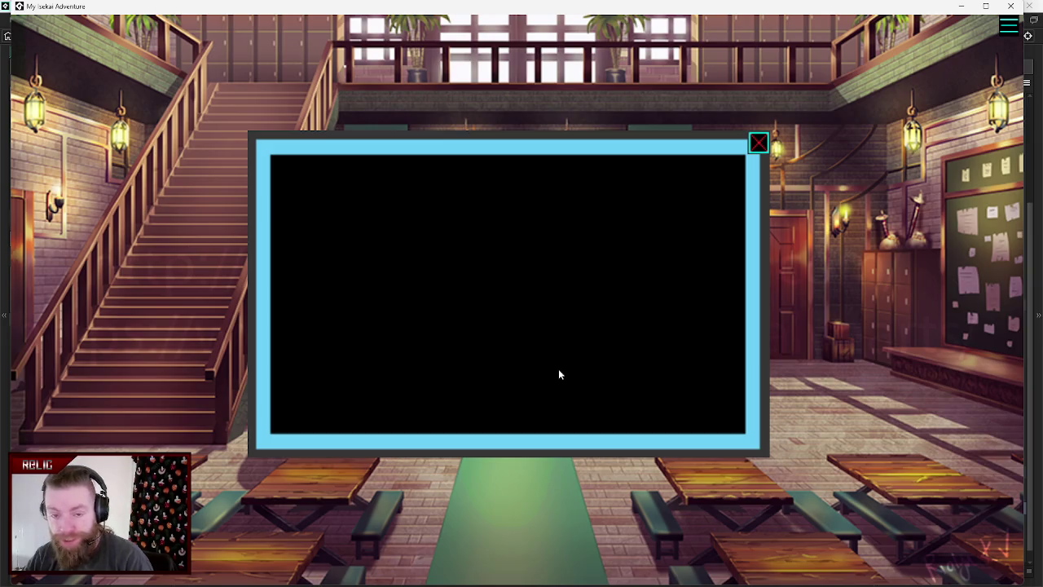
pyautogui.click(758, 144)
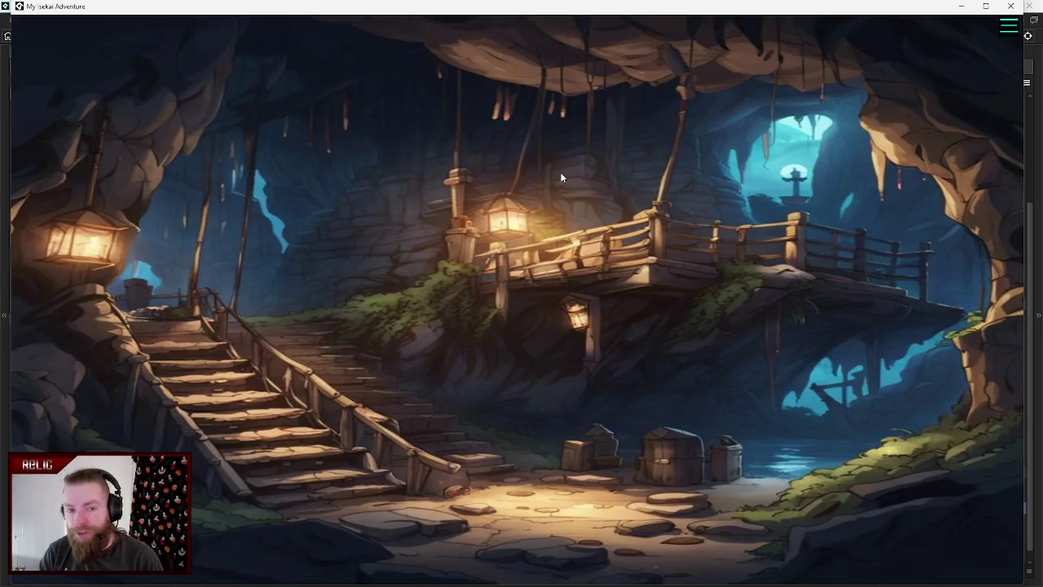
# - Close the game, relaunch it with F5, and open the mission panel
pyautogui.click(1010, 6)
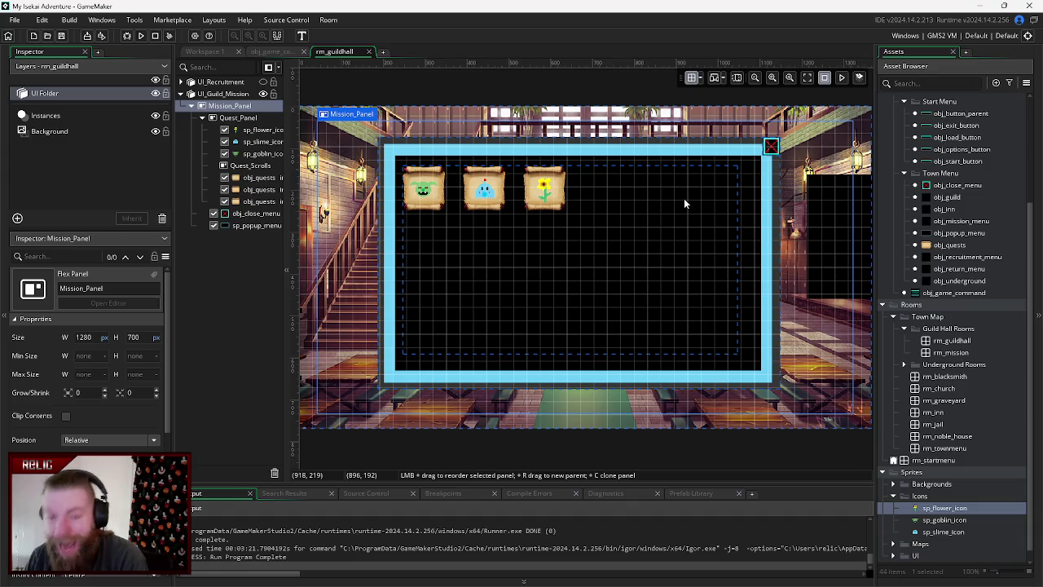
pyautogui.press('F5')
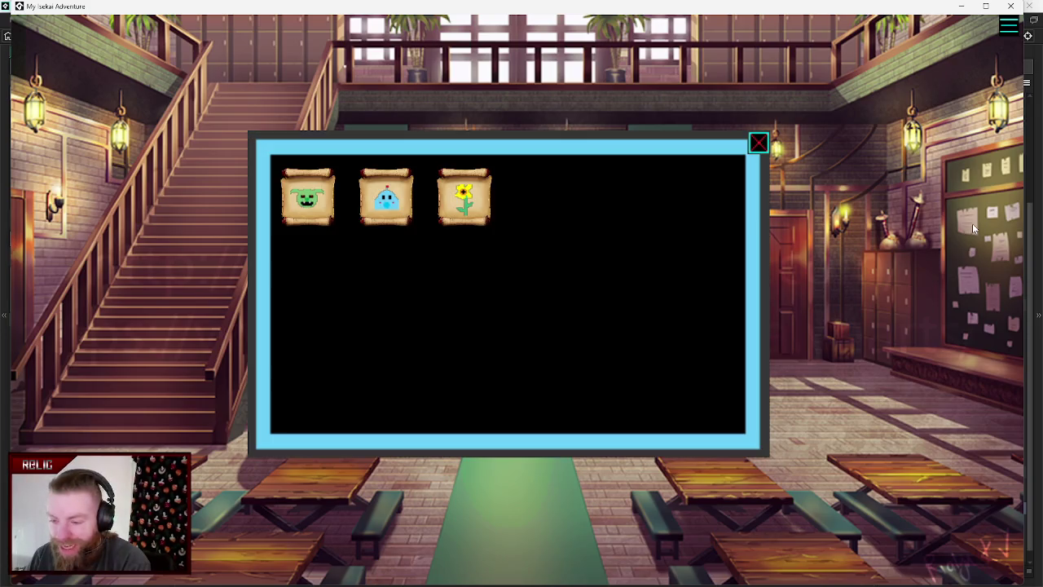
pyautogui.click(975, 229)
# - Check a scroll's 'Accept or Decline Quest?' prompt, dismiss it, close the panel, and exit the game
pyautogui.click(291, 199)
pyautogui.click(541, 332)
pyautogui.click(541, 332)
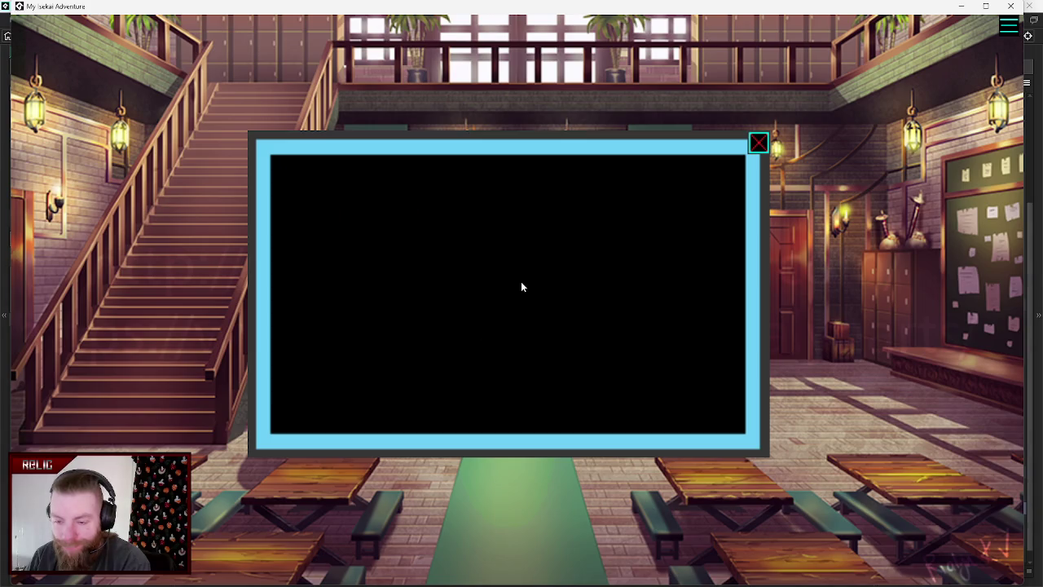
pyautogui.click(759, 146)
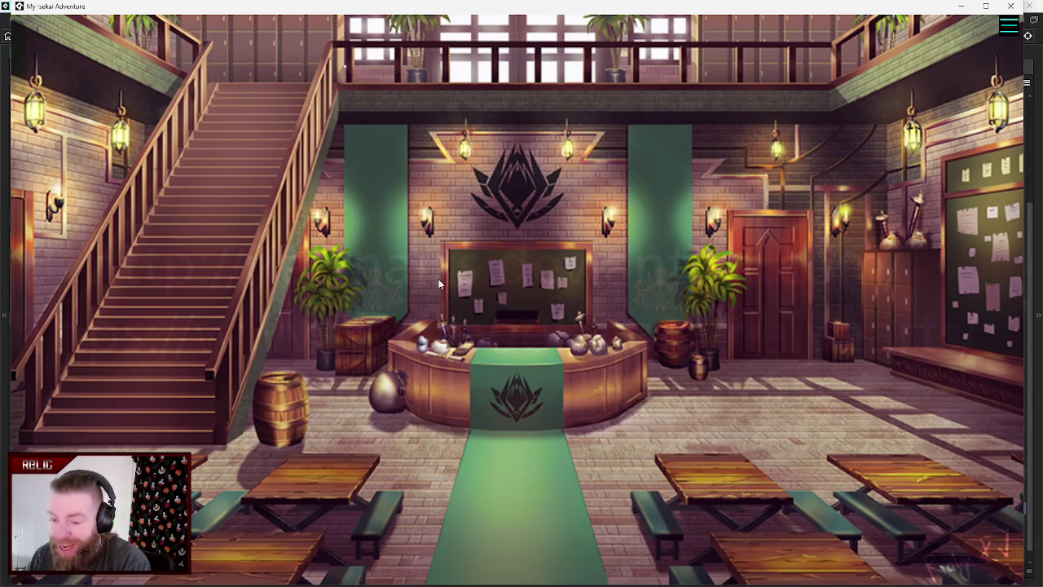
pyautogui.click(1010, 5)
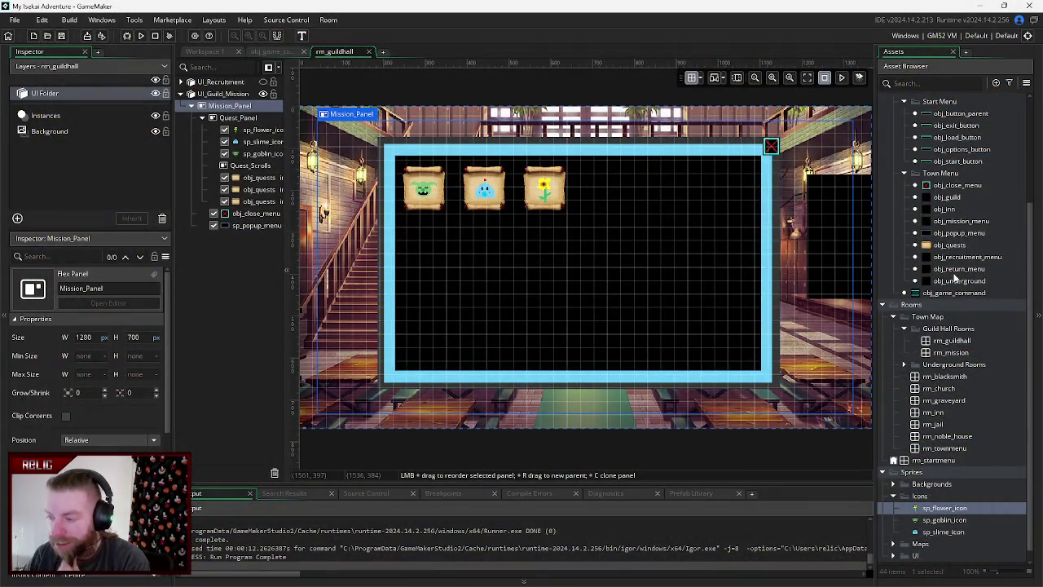
# - Review obj_game_command's Create event code for the layer visibility and recruitment layer lines
pyautogui.click(963, 222)
pyautogui.click(269, 51)
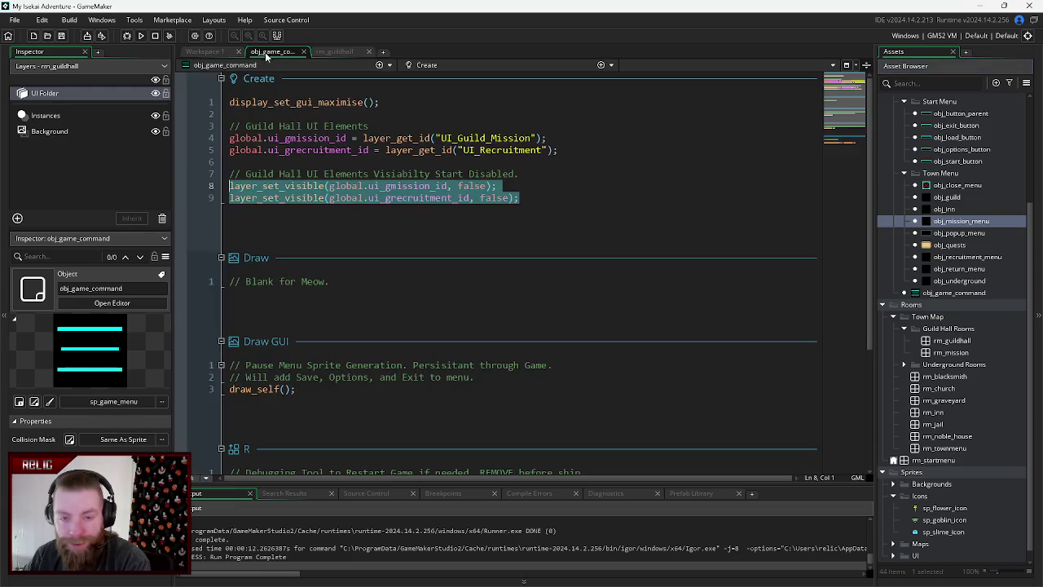
pyautogui.click(569, 226)
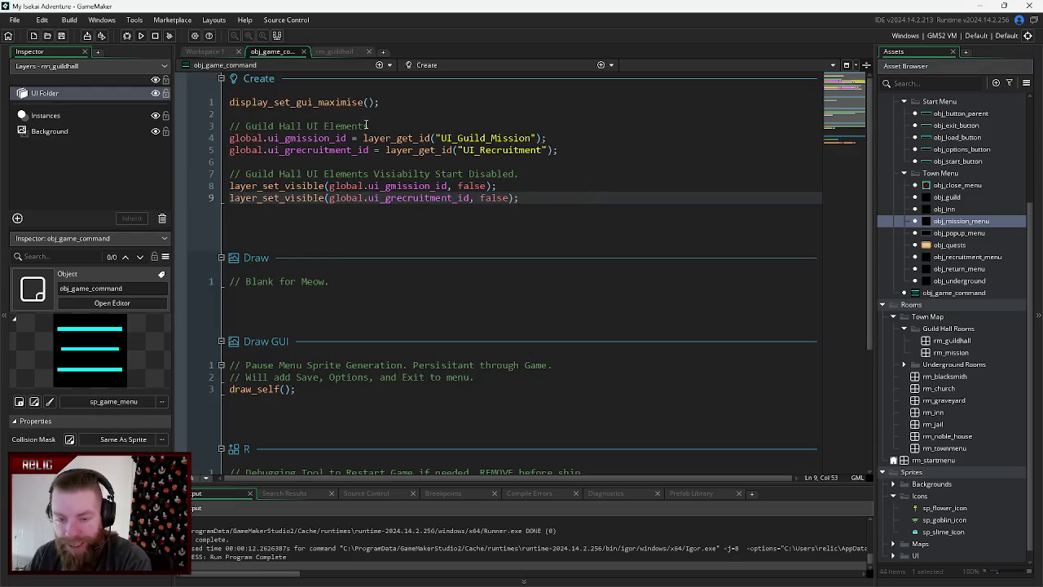
pyautogui.click(573, 152)
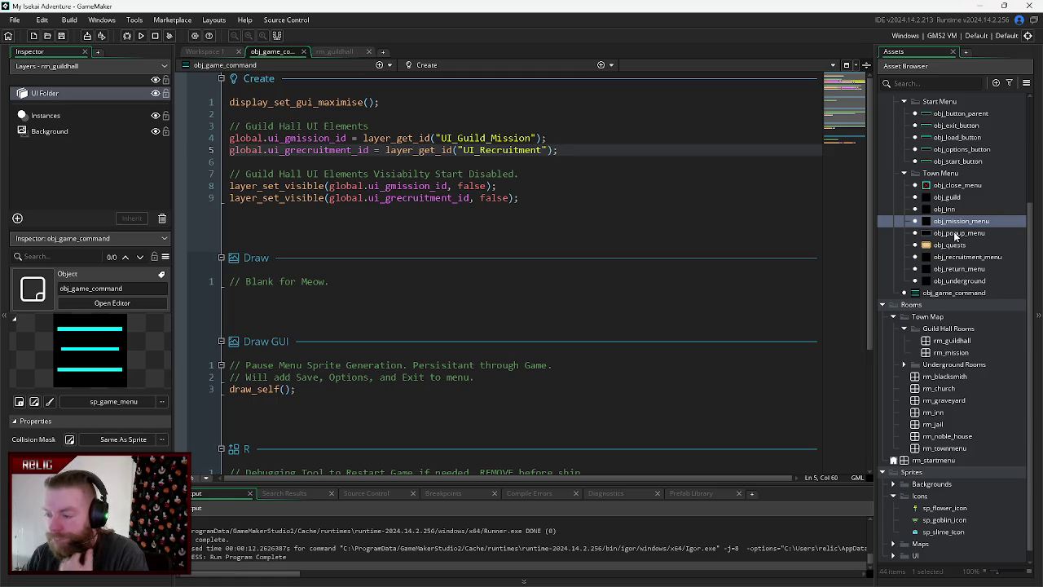
# - Open obj_mission_menu's Left Pressed event code from the Asset Browser
pyautogui.click(966, 293)
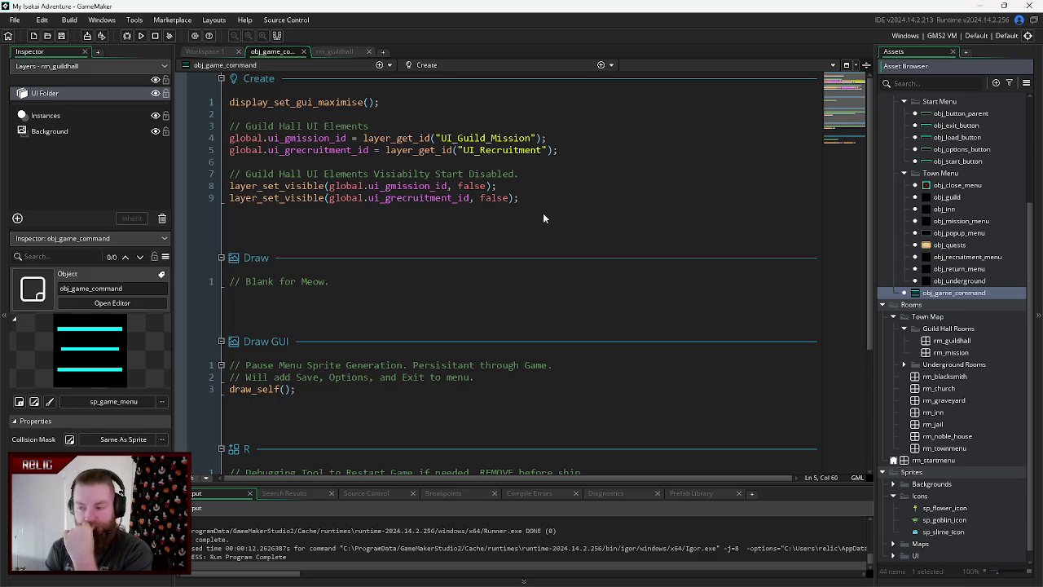
pyautogui.click(961, 224)
pyautogui.doubleClick(963, 224)
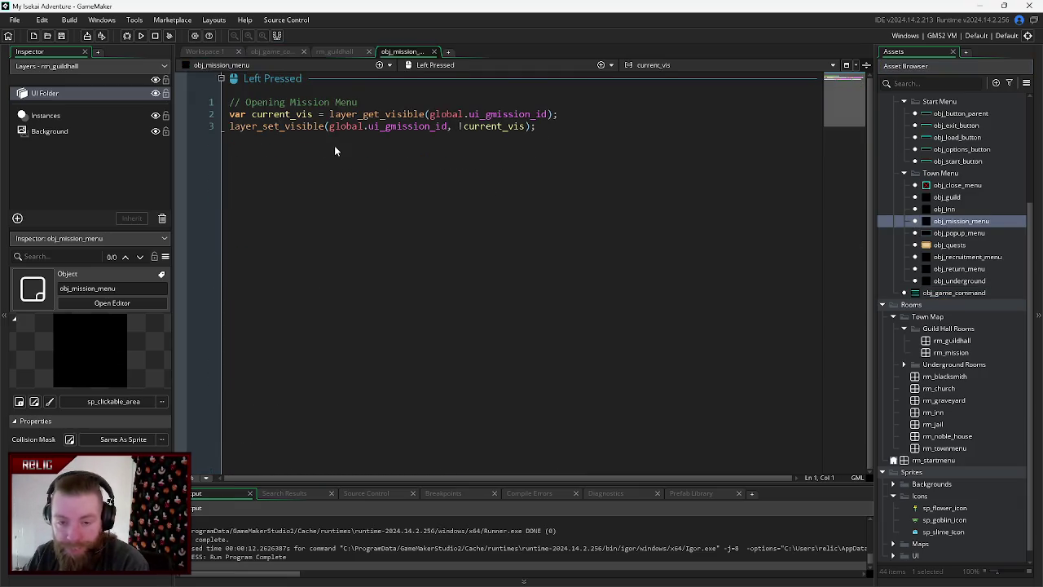
pyautogui.click(433, 99)
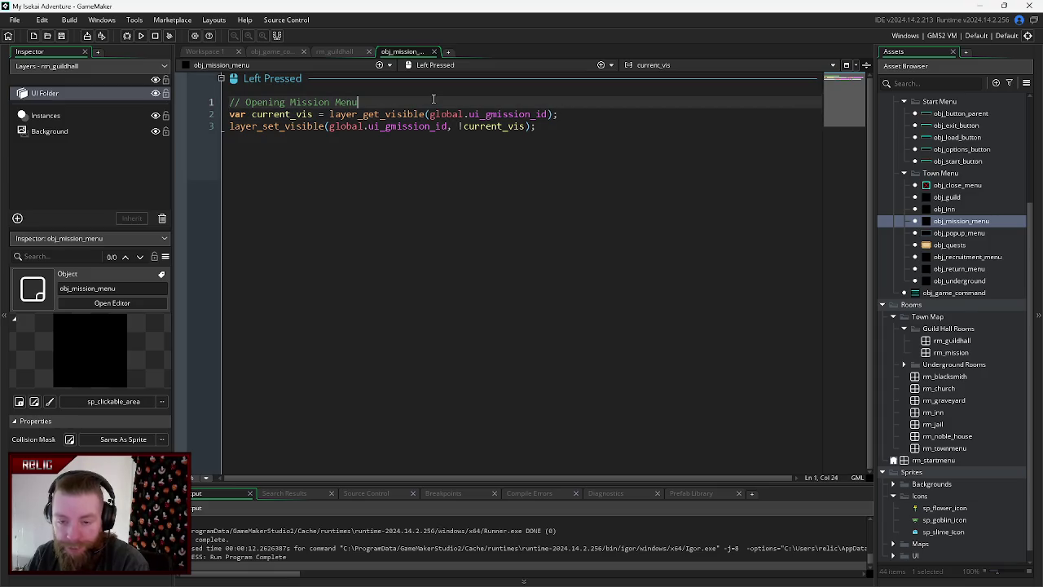